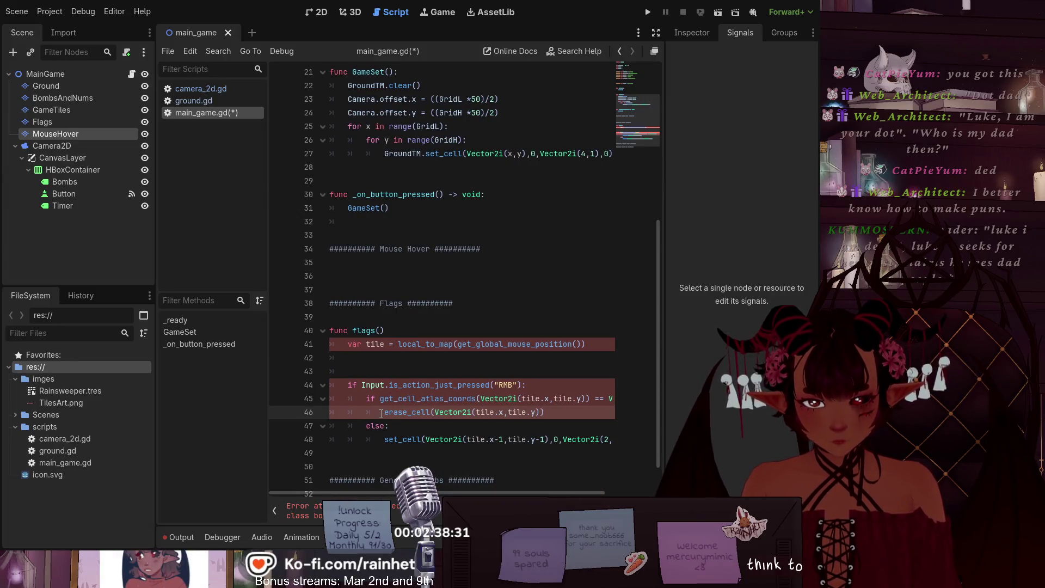
# Step: Prefix set_cell, erase_cell and get_cell_atlas_coords in flags() with 'Flags.'
pyautogui.hscroll(3, 390, 479)
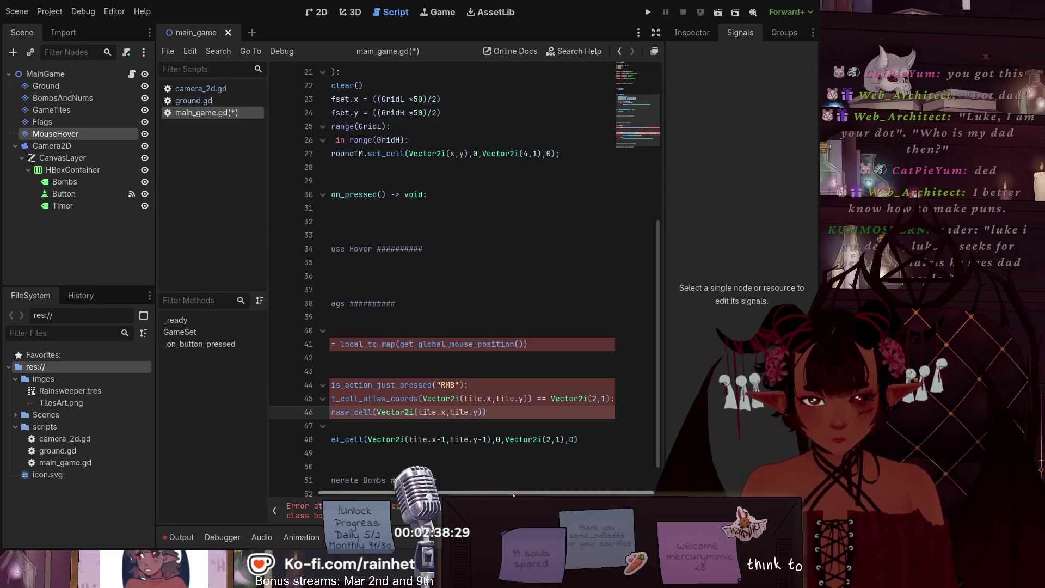
pyautogui.hscroll(-3, 390, 479)
pyautogui.click(383, 439)
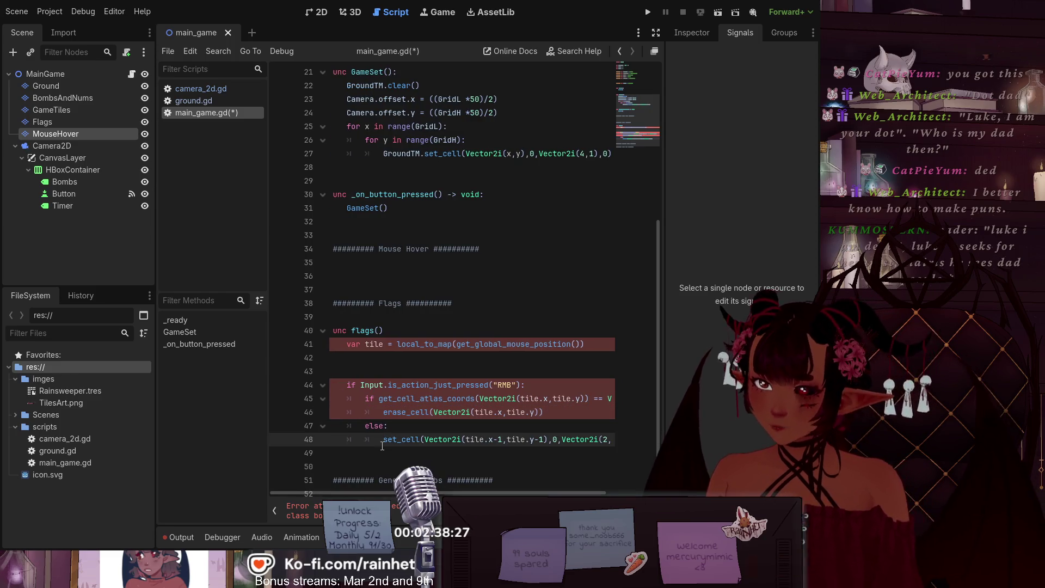
pyautogui.write('Flags.')
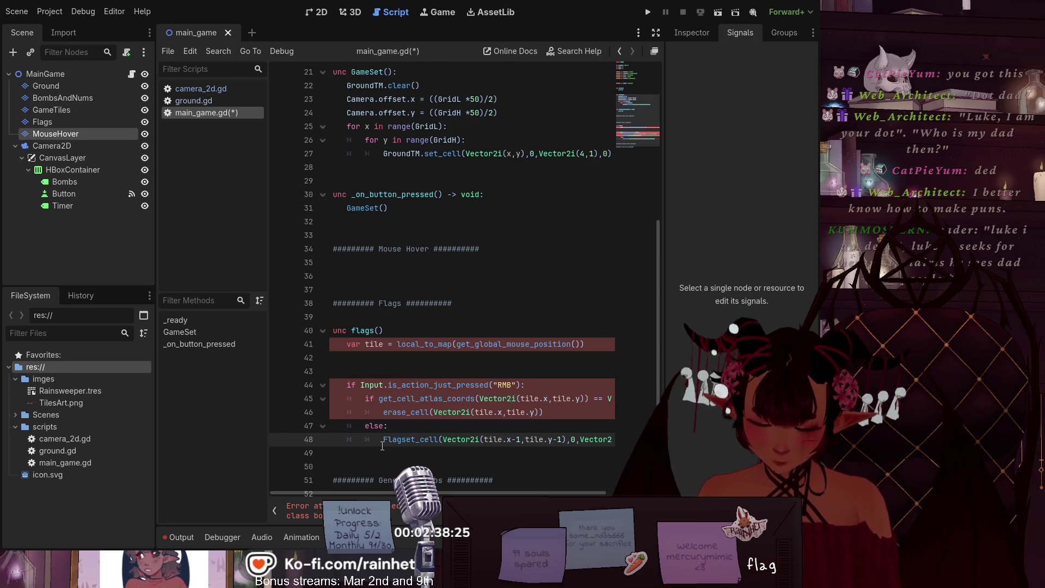
pyautogui.click(382, 412)
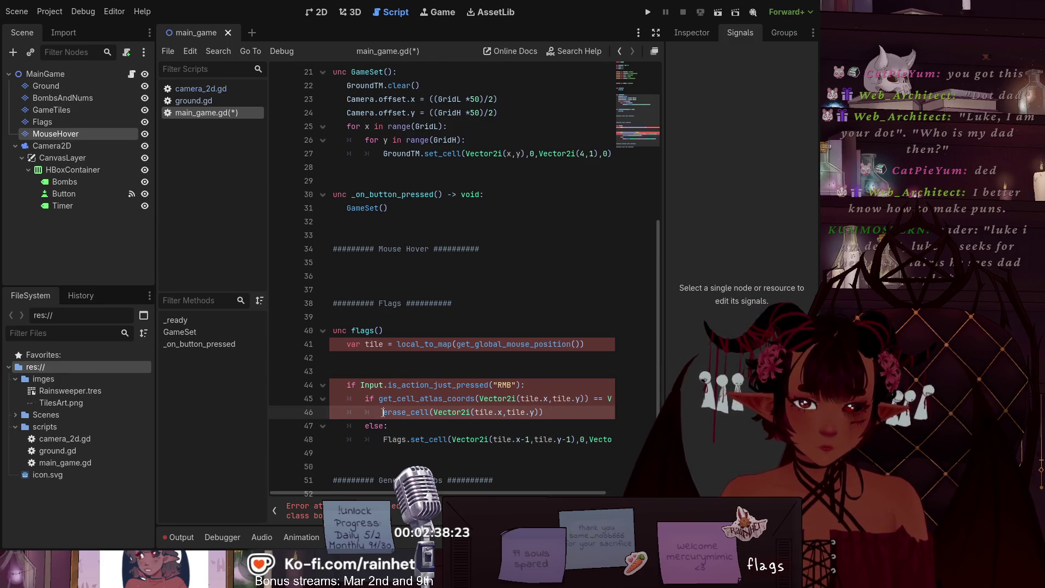
pyautogui.write('Flags.')
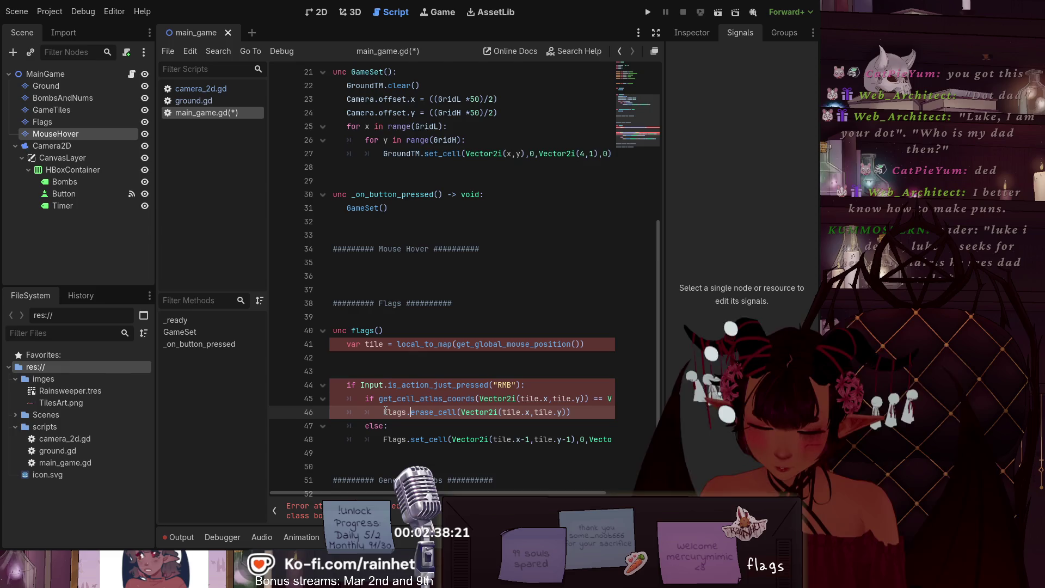
pyautogui.click(382, 398)
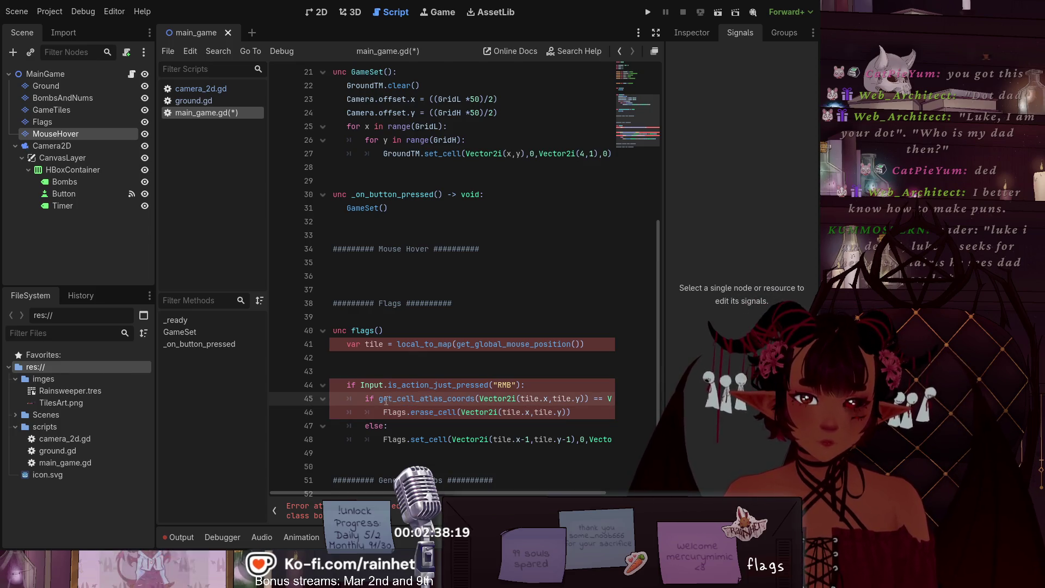
pyautogui.write('Flag')
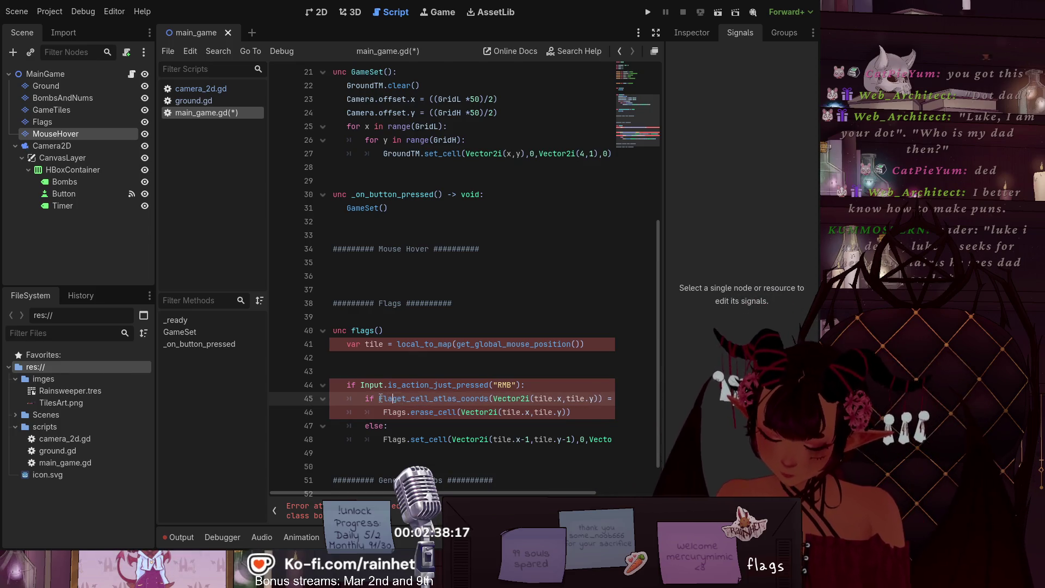
pyautogui.write('s.')
pyautogui.click(398, 367)
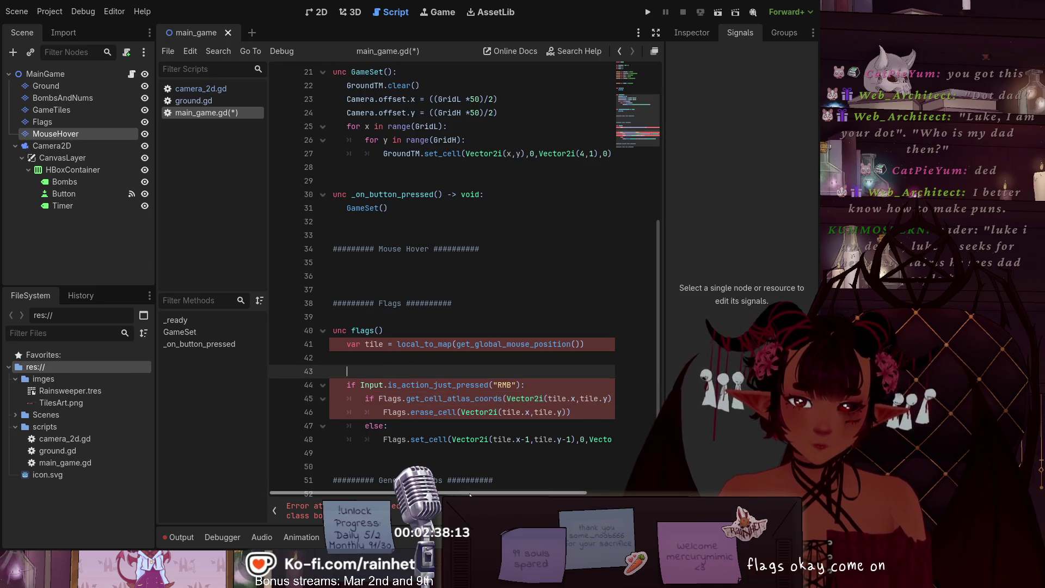
pyautogui.hscroll(3, 470, 494)
# Step: Delete the empty line 42 below the tile variable
pyautogui.hscroll(-4, 469, 495)
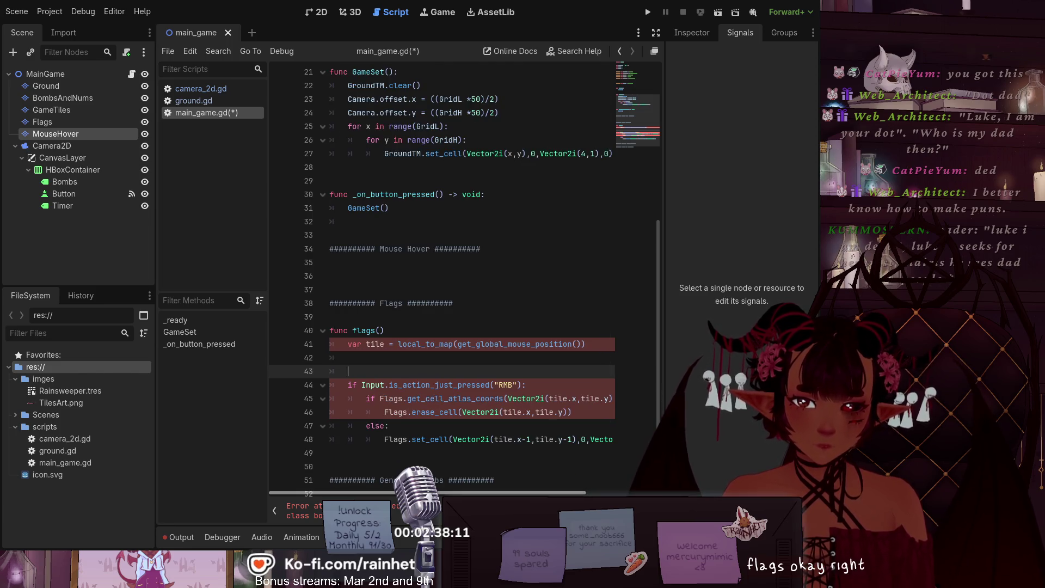
pyautogui.click(346, 345)
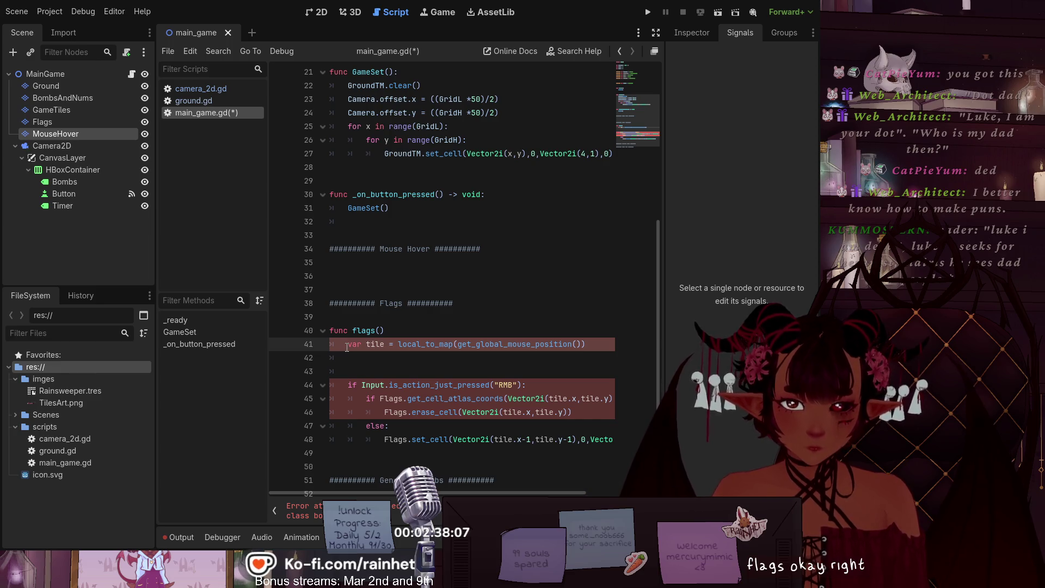
pyautogui.click(346, 361)
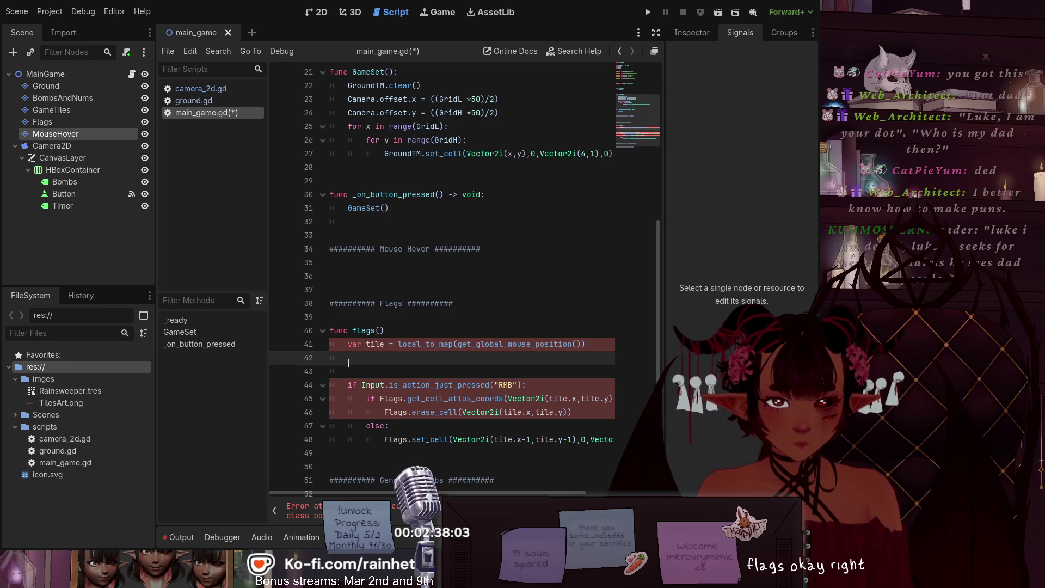
pyautogui.press('BackSpace')
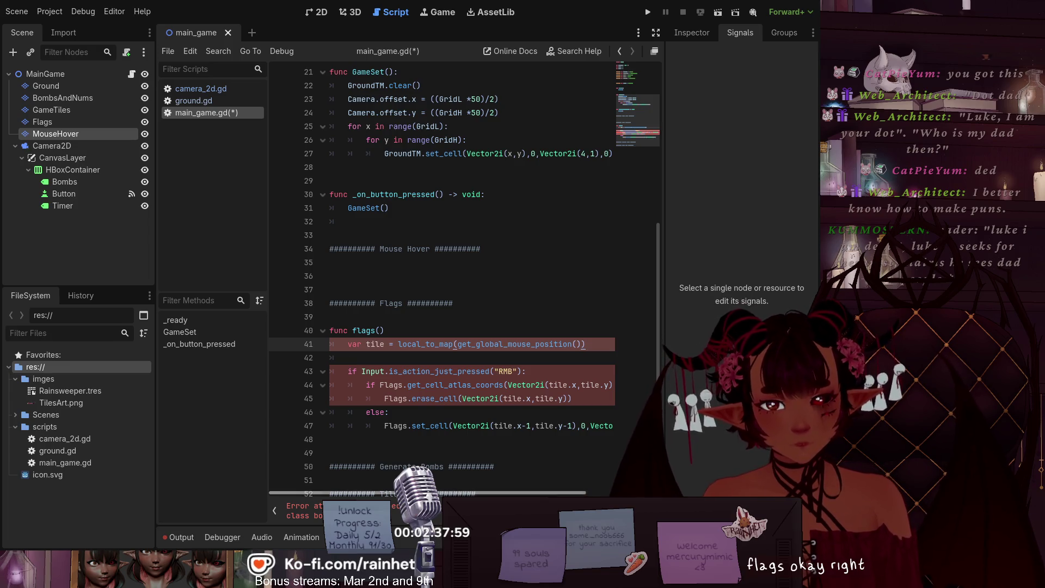
# Step: Comment out the tile line 41 with a leading #
pyautogui.click(408, 323)
pyautogui.click(337, 346)
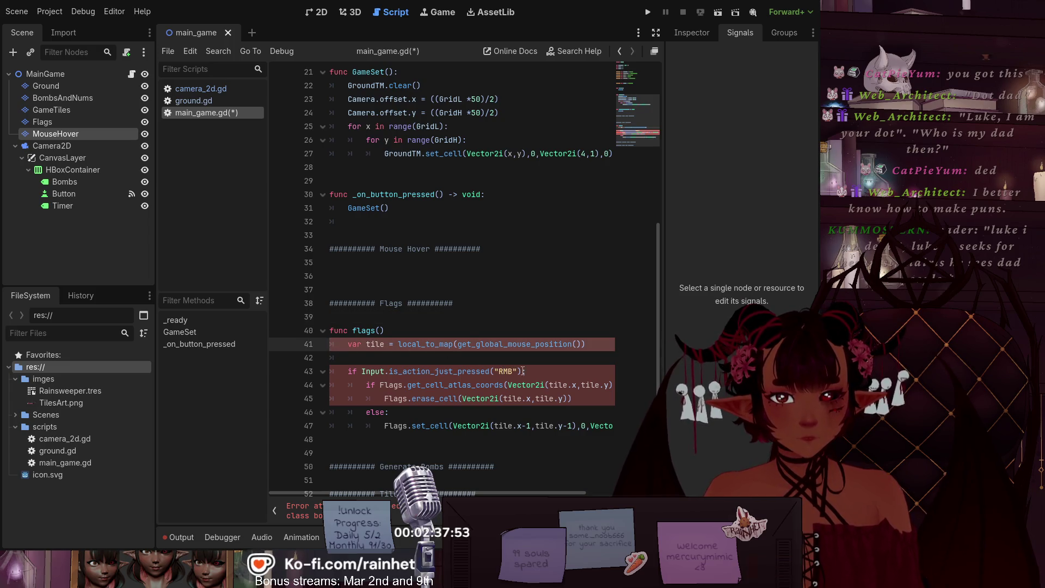
pyautogui.write(':')
pyautogui.click(512, 386)
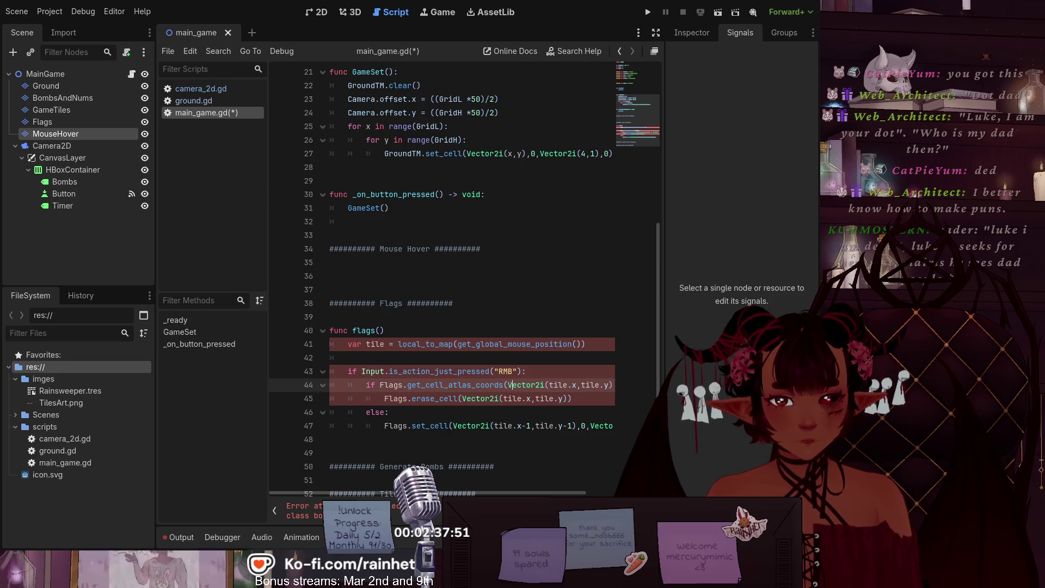
pyautogui.click(377, 373)
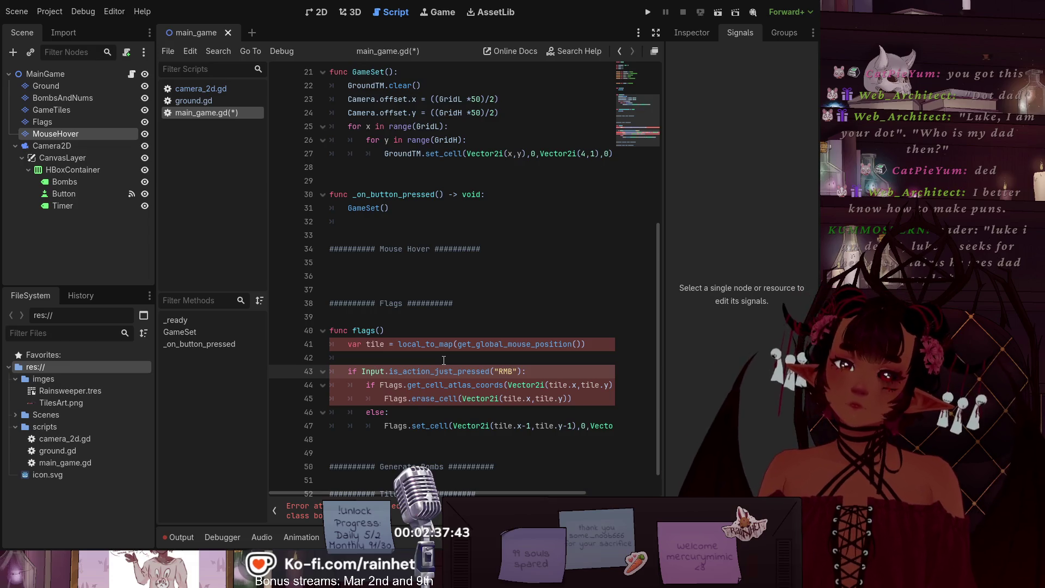
pyautogui.click(348, 344)
pyautogui.write('#')
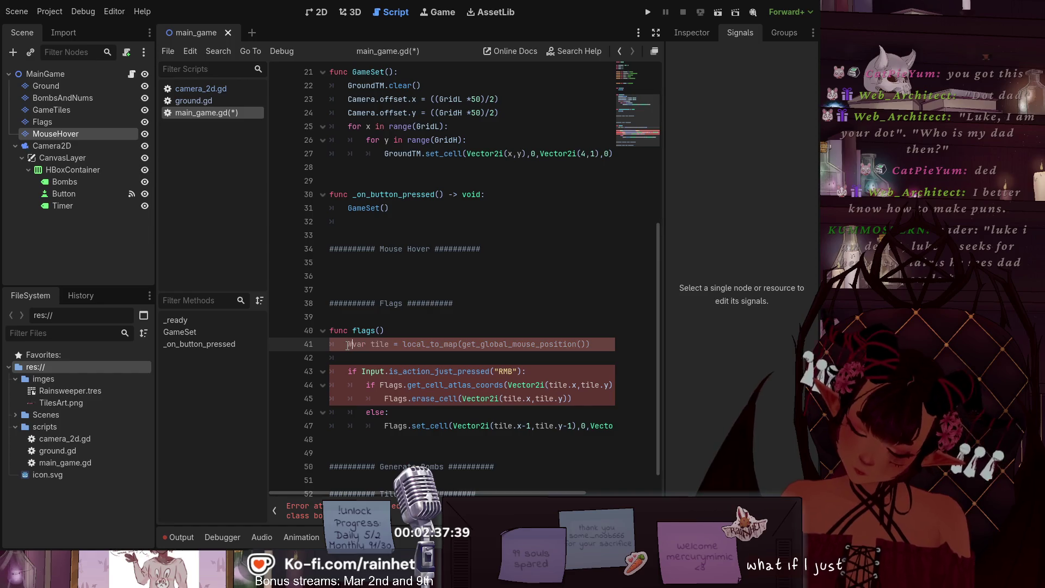
# Step: Uncomment line 41 and change local_to_map to Flags.local_to_map
pyautogui.moveTo(407, 345)
pyautogui.mouseDown()
pyautogui.moveTo(436, 357)
pyautogui.moveTo(406, 344)
pyautogui.moveTo(529, 351)
pyautogui.mouseUp()
pyautogui.click(400, 357)
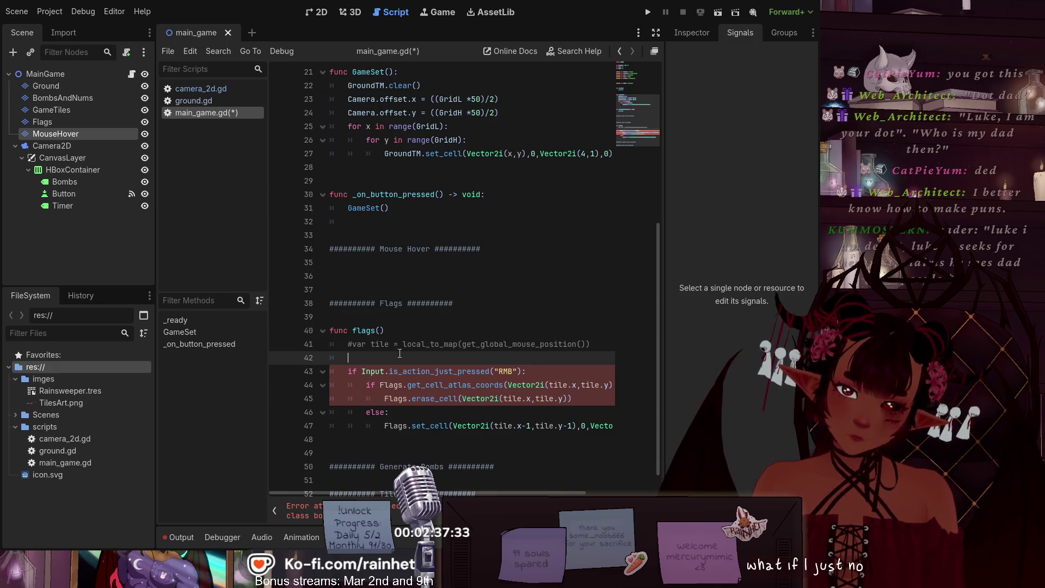
pyautogui.click(403, 345)
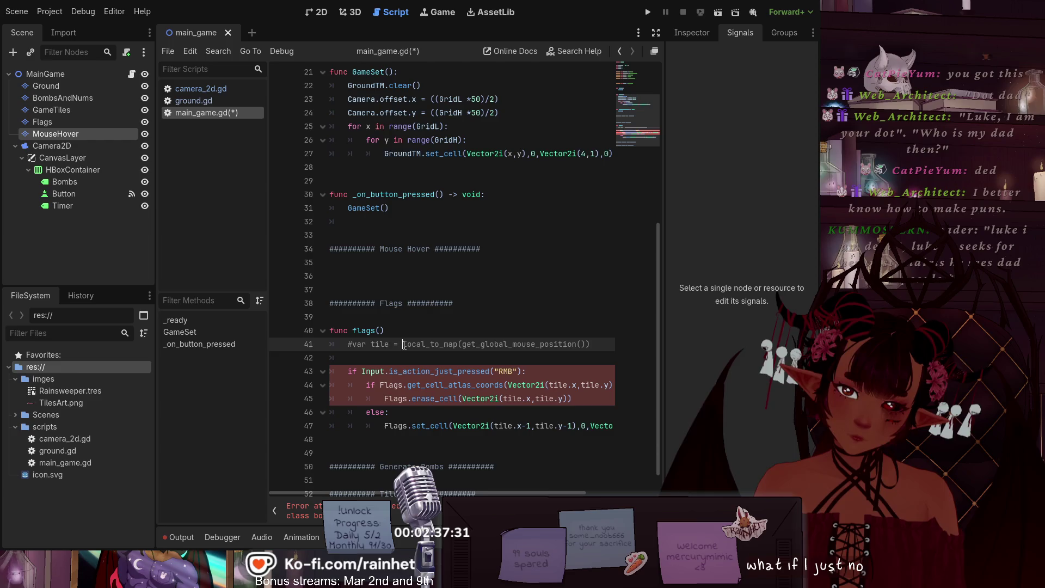
pyautogui.click(349, 344)
pyautogui.press('Delete')
pyautogui.click(401, 345)
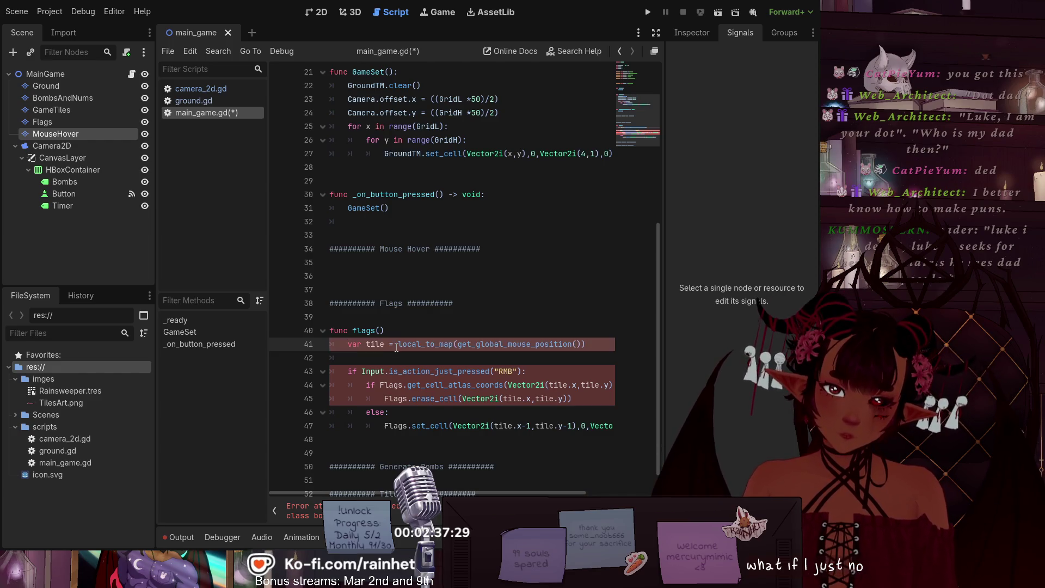
pyautogui.write('Flags.')
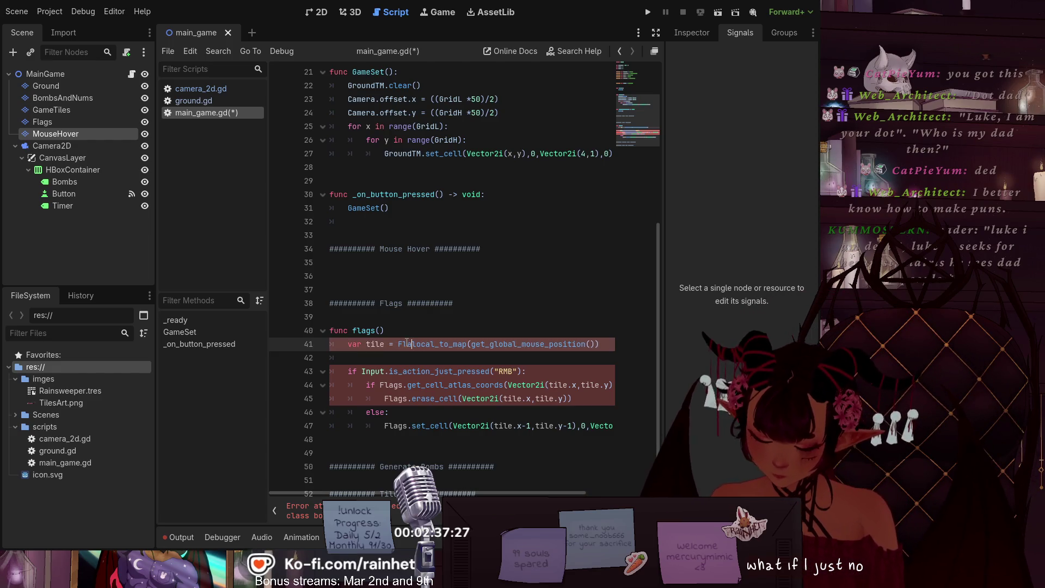
pyautogui.click(404, 318)
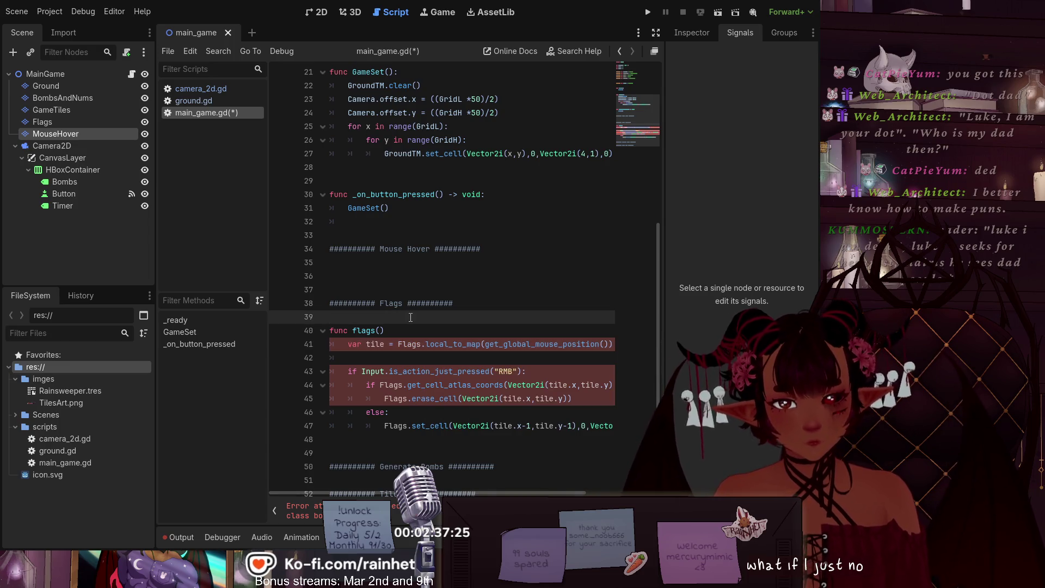
# Step: Comment out the right-click flag block on lines 43–47
pyautogui.click(342, 370)
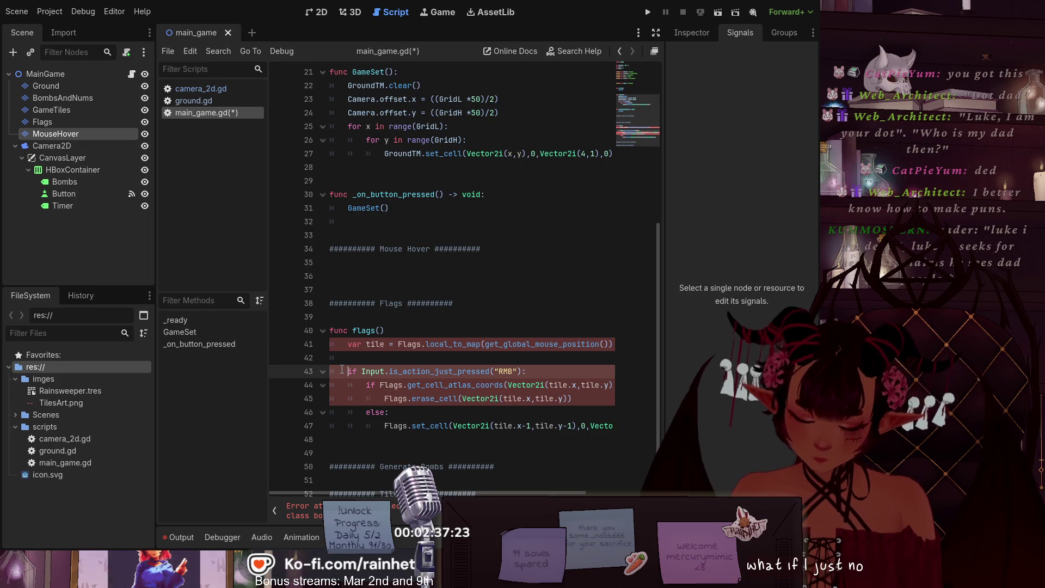
pyautogui.keyDown('shift'); pyautogui.click(350, 398); pyautogui.keyUp('shift')
pyautogui.hotkey('ctrl', 'k')
pyautogui.click(386, 344)
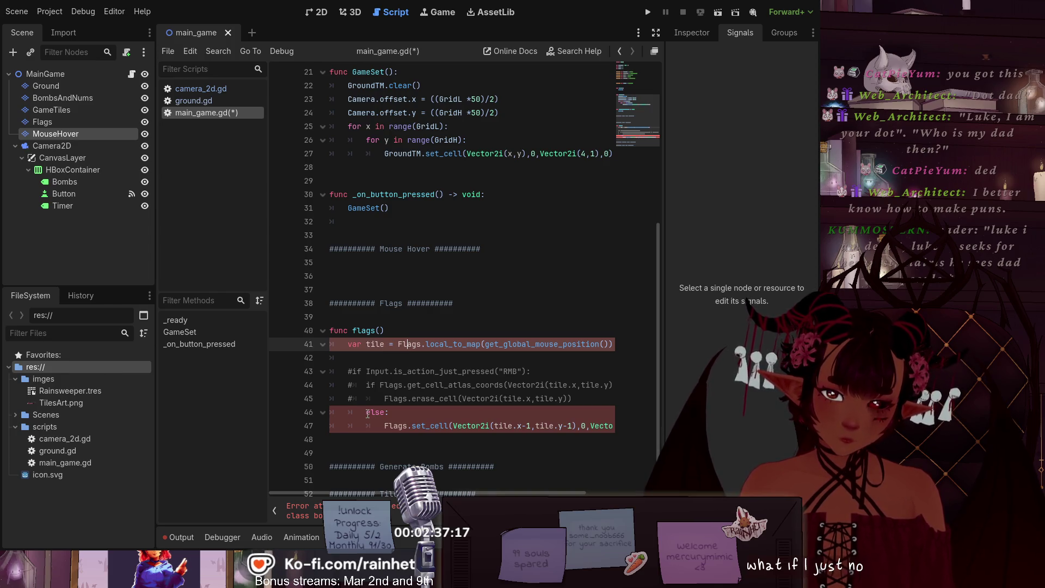
pyautogui.click(344, 412)
pyautogui.click(345, 427)
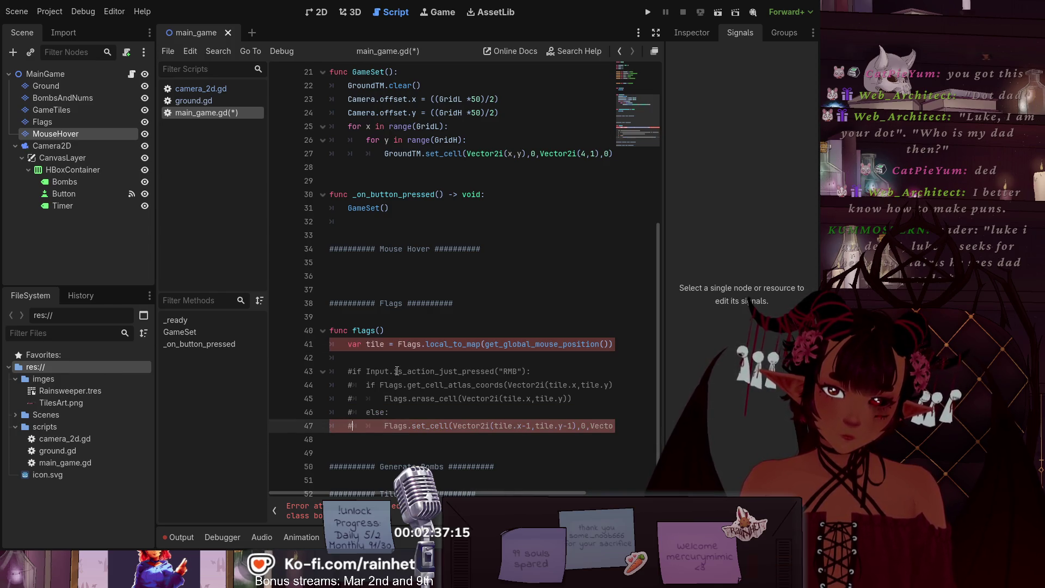
pyautogui.write('#')
pyautogui.click(390, 345)
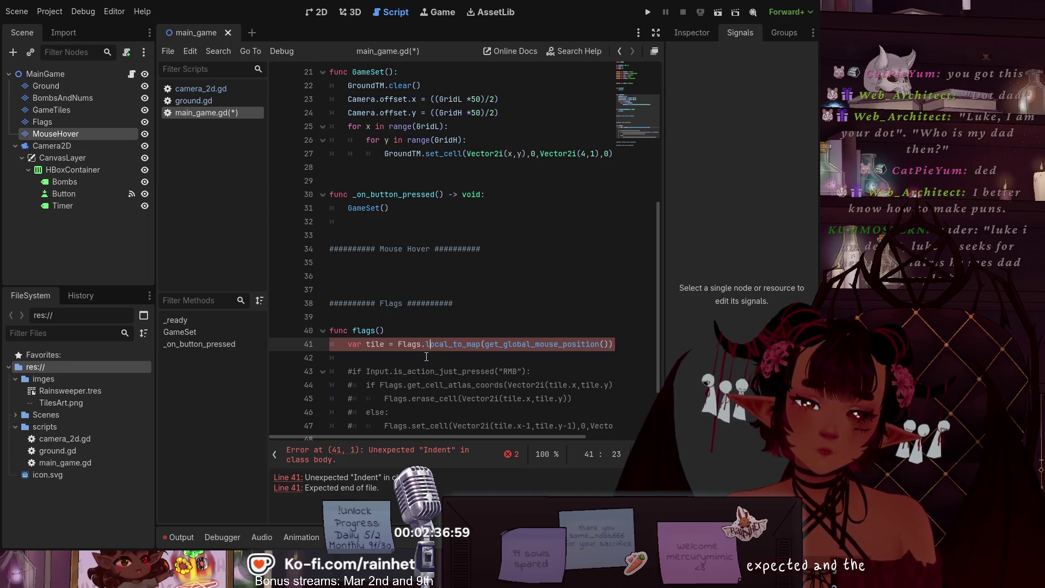
# Step: Add the missing closing ')' to the end of line 41
pyautogui.click(608, 348)
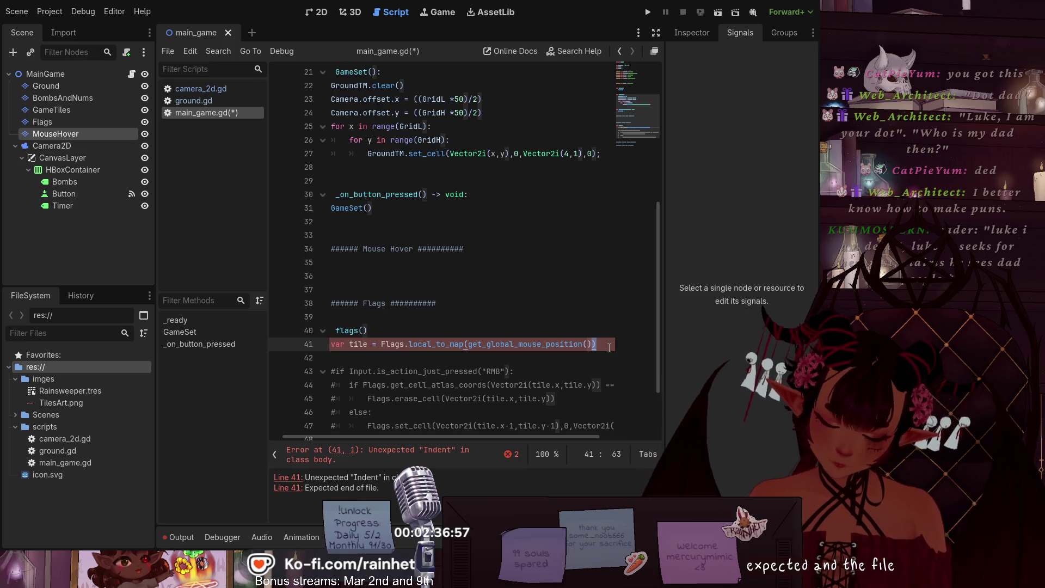
pyautogui.press('BackSpace')
pyautogui.press('Down')
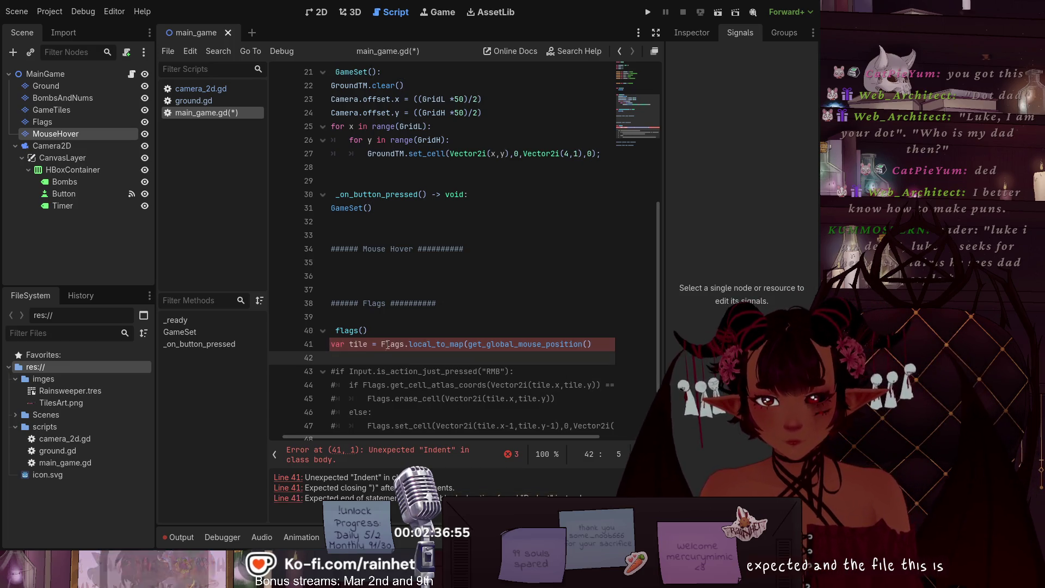
pyautogui.click(405, 345)
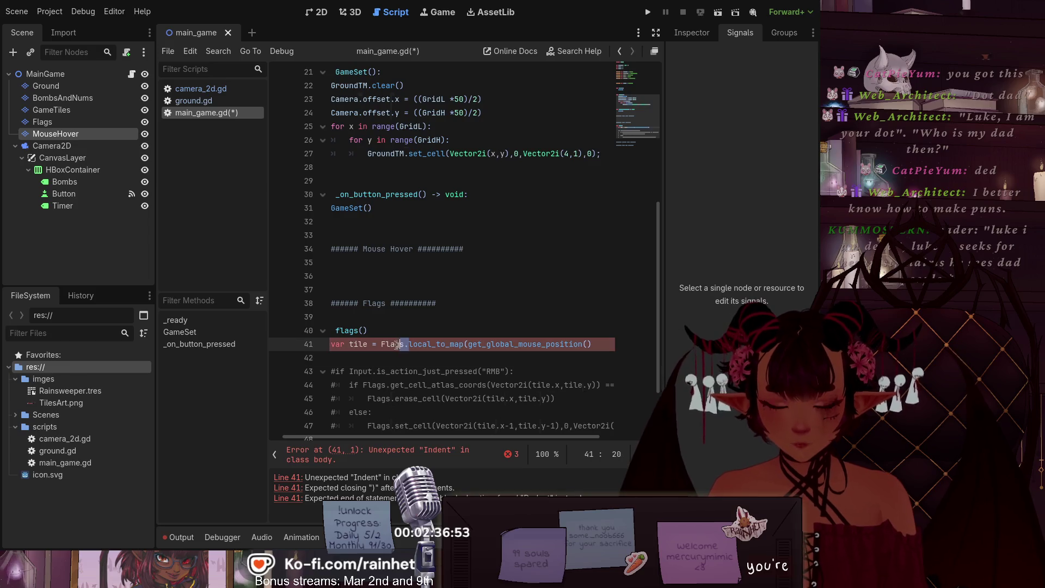
pyautogui.press('BackSpace')
pyautogui.press('BackSpace')
pyautogui.press('BackSpace')
pyautogui.click(420, 369)
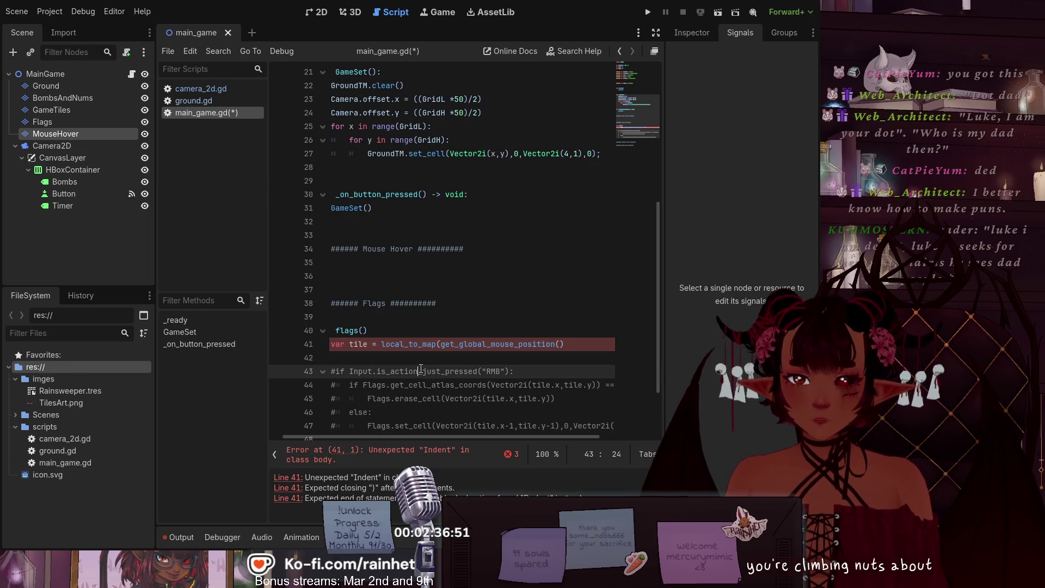
pyautogui.hscroll(-2, 427, 433)
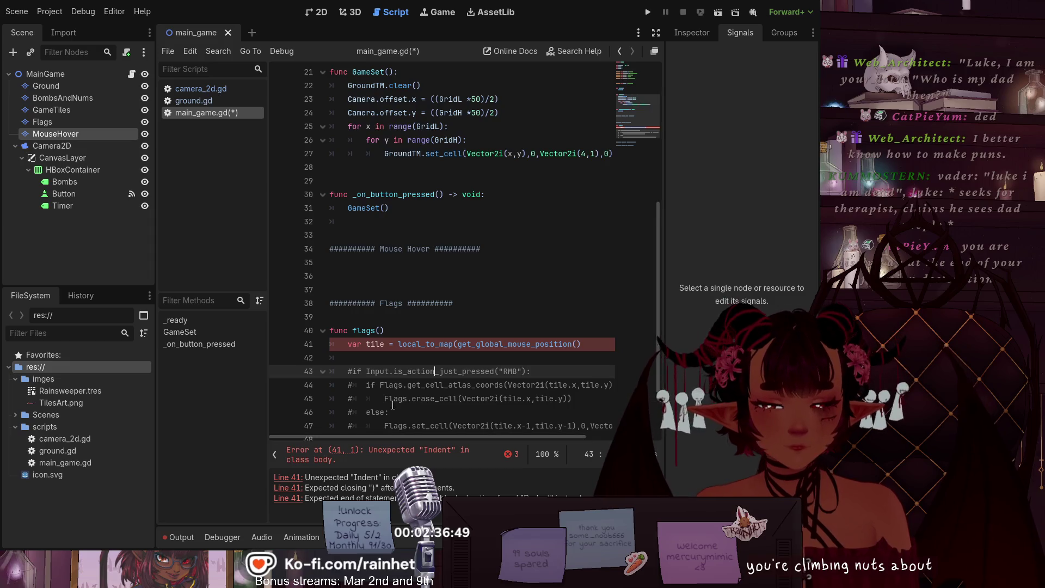
pyautogui.click(384, 346)
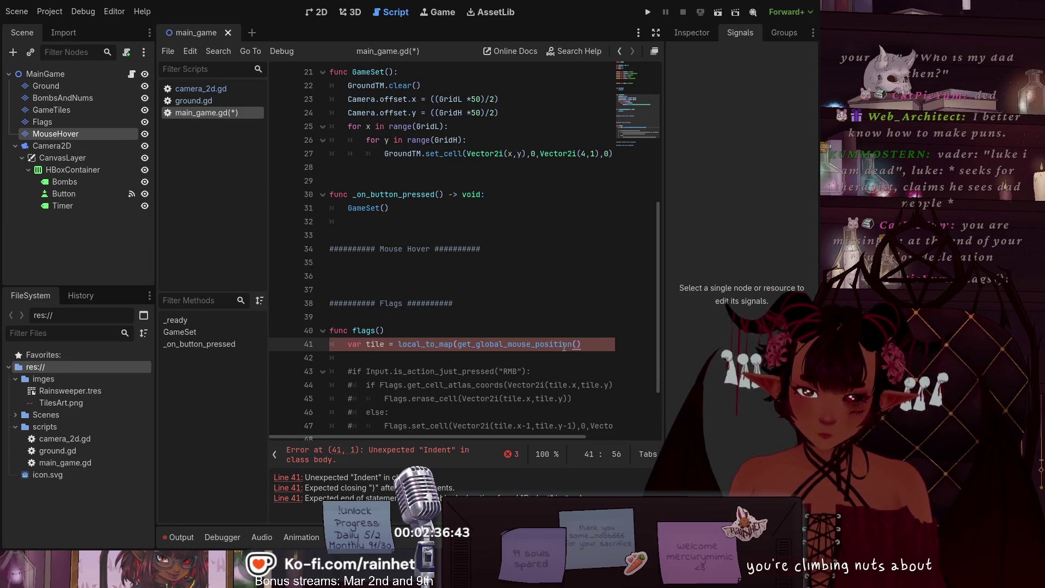
pyautogui.write(')')
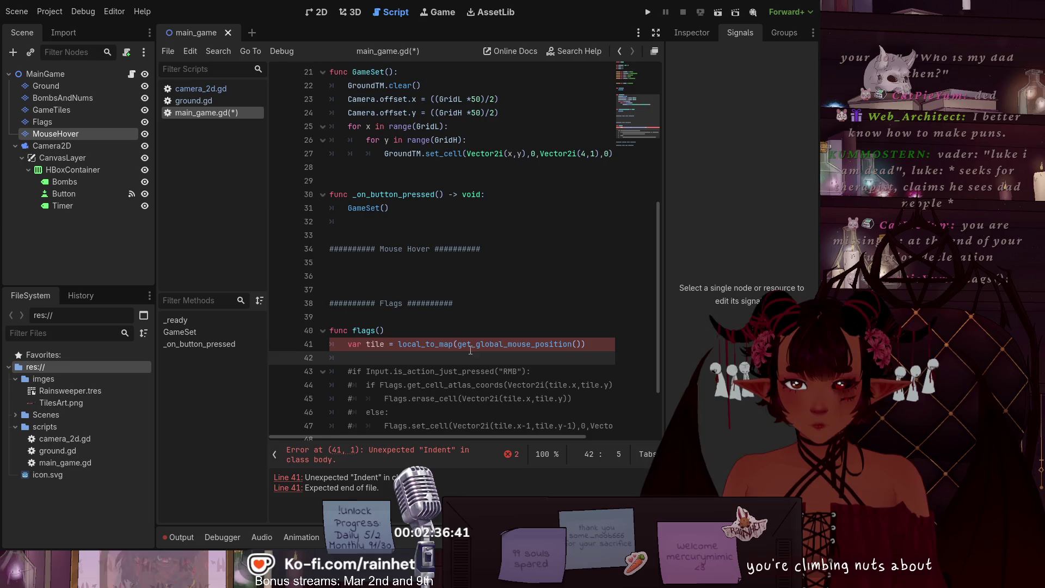
# Step: Prefix local_to_map with 'Flags.' and add ':' after func flags()
pyautogui.click(427, 344)
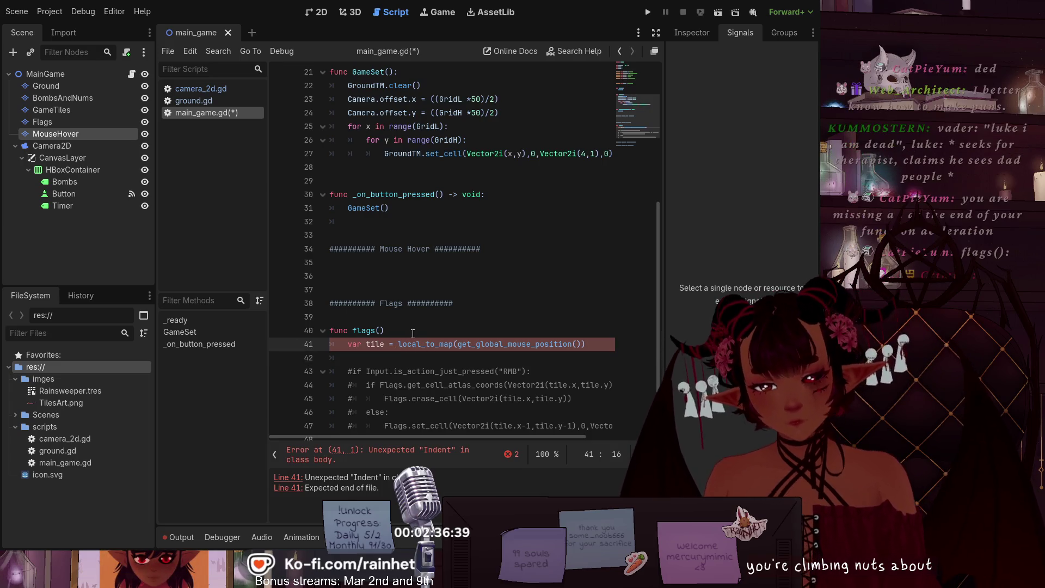
pyautogui.write('Flags.')
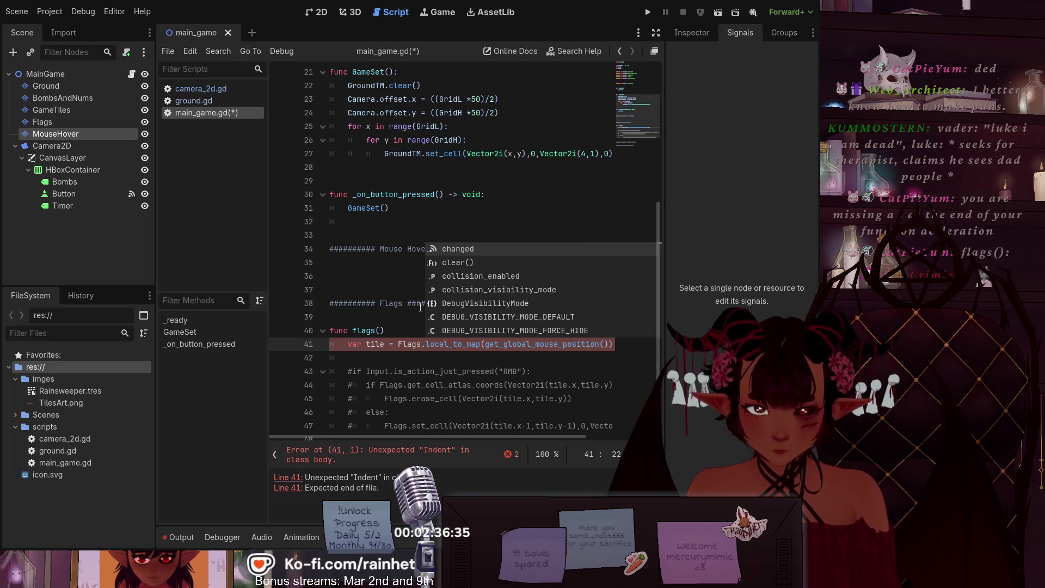
pyautogui.click(399, 356)
pyautogui.moveTo(342, 348); pyautogui.dragTo(485, 344)
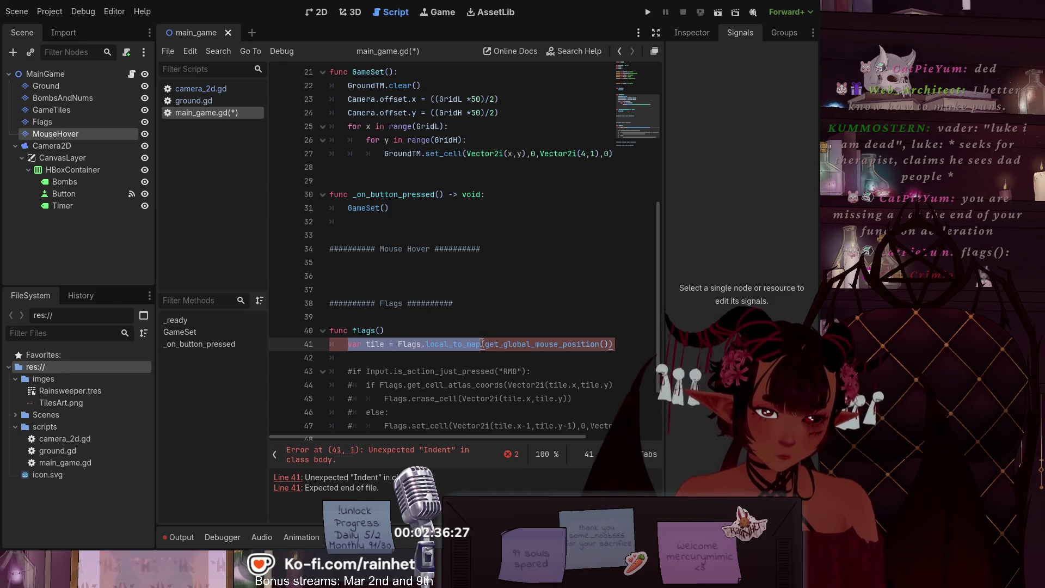
pyautogui.click(471, 359)
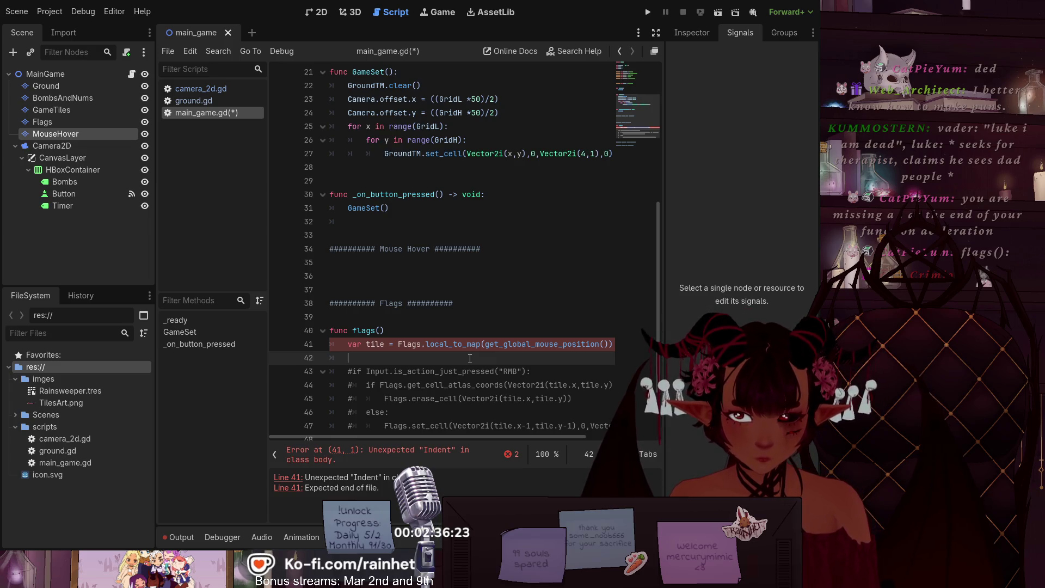
pyautogui.click(411, 332)
pyautogui.write(':')
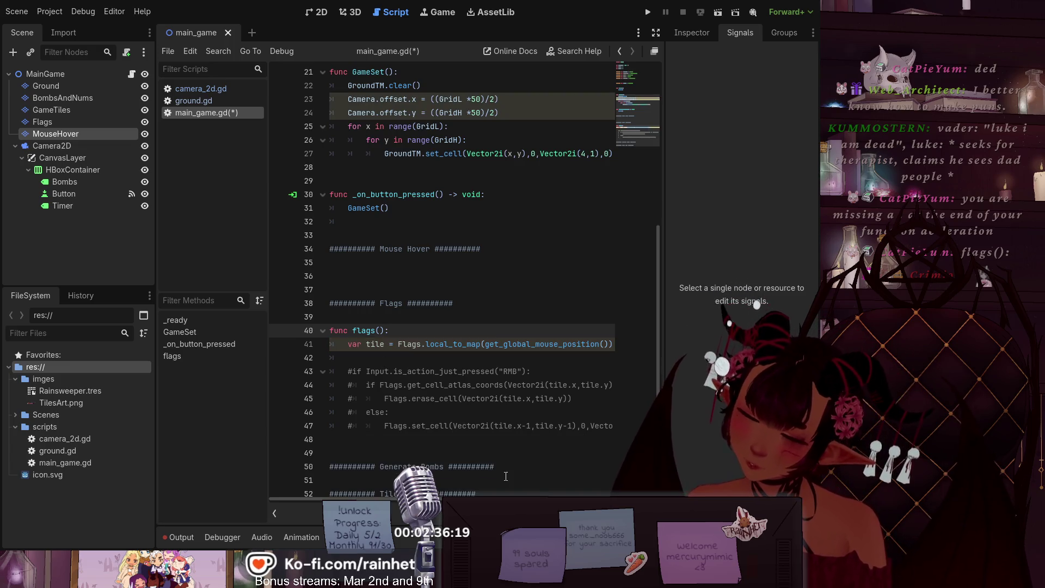
# Step: Retype the 'Flags.' prefix before local_to_map on line 41
pyautogui.click(391, 361)
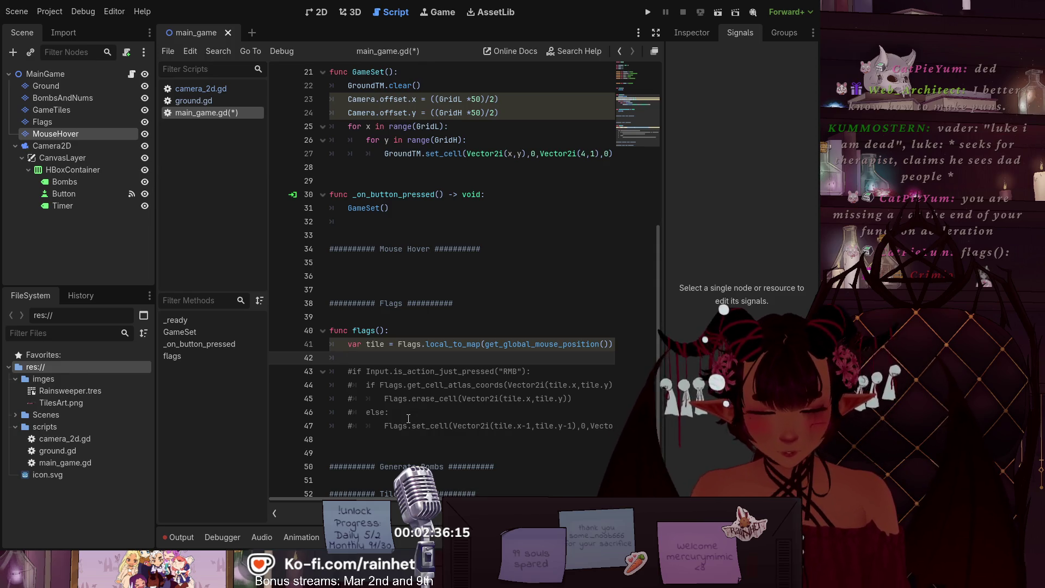
pyautogui.click(403, 371)
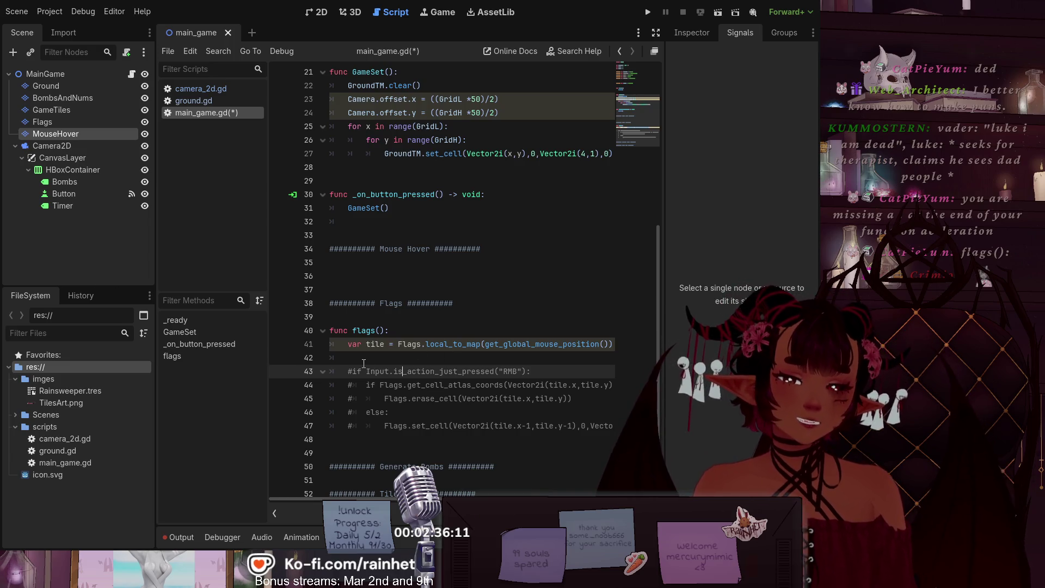
pyautogui.click(441, 360)
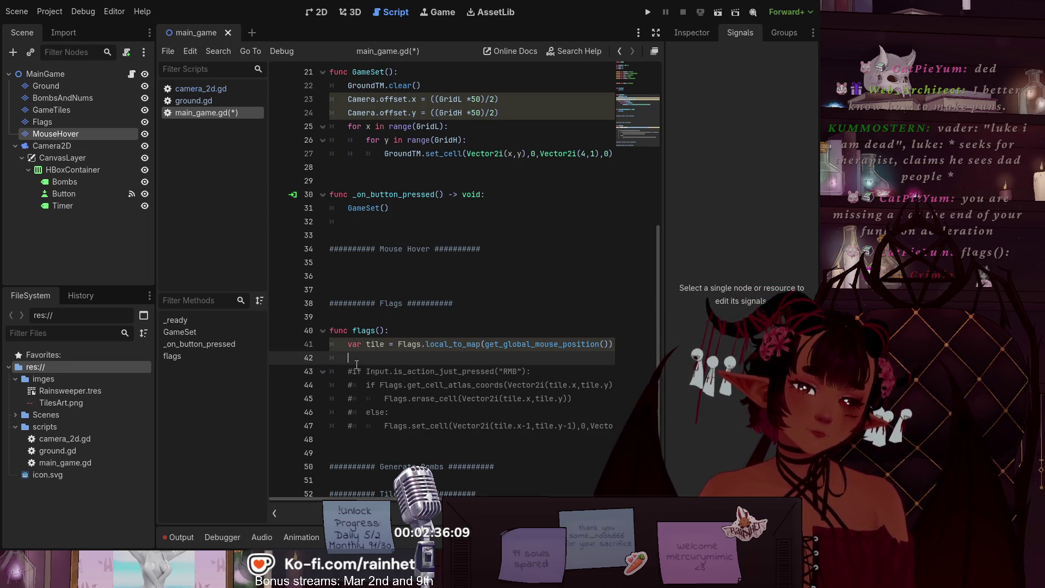
pyautogui.moveTo(425, 343); pyautogui.dragTo(394, 344)
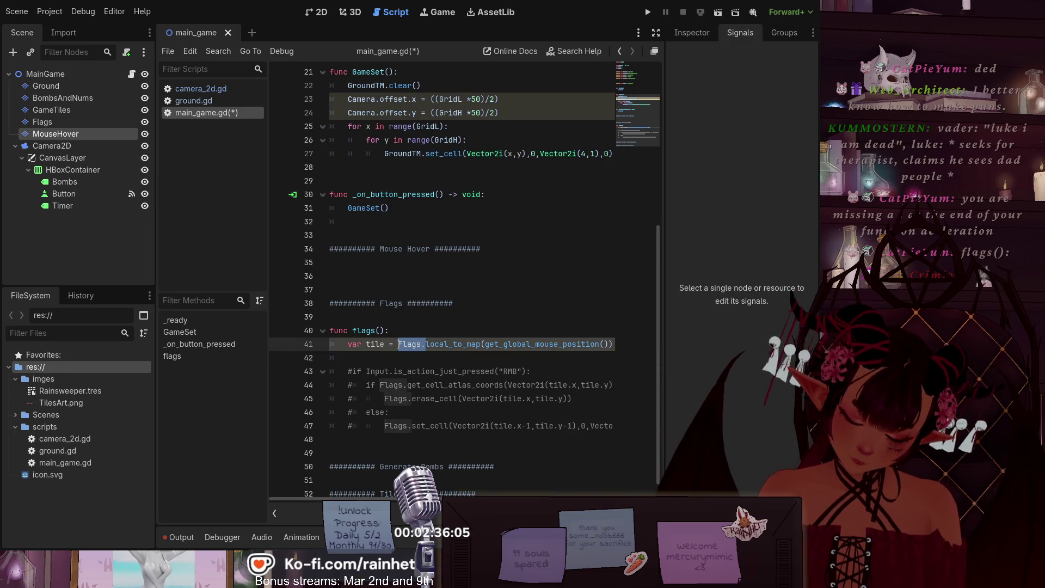
pyautogui.press('BackSpace')
pyautogui.press('Down')
pyautogui.press('Down')
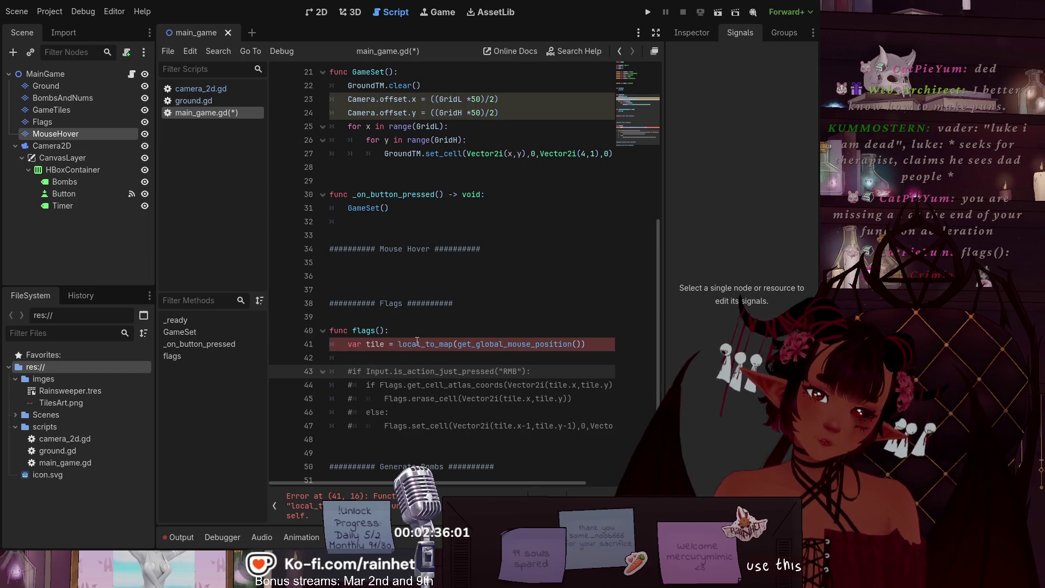
pyautogui.click(399, 346)
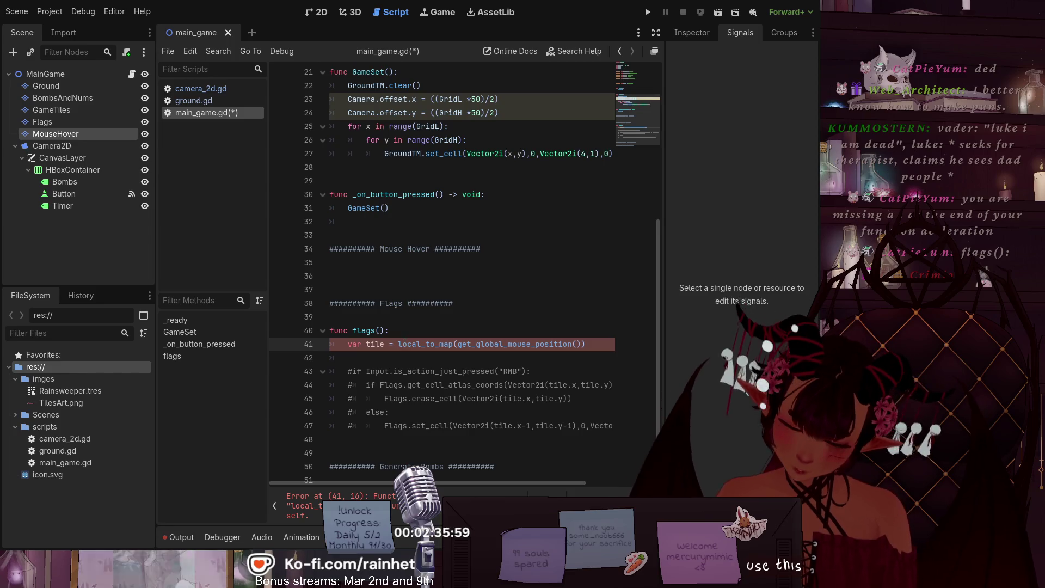
pyautogui.write('Flags')
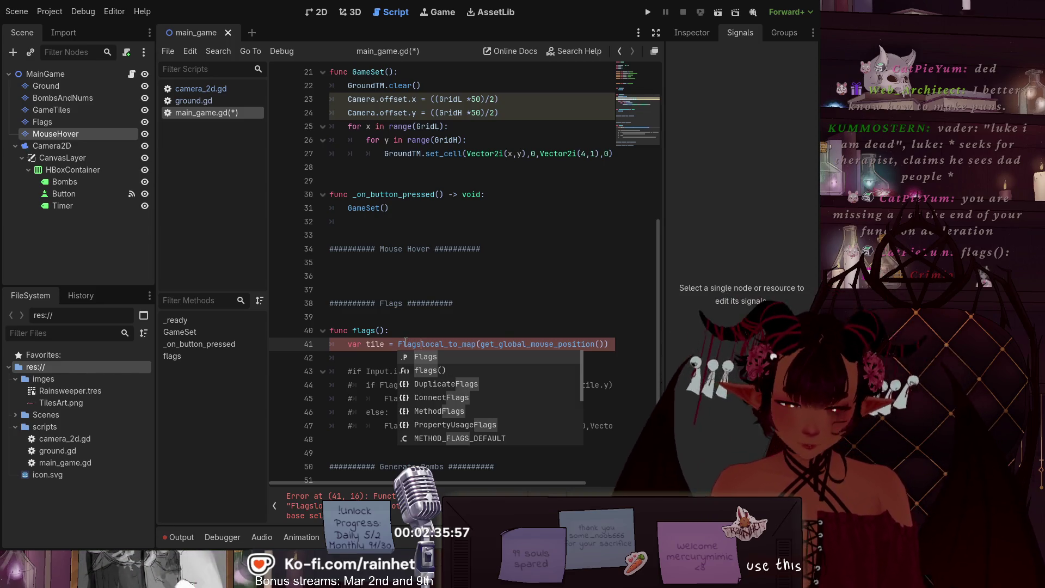
pyautogui.write('.')
pyautogui.click(348, 362)
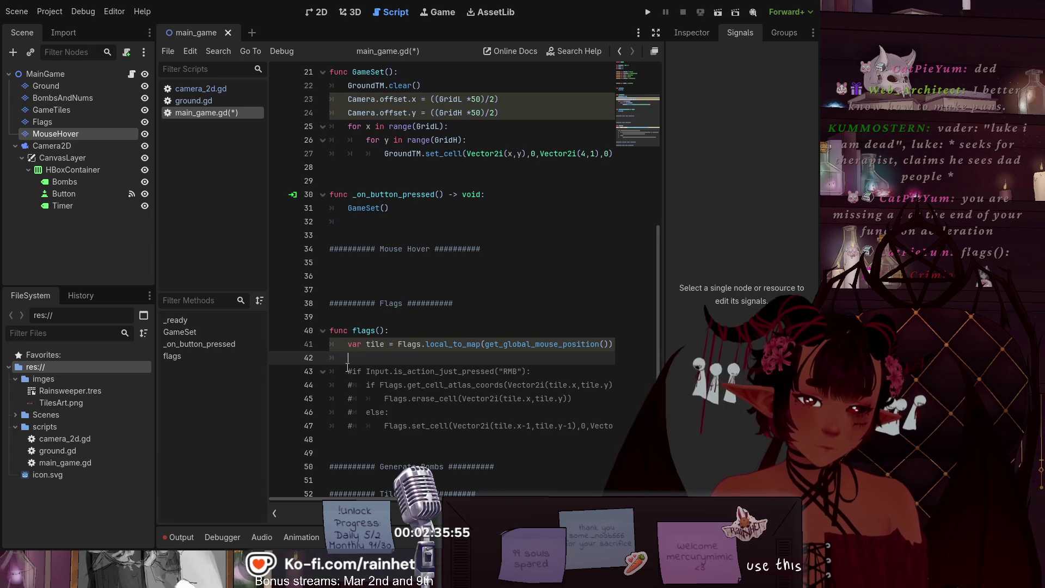
# Step: Uncomment lines 43–47 of the right-click flag block and save main_game.gd
pyautogui.click(348, 369)
pyautogui.press('Delete')
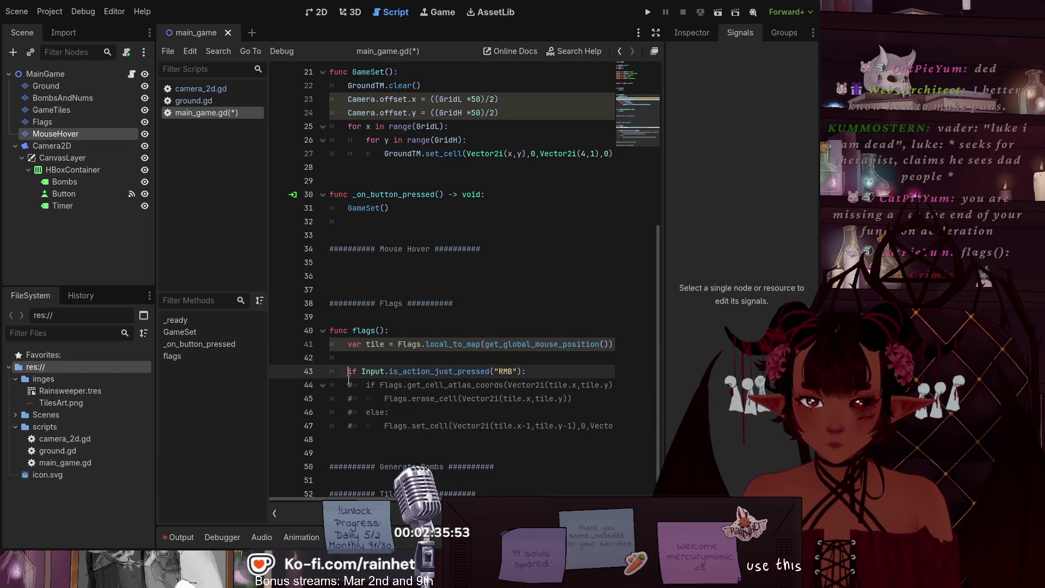
pyautogui.click(348, 384)
pyautogui.press('Delete')
pyautogui.click(346, 398)
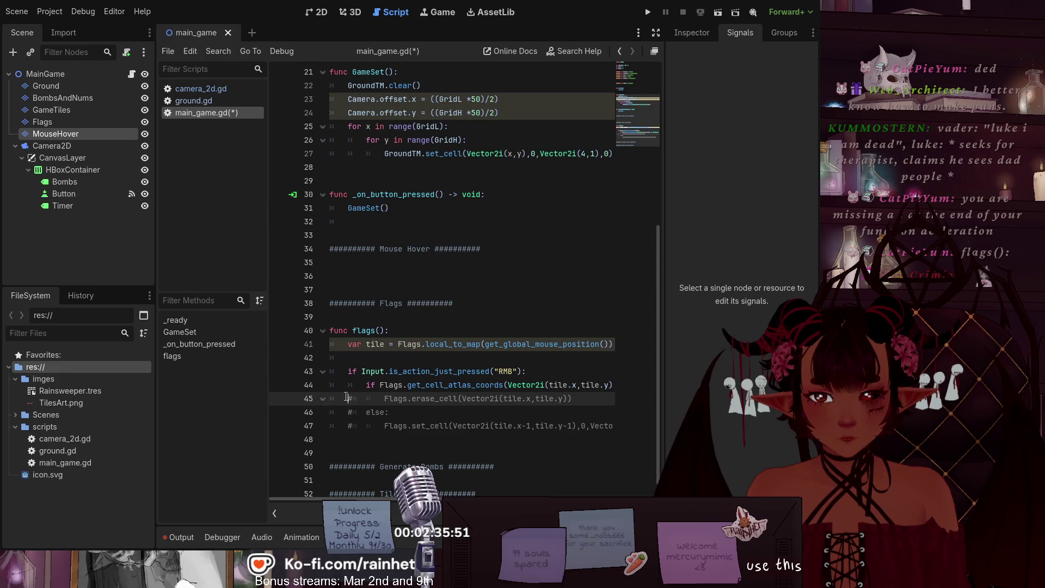
pyautogui.click(344, 412)
pyautogui.press('Delete')
pyautogui.click(344, 426)
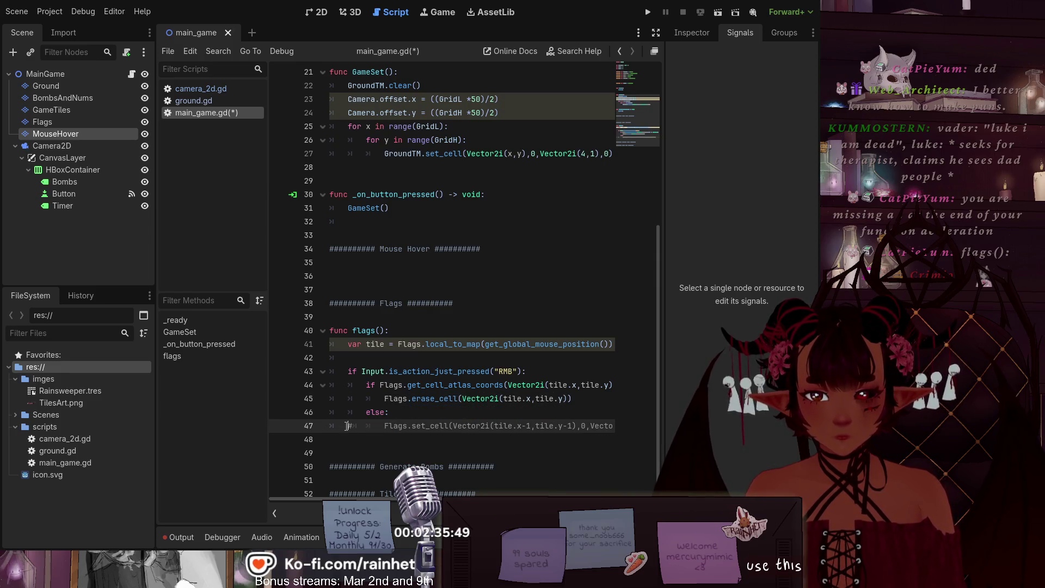
pyautogui.press('Delete')
pyautogui.click(381, 357)
pyautogui.click(359, 316)
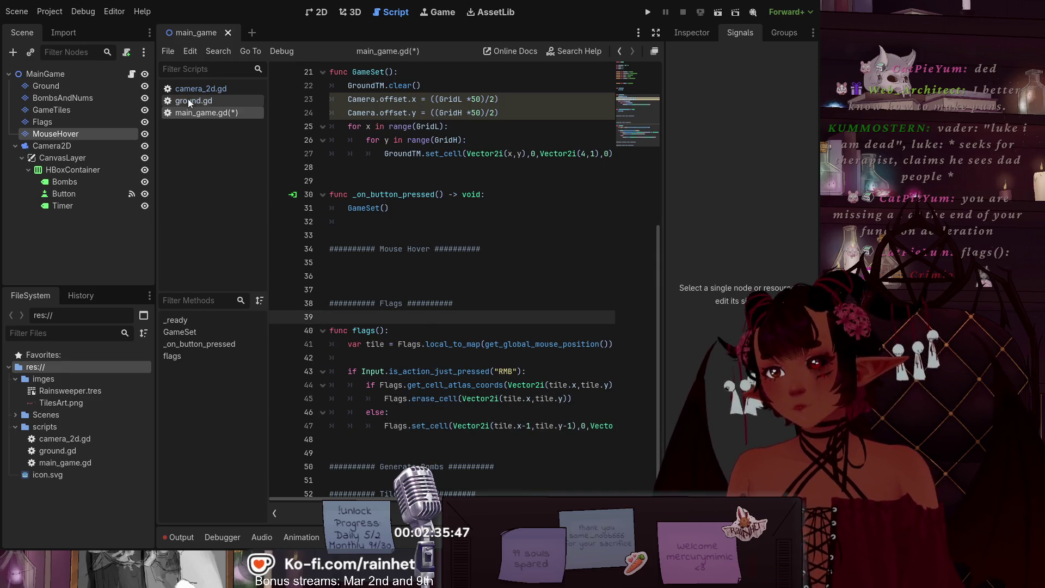
pyautogui.hotkey('ctrl', 's')
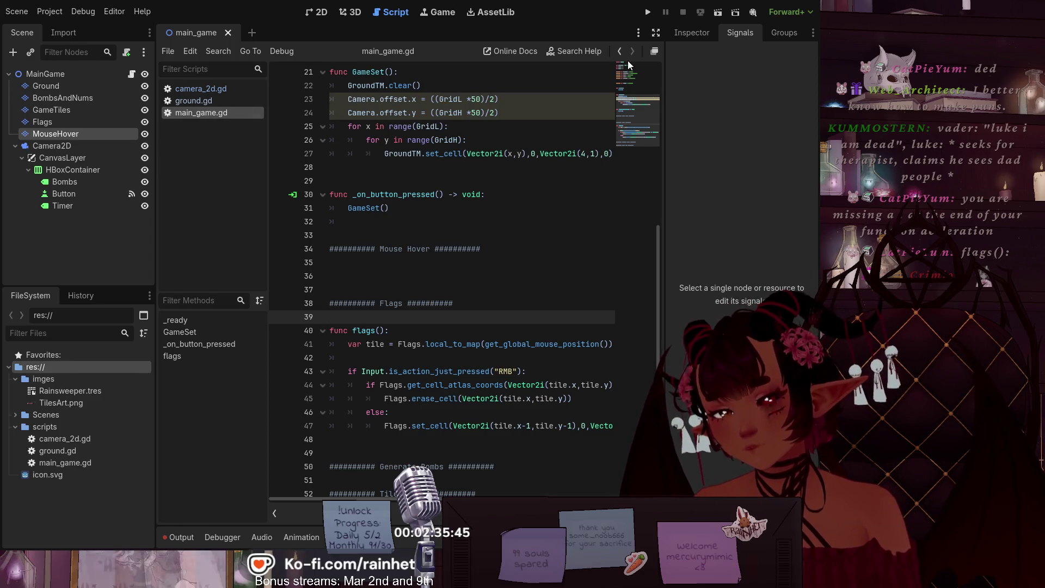
# Step: Add a new func _process(): below the _ready function
pyautogui.scroll(-1, 549, 313)
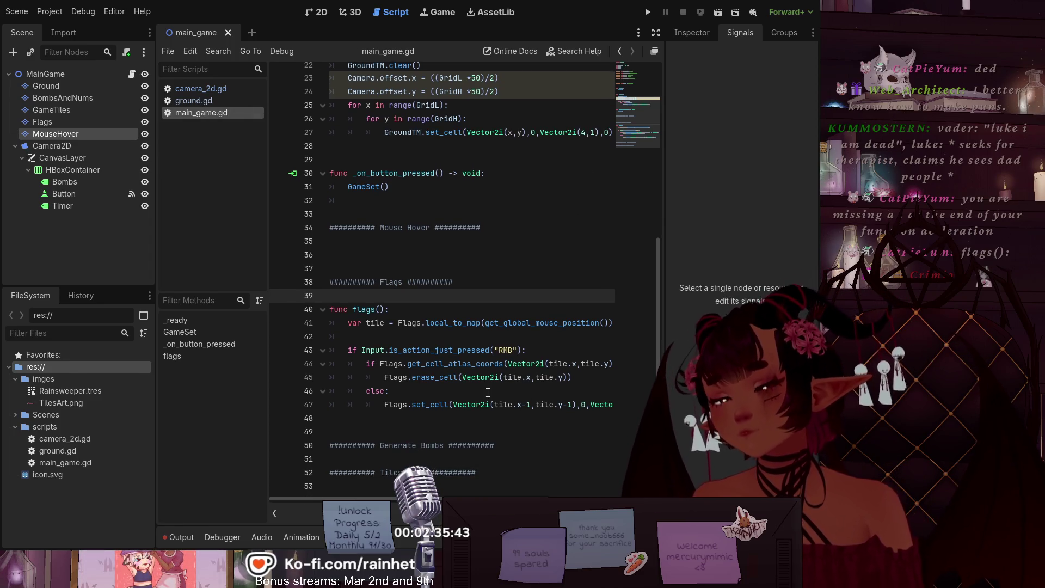
pyautogui.scroll(4, 414, 370)
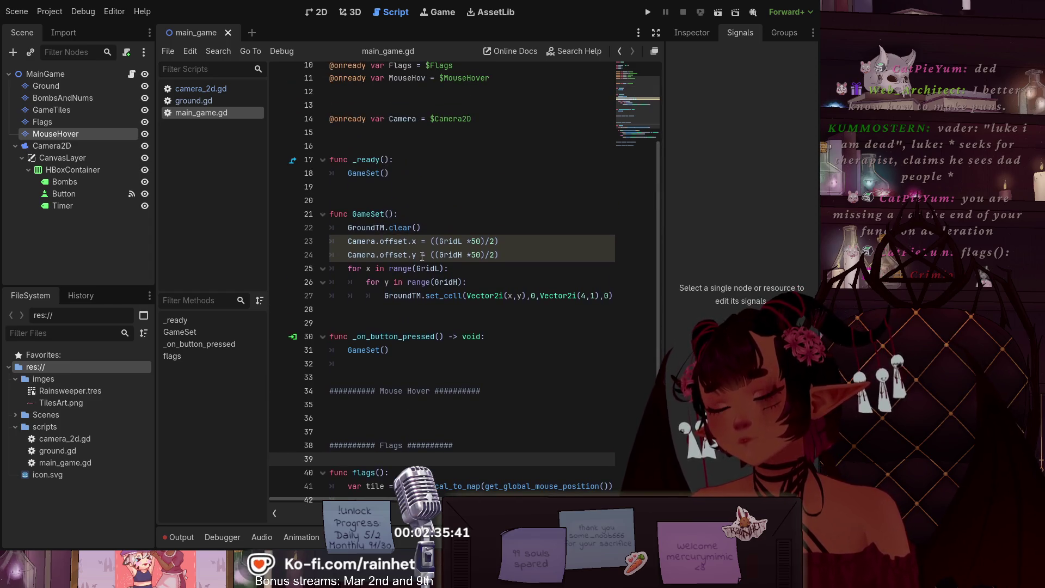
pyautogui.scroll(3, 432, 329)
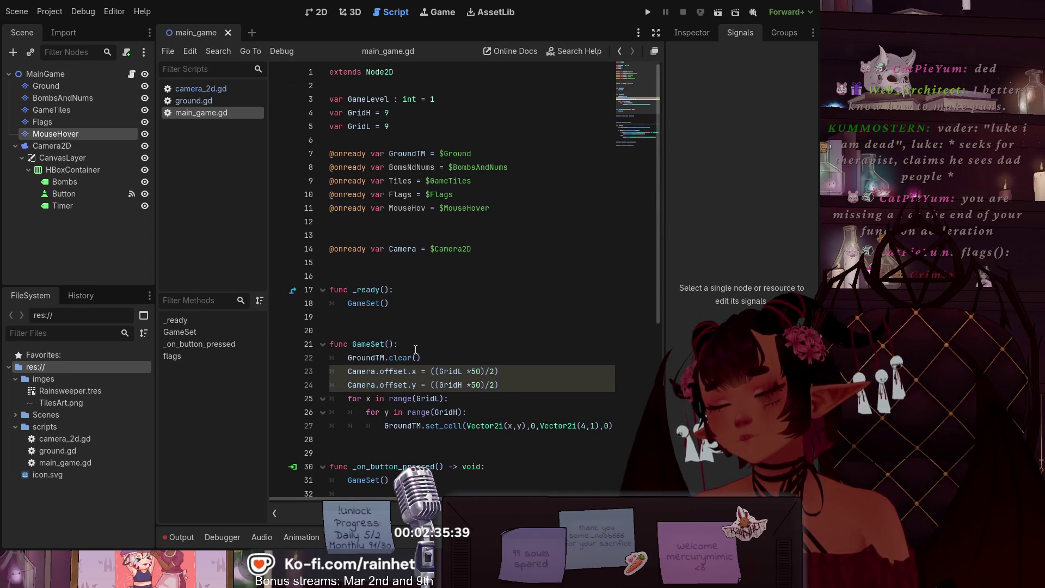
pyautogui.click(402, 304)
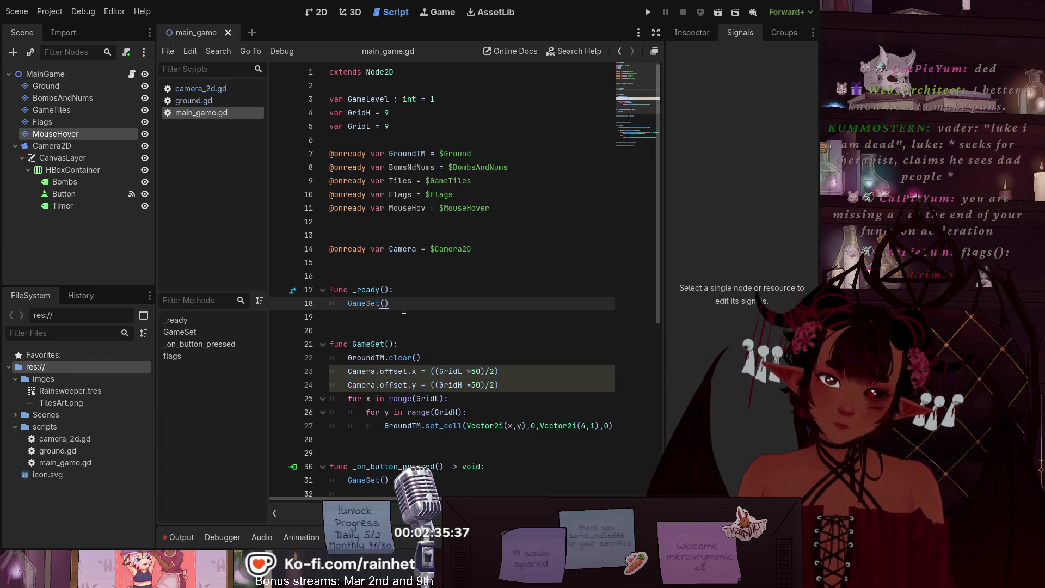
pyautogui.press('Return')
pyautogui.press('Return')
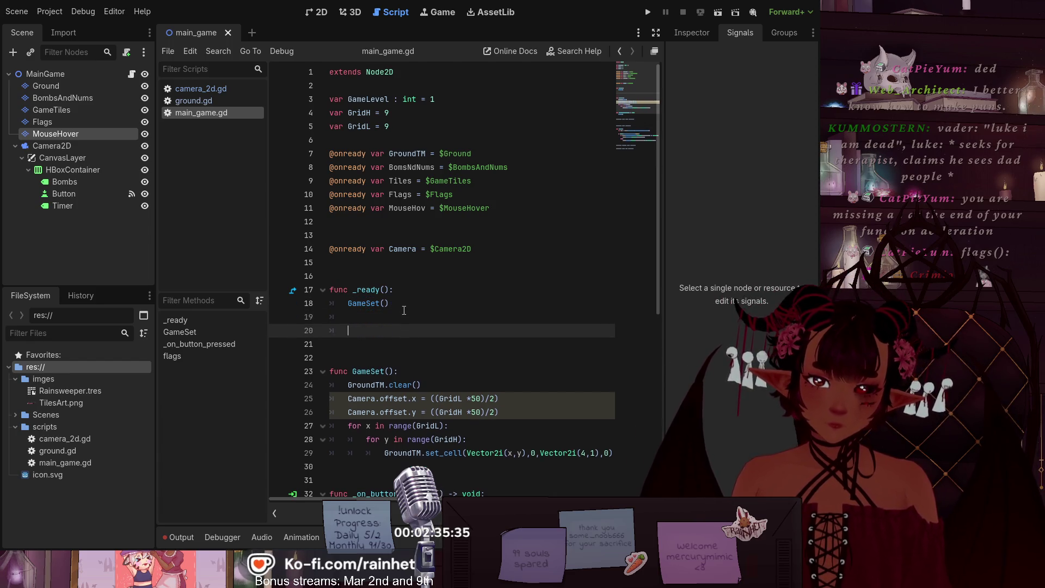
pyautogui.click(227, 89)
pyautogui.click(228, 100)
pyautogui.click(231, 90)
pyautogui.click(234, 111)
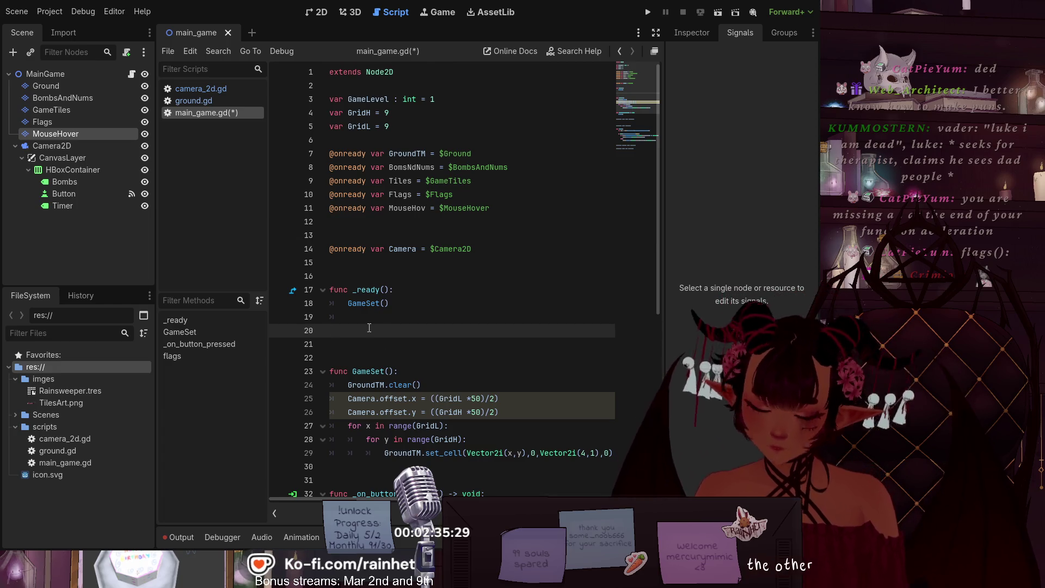
pyautogui.write('func')
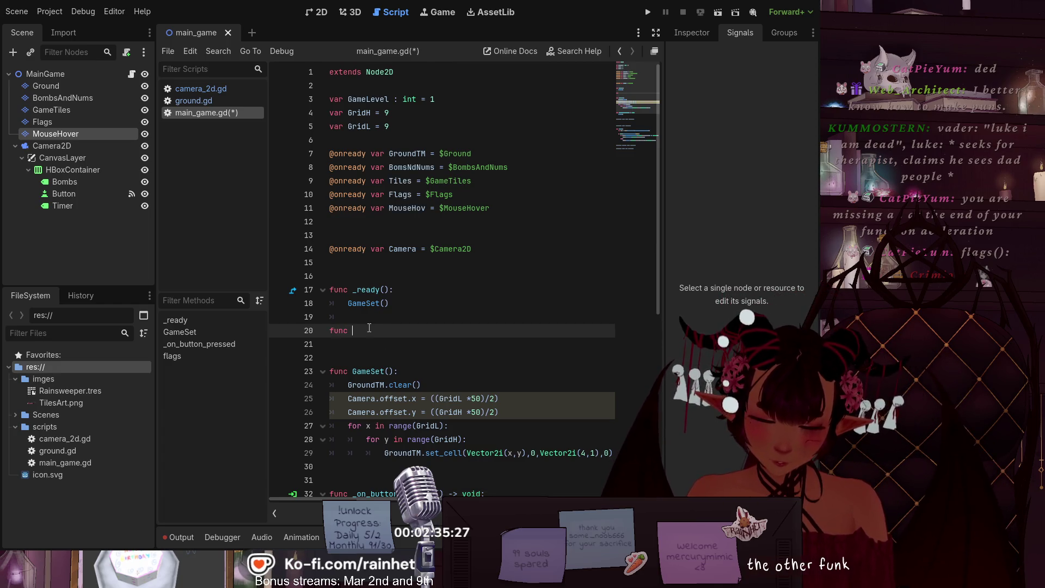
pyautogui.write(' _pro')
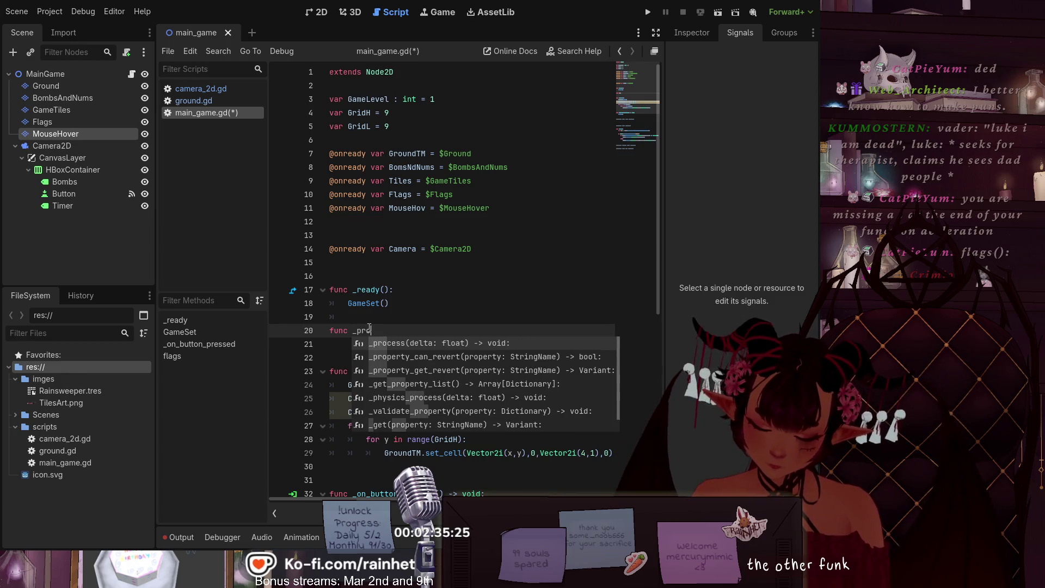
pyautogui.write('cess()')
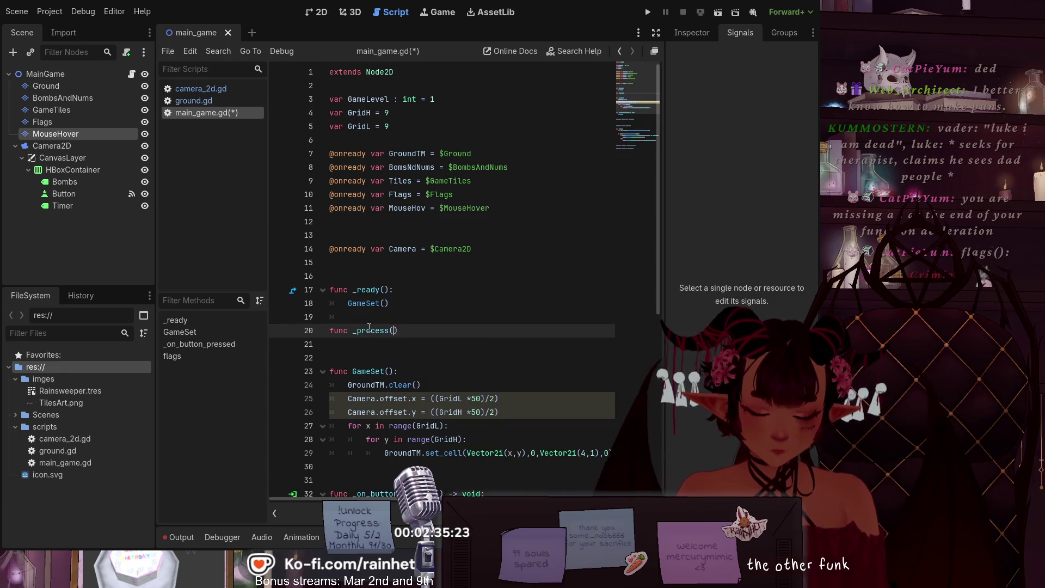
pyautogui.write(':')
pyautogui.press('Return')
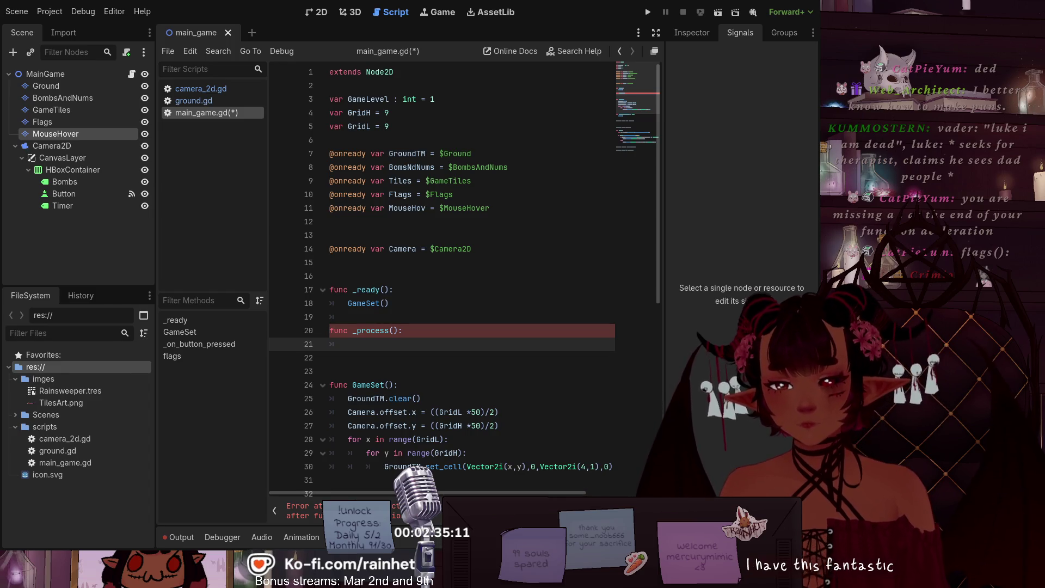
# Step: Give _process a delta parameter and call flags() in its body
pyautogui.press('Up')
pyautogui.write('de')
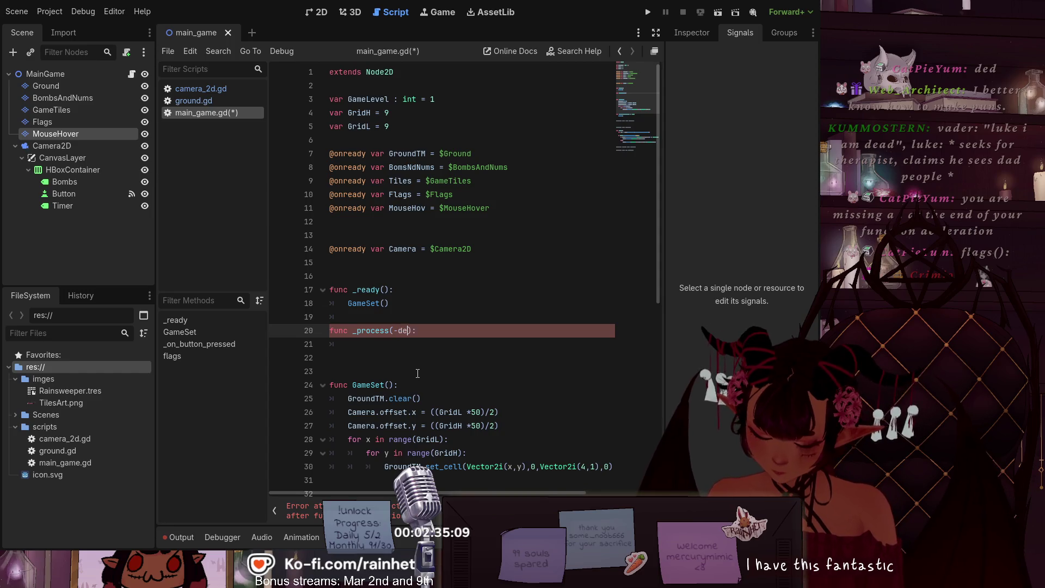
pyautogui.press('Down')
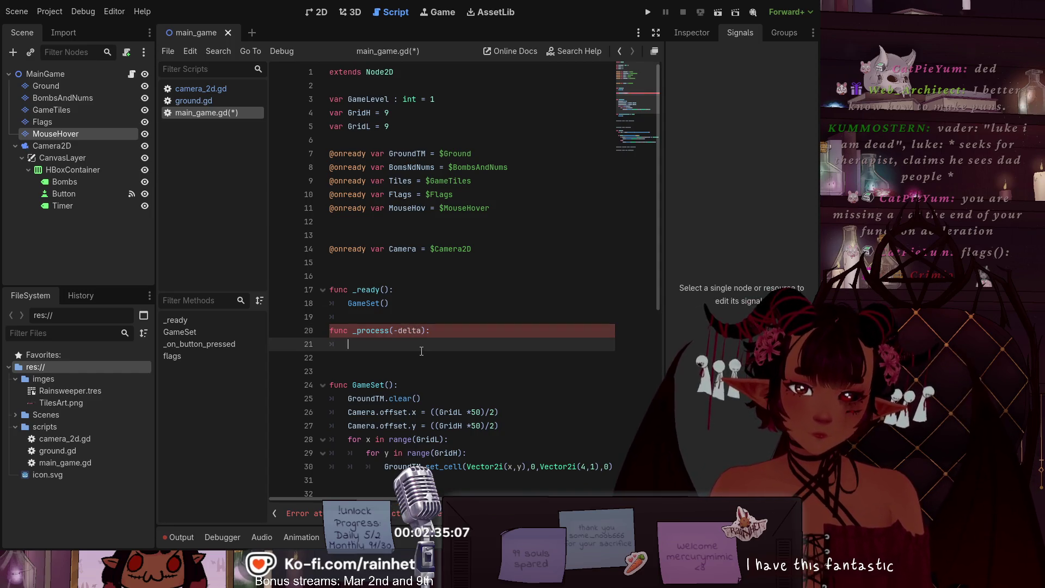
pyautogui.scroll(-3, 424, 309)
pyautogui.scroll(-5, 424, 309)
pyautogui.scroll(6, 423, 283)
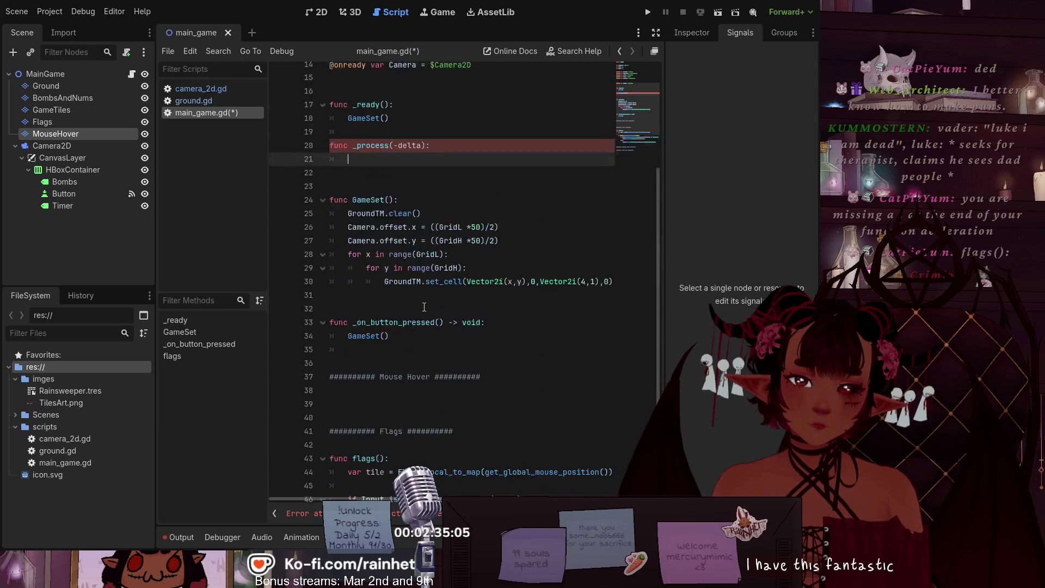
pyautogui.write('flag')
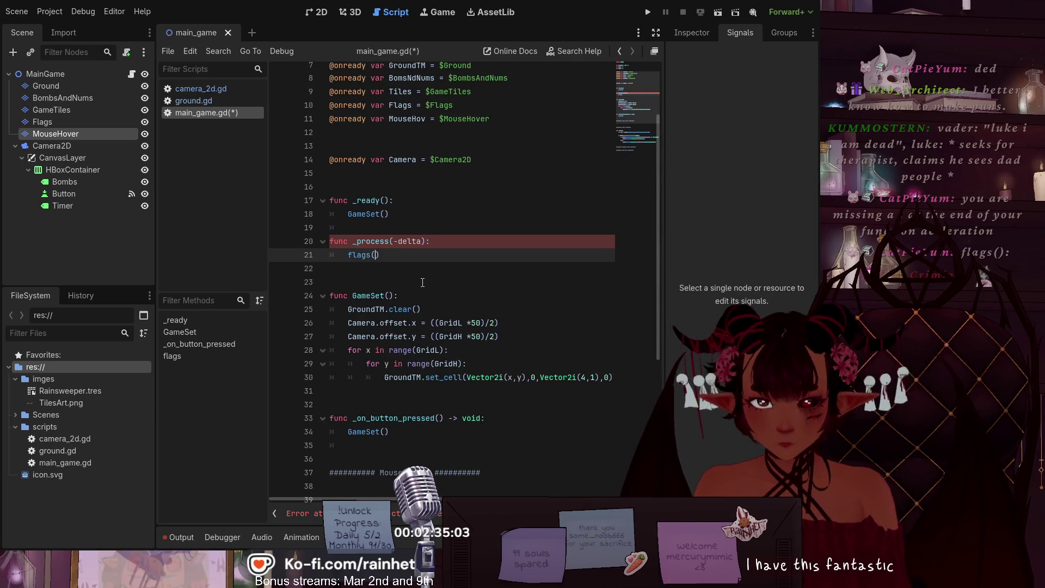
pyautogui.write('s()')
pyautogui.click(432, 283)
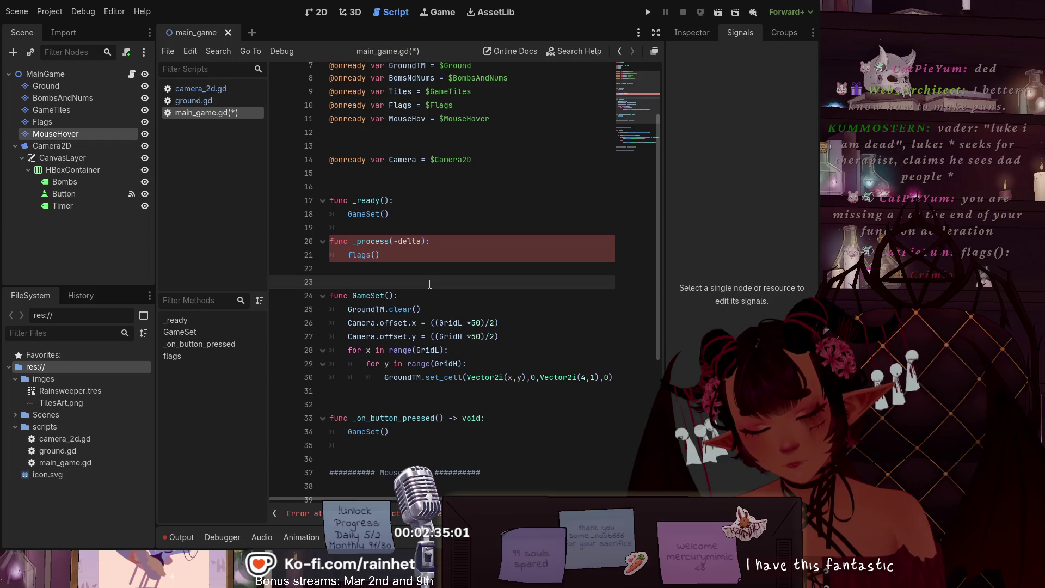
# Step: Correct the _process parameter to _delta and save the script
pyautogui.scroll(-6, 421, 277)
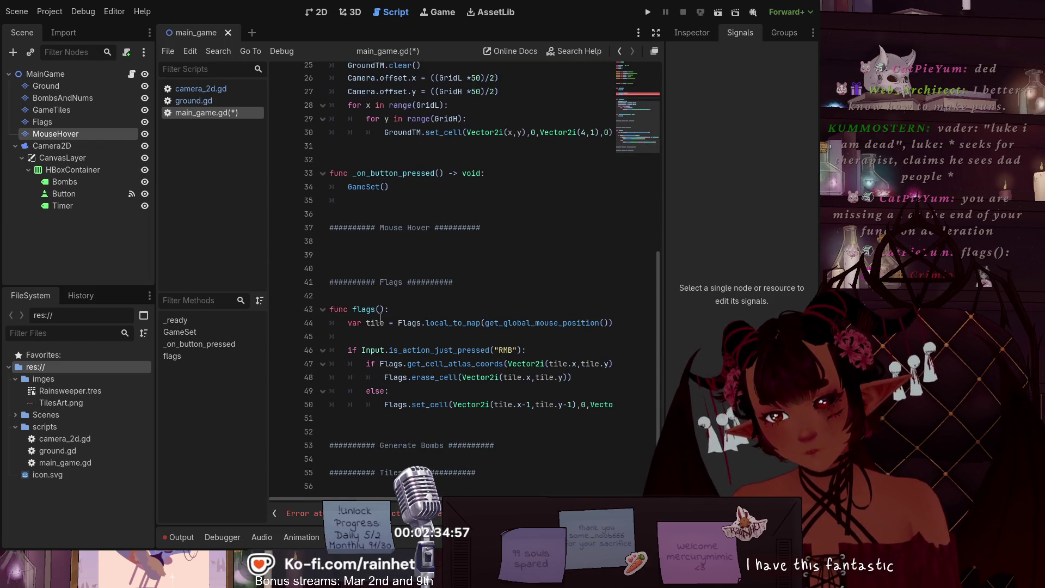
pyautogui.scroll(3, 380, 318)
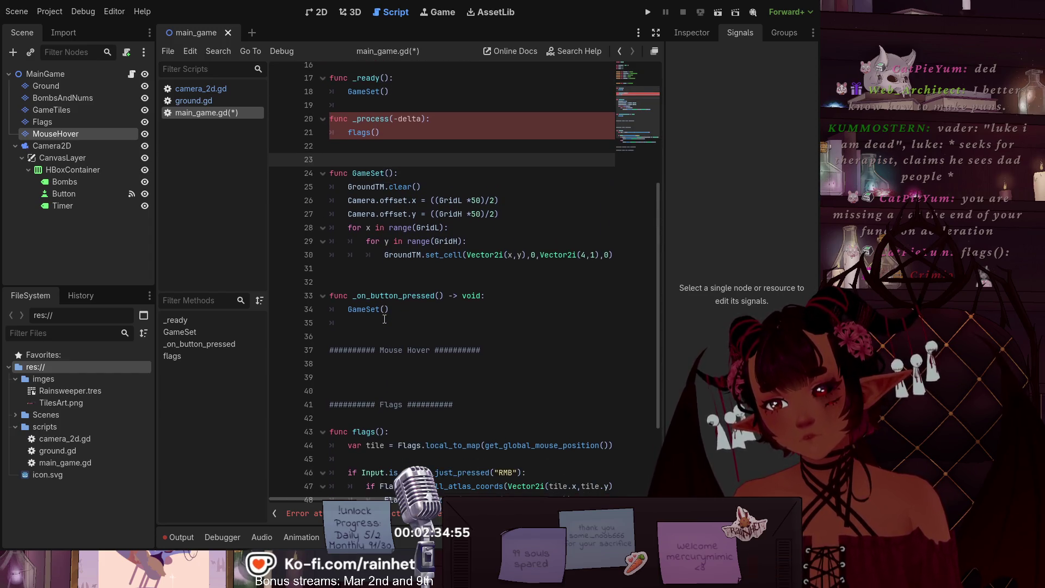
pyautogui.click(341, 135)
pyautogui.press('Delete')
pyautogui.write('f')
pyautogui.hotkey('ctrl', 'z')
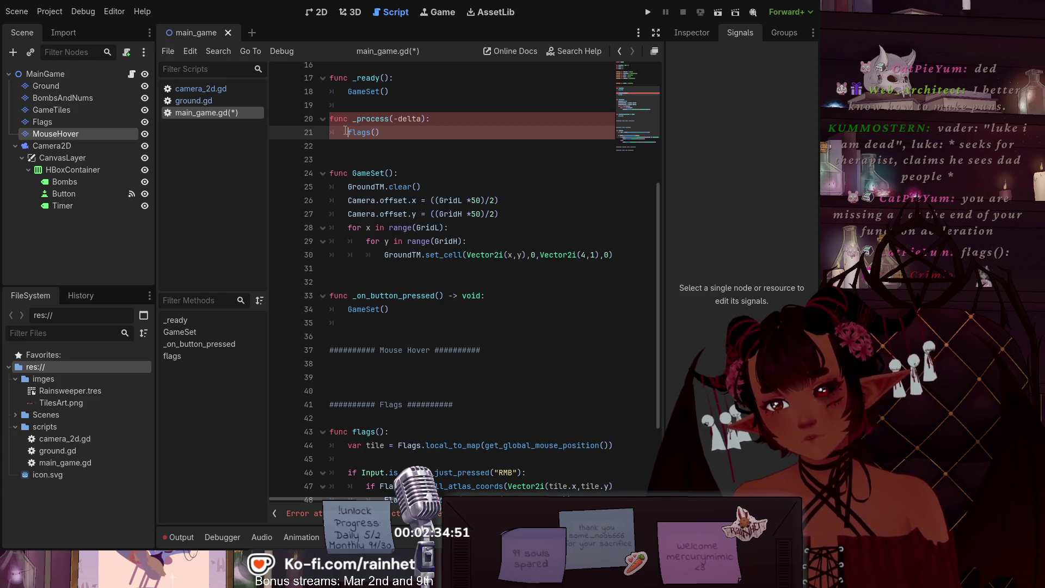
pyautogui.click(398, 118)
pyautogui.press('BackSpace')
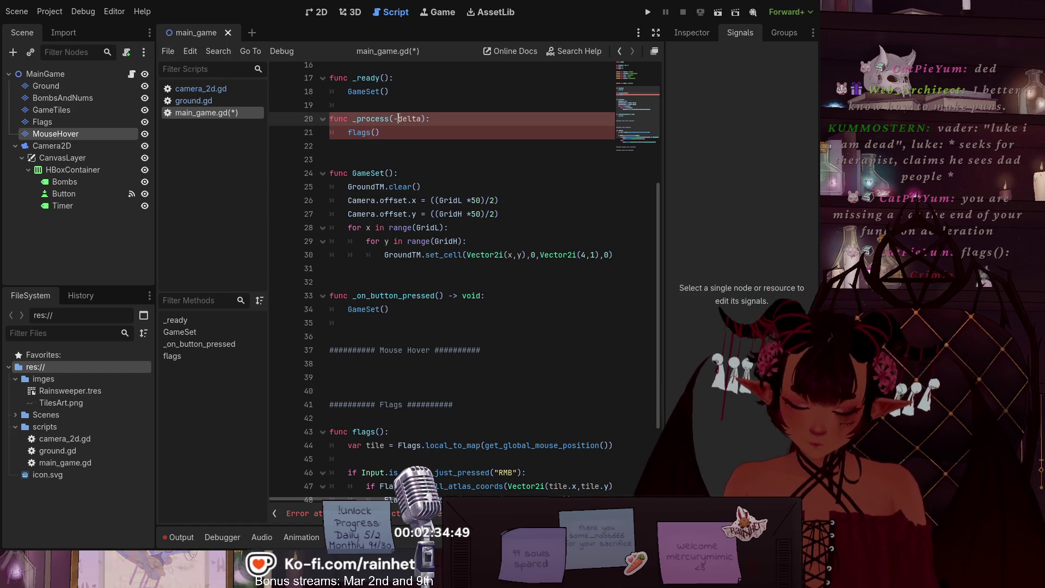
pyautogui.write('_')
pyautogui.press('Down')
pyautogui.press('Down')
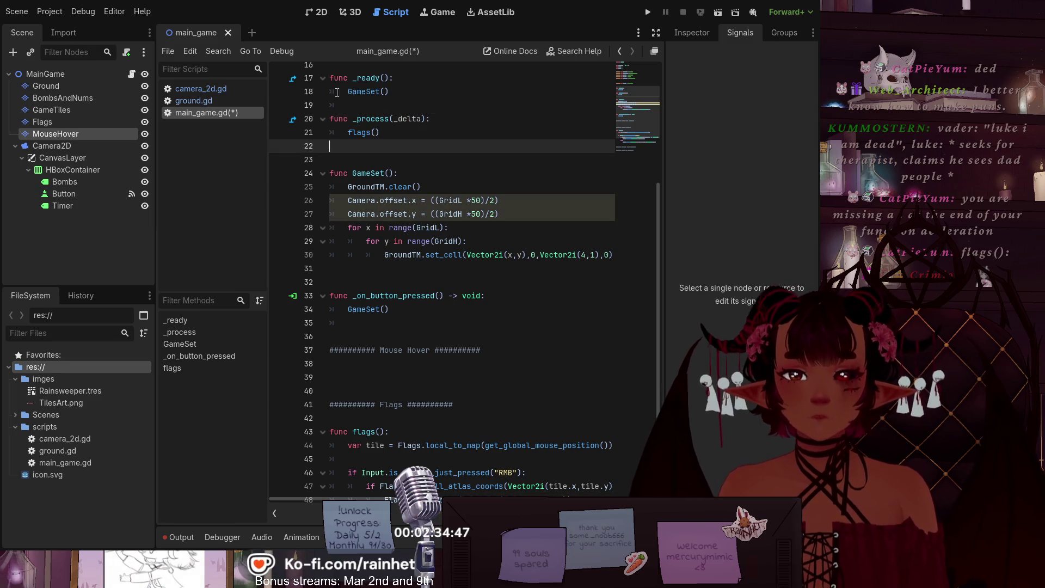
pyautogui.hotkey('ctrl', 's')
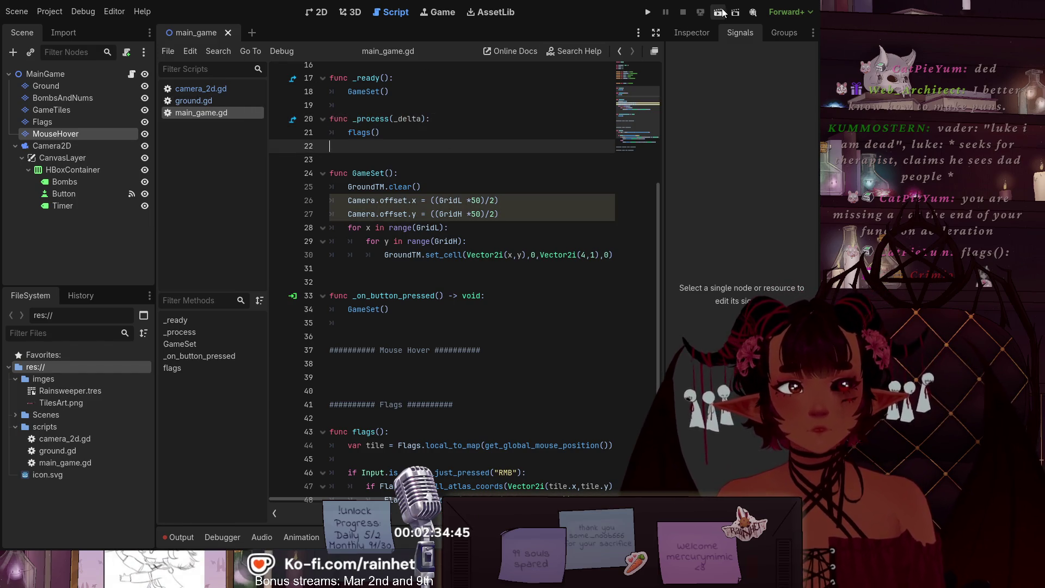
# Step: Run the scene, right-click the six misplaced flags off the grid, then stop with F8
pyautogui.click(720, 10)
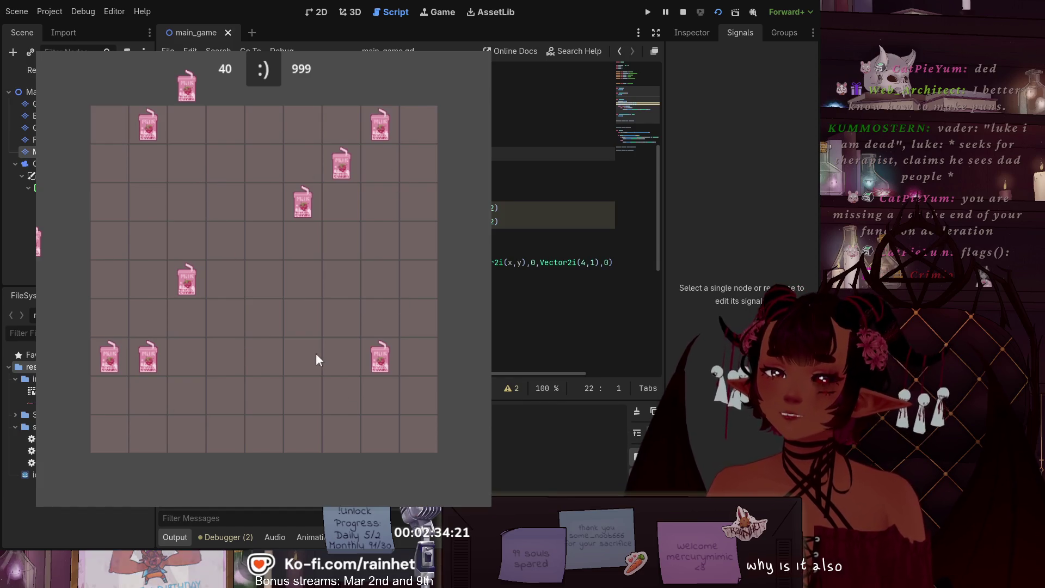
pyautogui.click(306, 195)
pyautogui.click(338, 169)
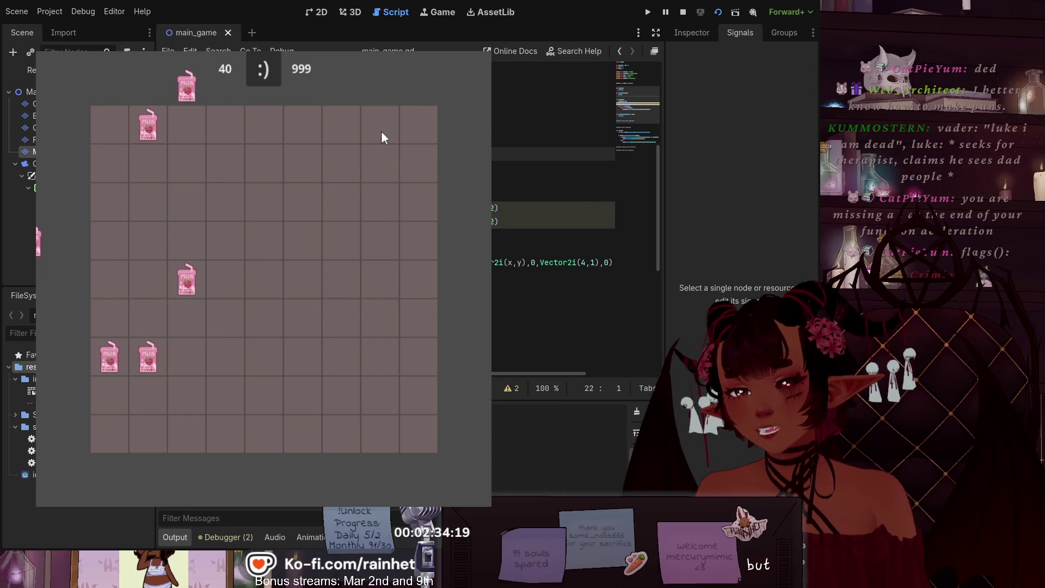
pyautogui.click(137, 132)
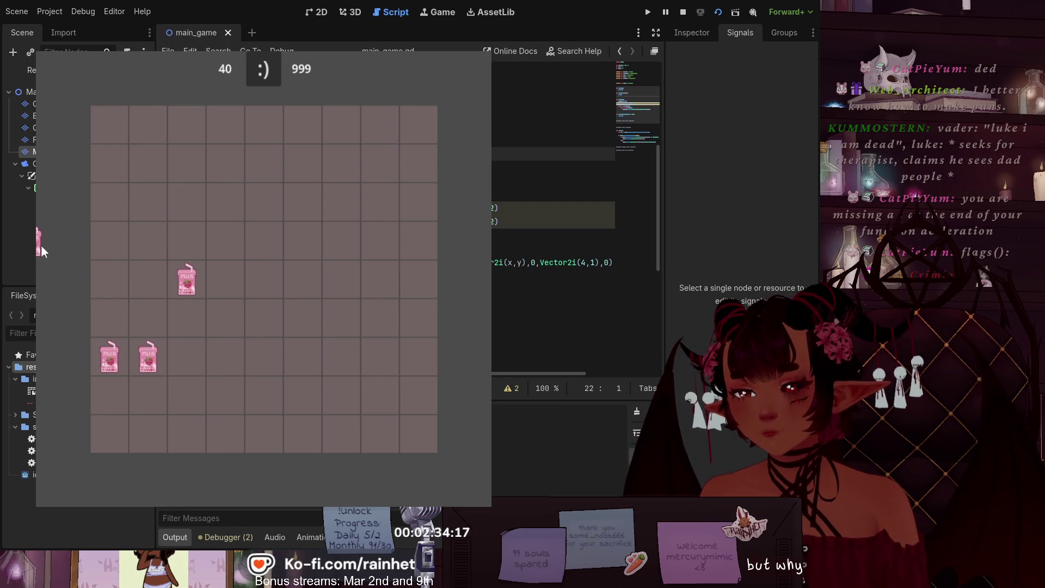
pyautogui.click(193, 279)
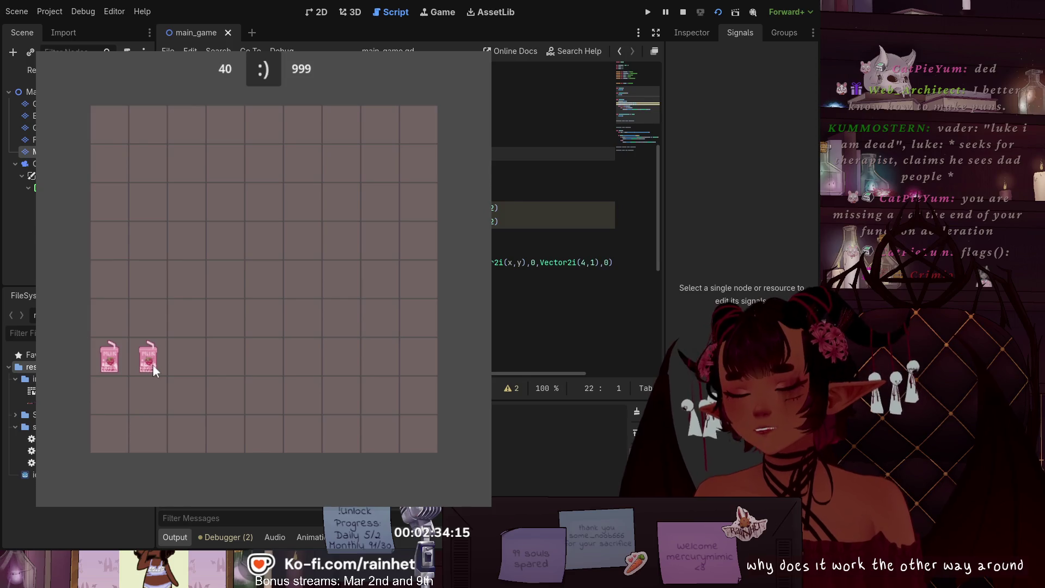
pyautogui.click(149, 359)
pyautogui.click(109, 351)
pyautogui.press('F8')
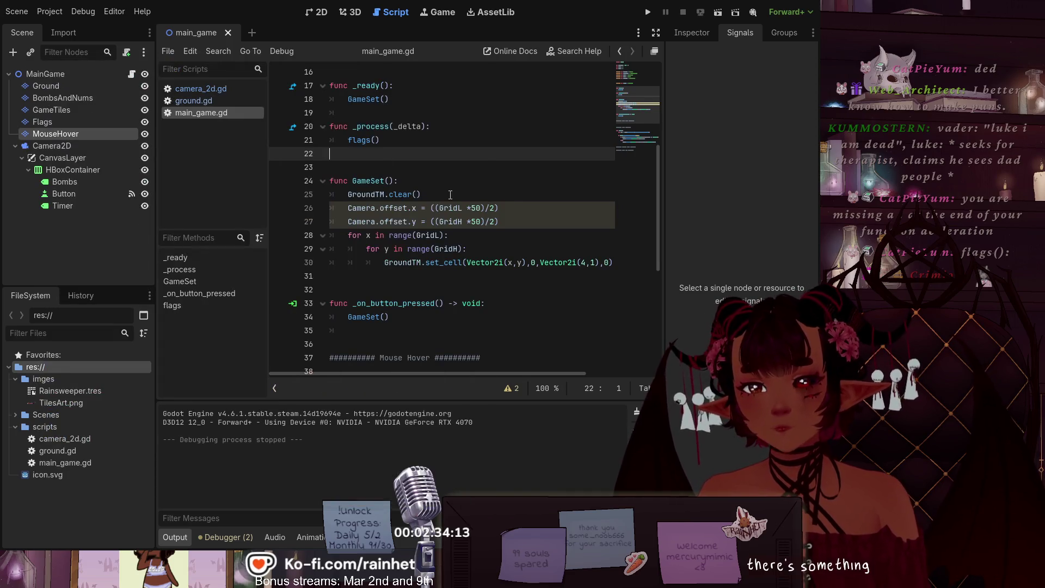
# Step: Remove the -1 after tile.x and tile.y in Flags.set_cell and rerun the game
pyautogui.scroll(-6, 446, 196)
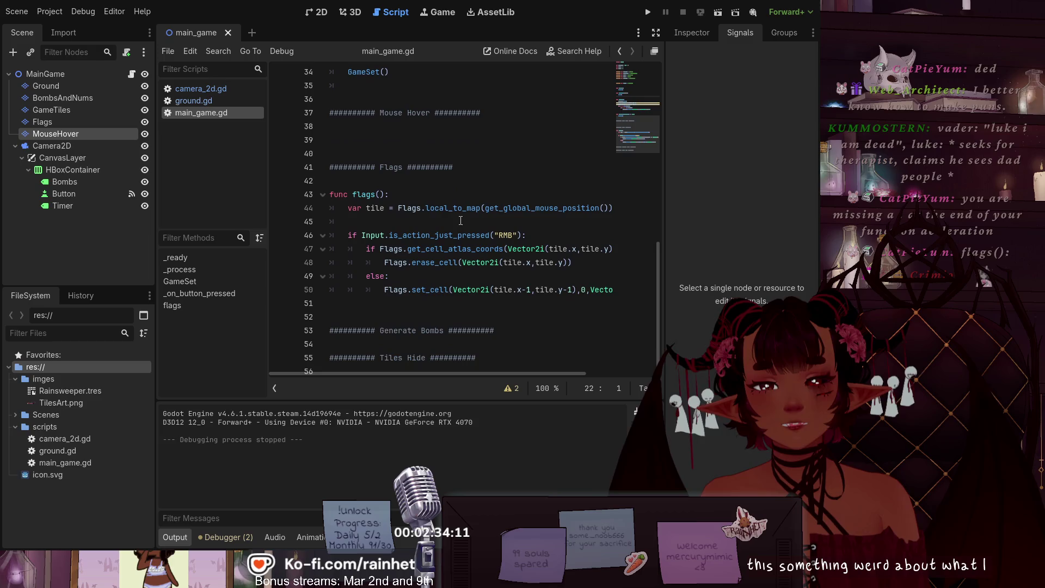
pyautogui.click(522, 289)
pyautogui.press('Delete')
pyautogui.press('Delete')
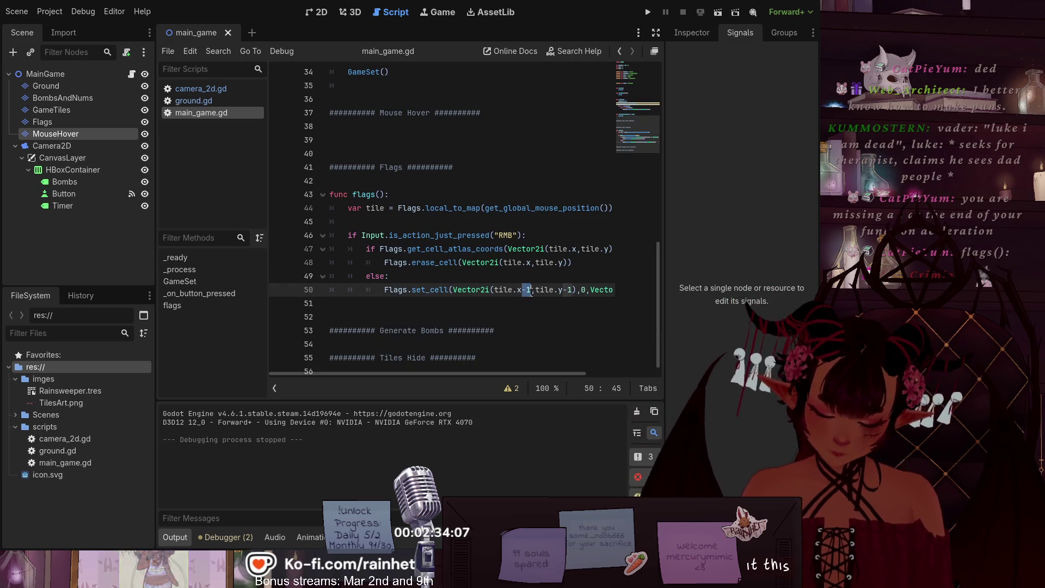
pyautogui.click(554, 290)
pyautogui.press('Delete')
pyautogui.press('Delete')
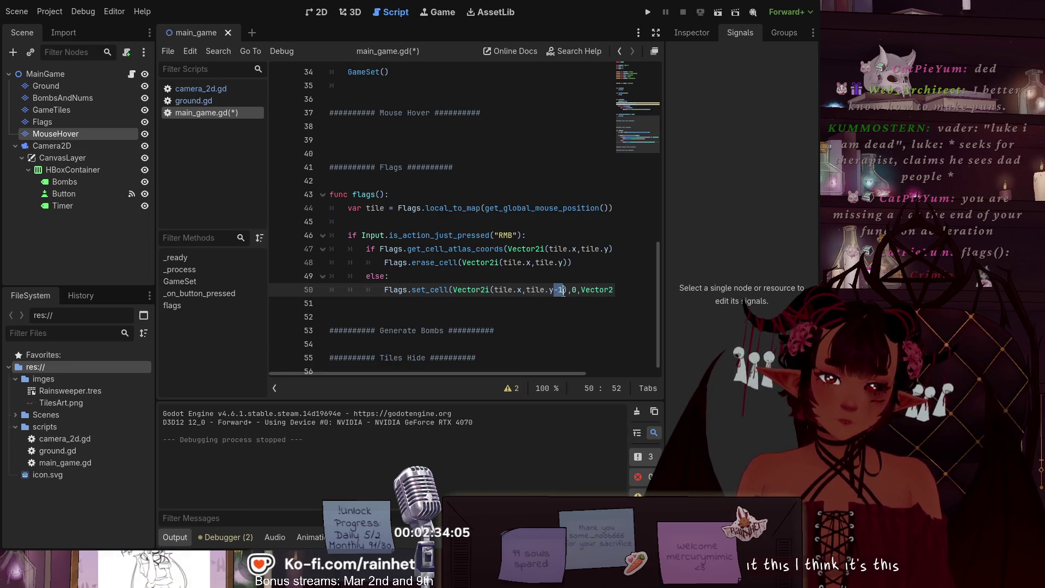
pyautogui.moveTo(544, 373)
pyautogui.mouseDown()
pyautogui.moveTo(670, 354)
pyautogui.moveTo(540, 365)
pyautogui.mouseUp()
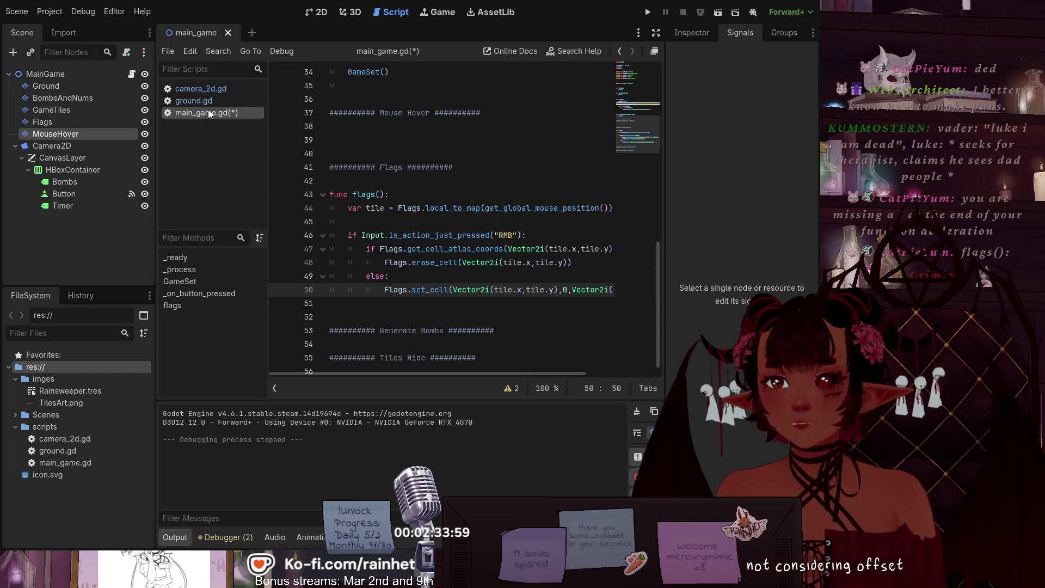
pyautogui.click(725, 16)
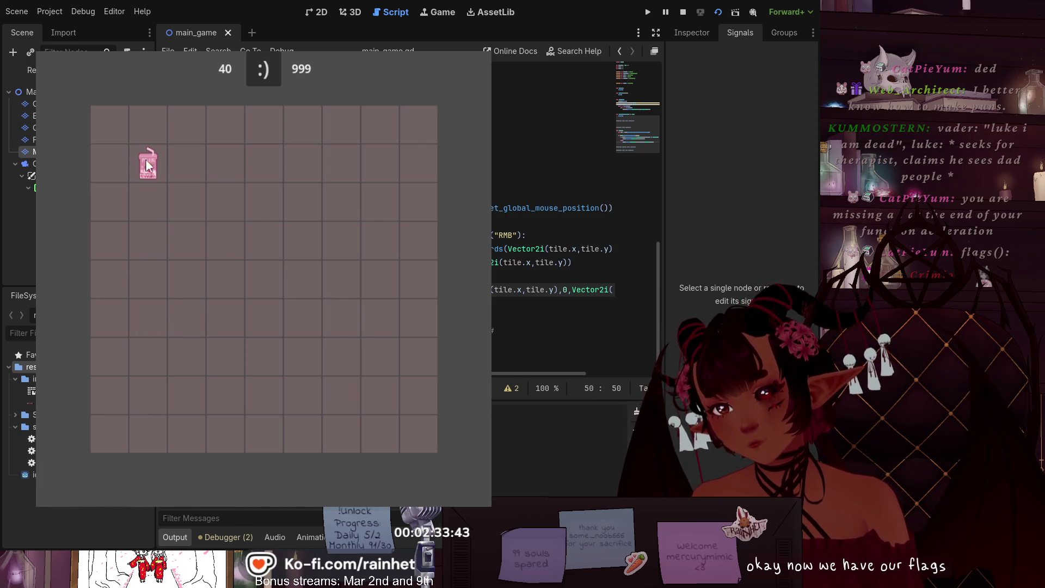
# Step: Stop the test run after confirming flags land in the clicked cells
pyautogui.click(461, 44)
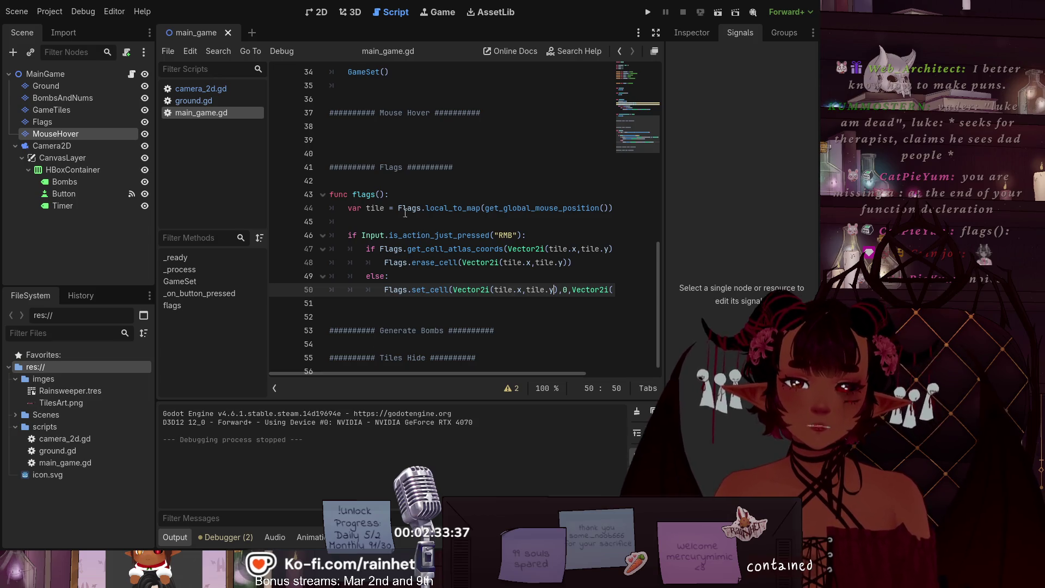
pyautogui.scroll(5, 412, 218)
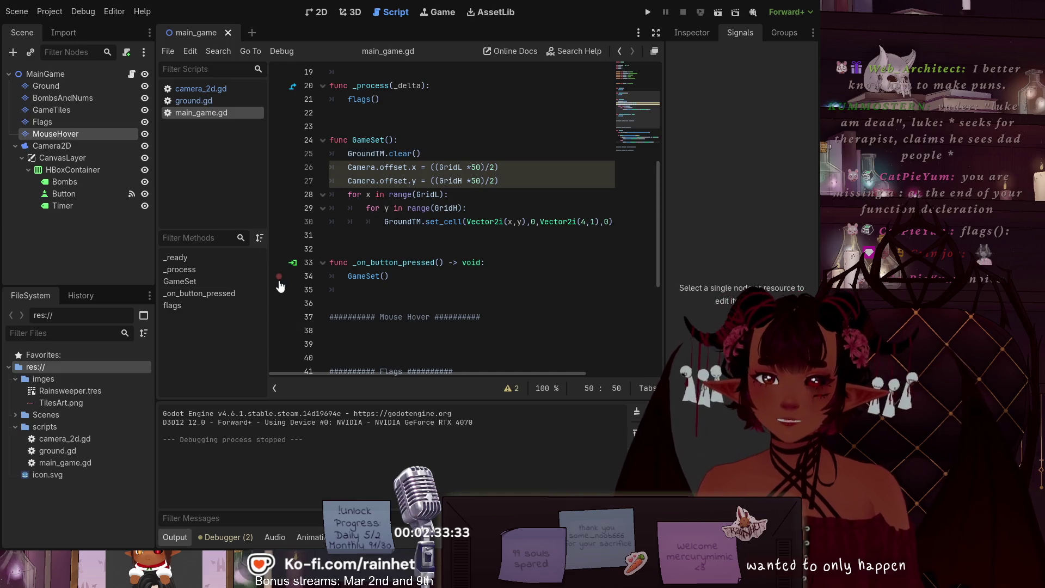
pyautogui.scroll(-3, 342, 269)
pyautogui.scroll(-1, 342, 268)
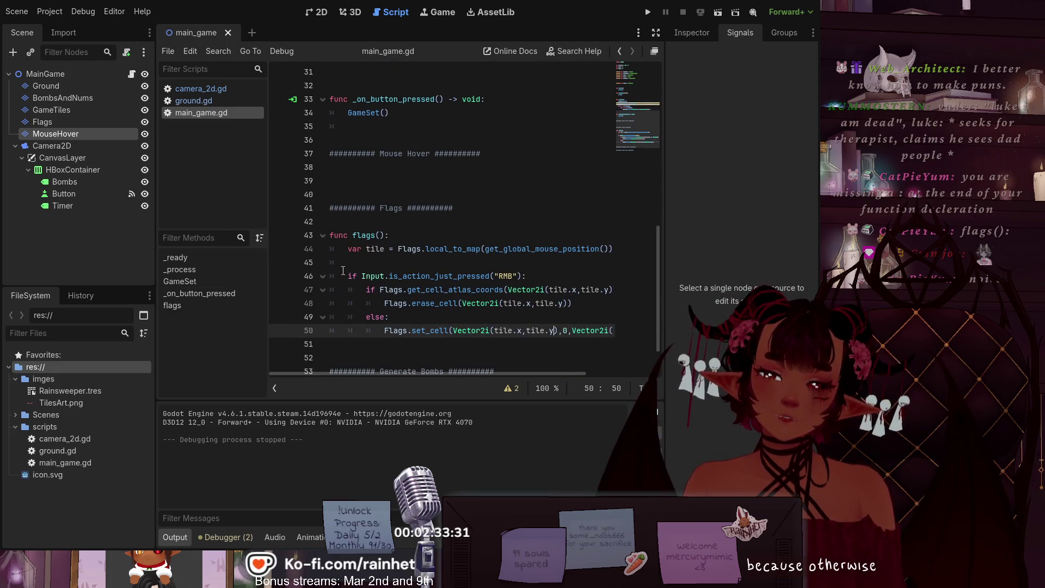
pyautogui.scroll(-1, 342, 270)
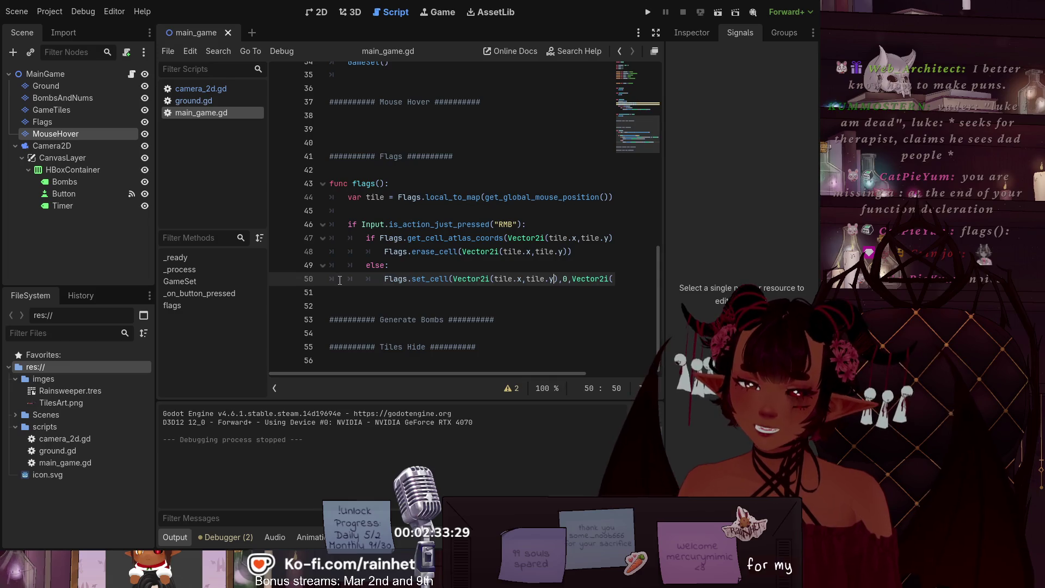
pyautogui.scroll(9, 393, 254)
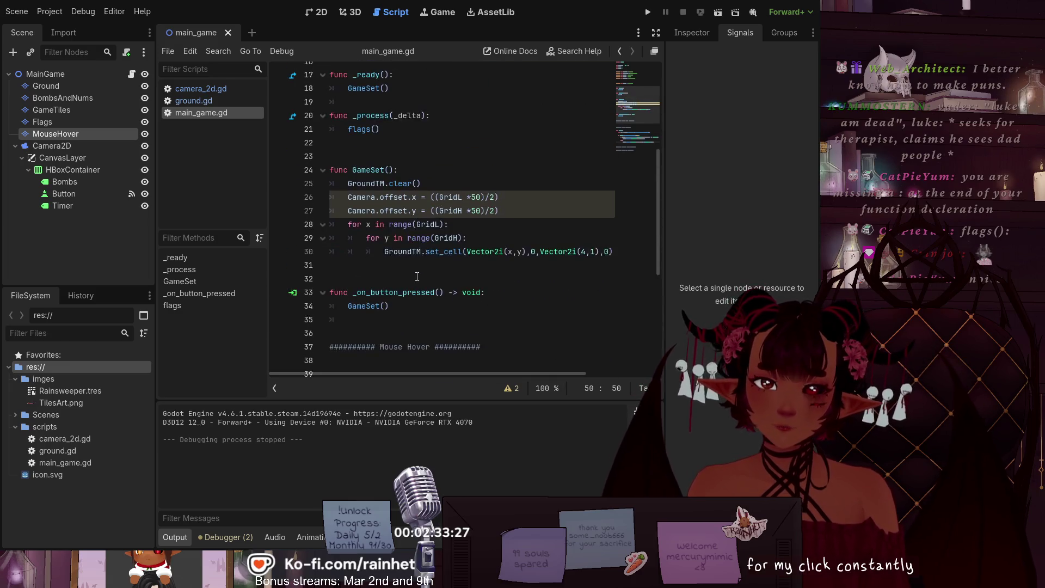
pyautogui.scroll(-5, 420, 278)
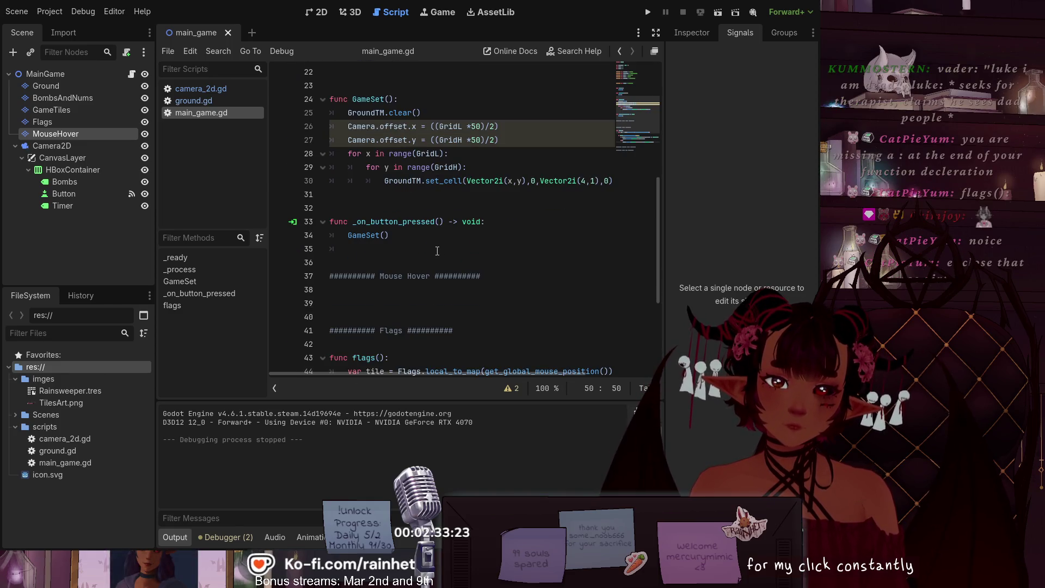
pyautogui.scroll(-3, 435, 245)
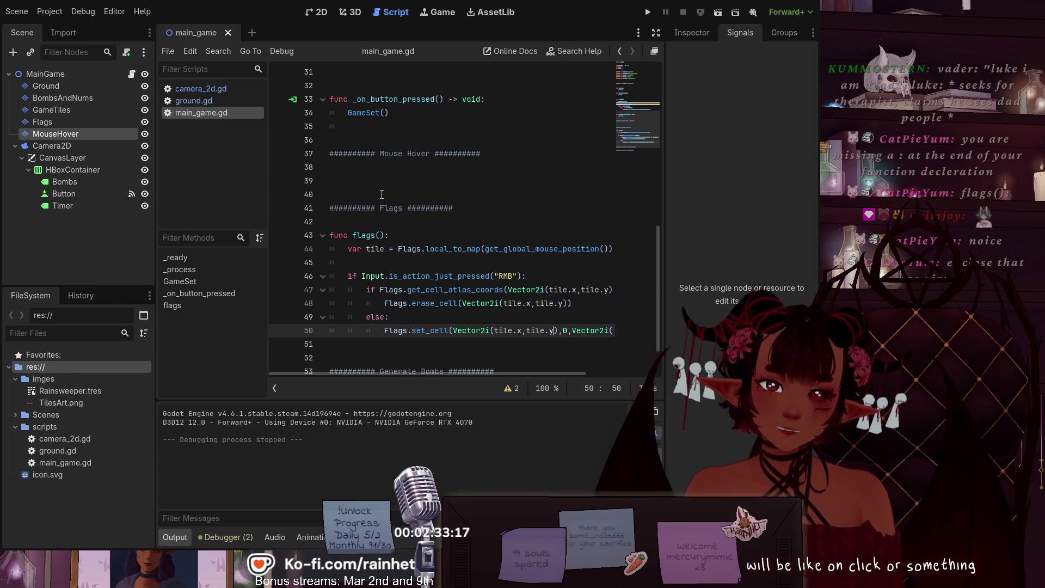
pyautogui.scroll(-1, 419, 251)
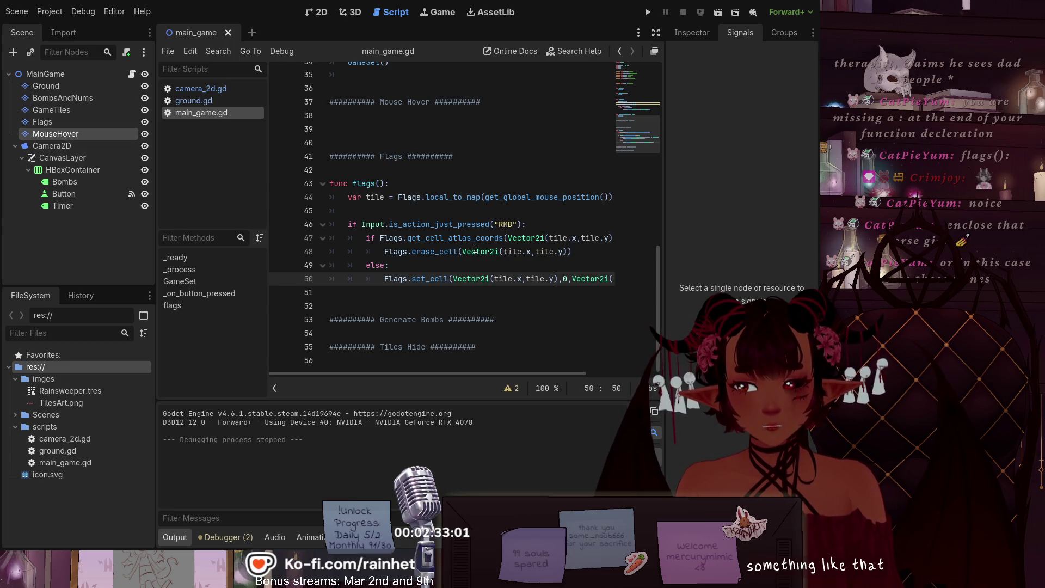
pyautogui.scroll(3, 475, 248)
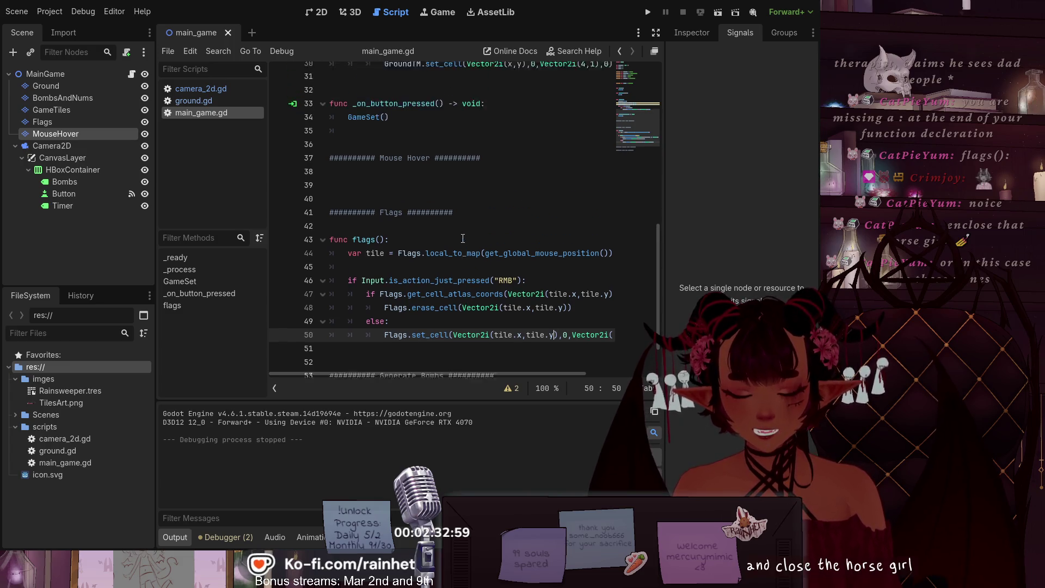
pyautogui.scroll(8, 463, 246)
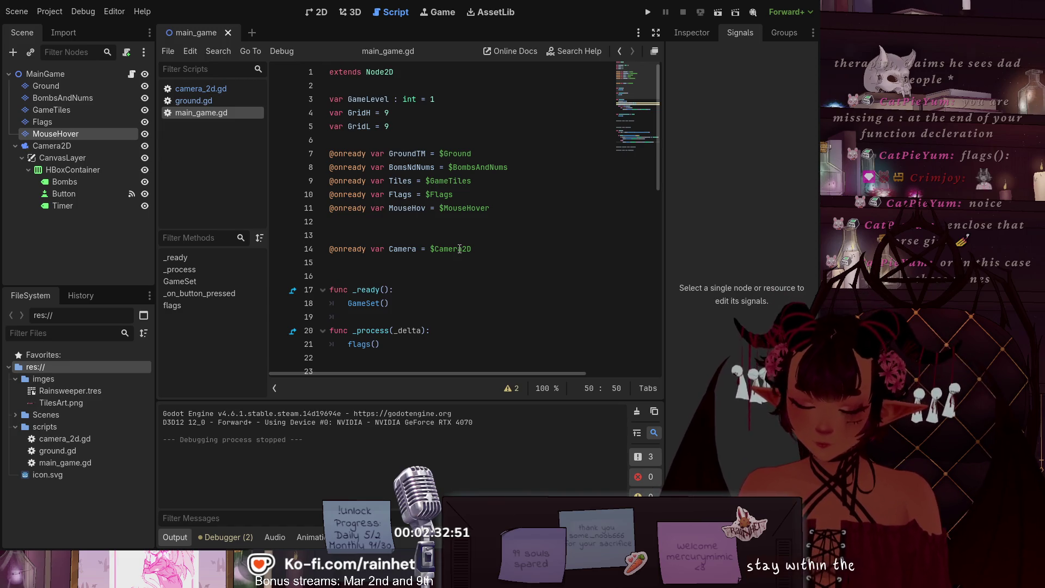
pyautogui.scroll(-11, 459, 248)
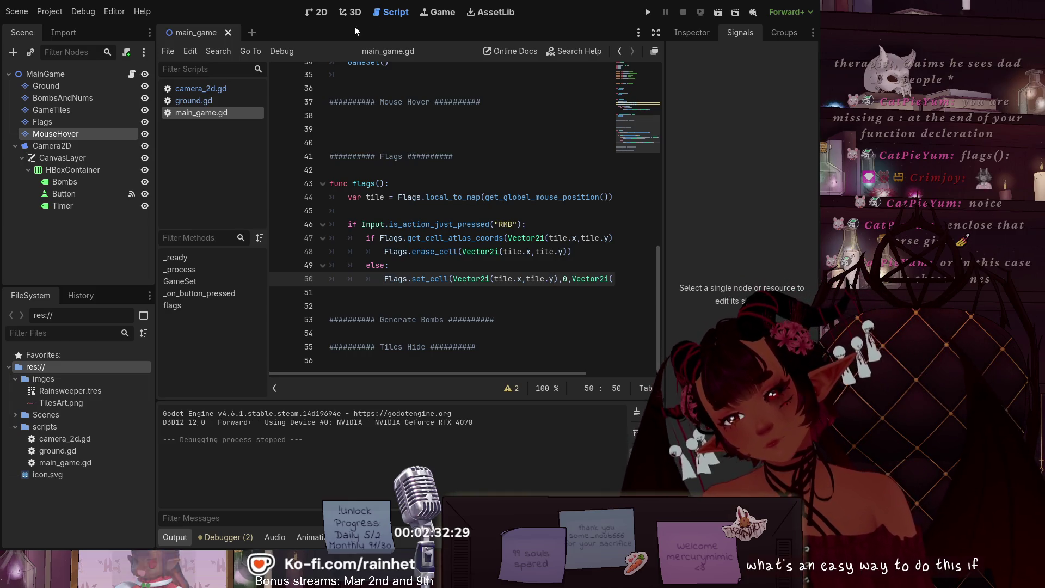
pyautogui.moveTo(441, 377)
pyautogui.mouseDown()
pyautogui.moveTo(563, 381)
pyautogui.moveTo(422, 368)
pyautogui.mouseUp()
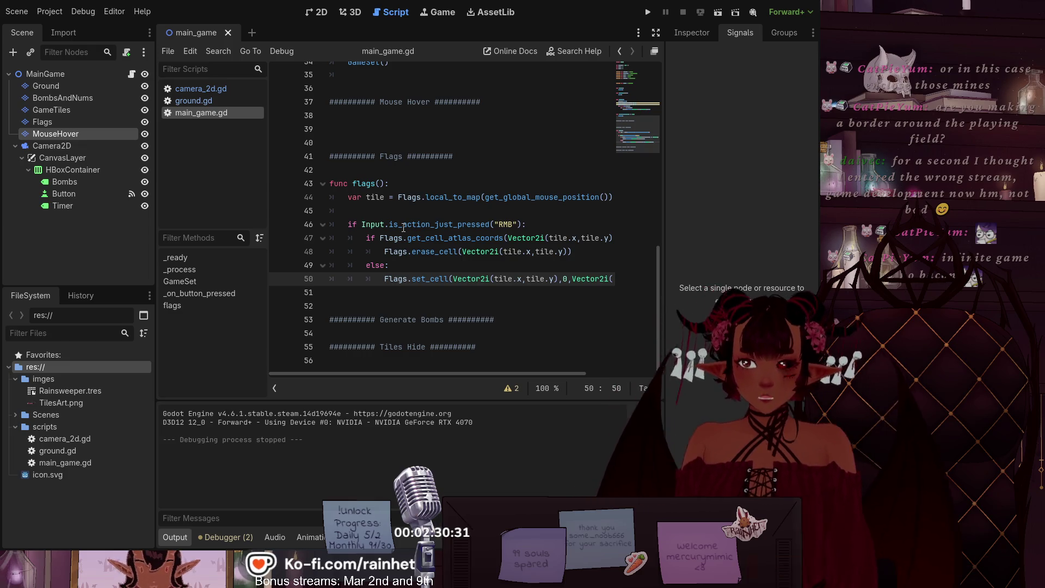
pyautogui.scroll(10, 402, 227)
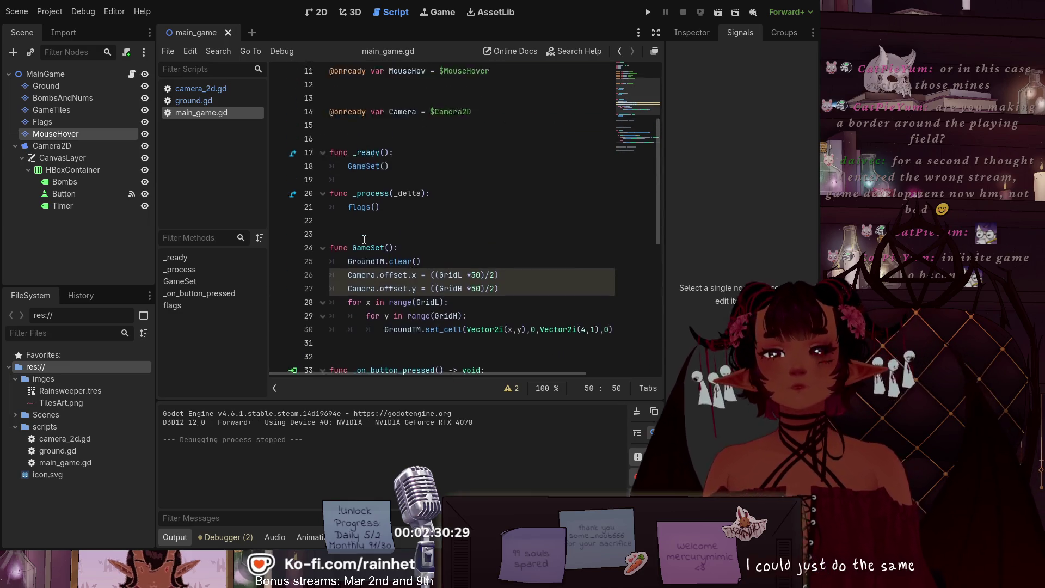
pyautogui.scroll(-5, 374, 241)
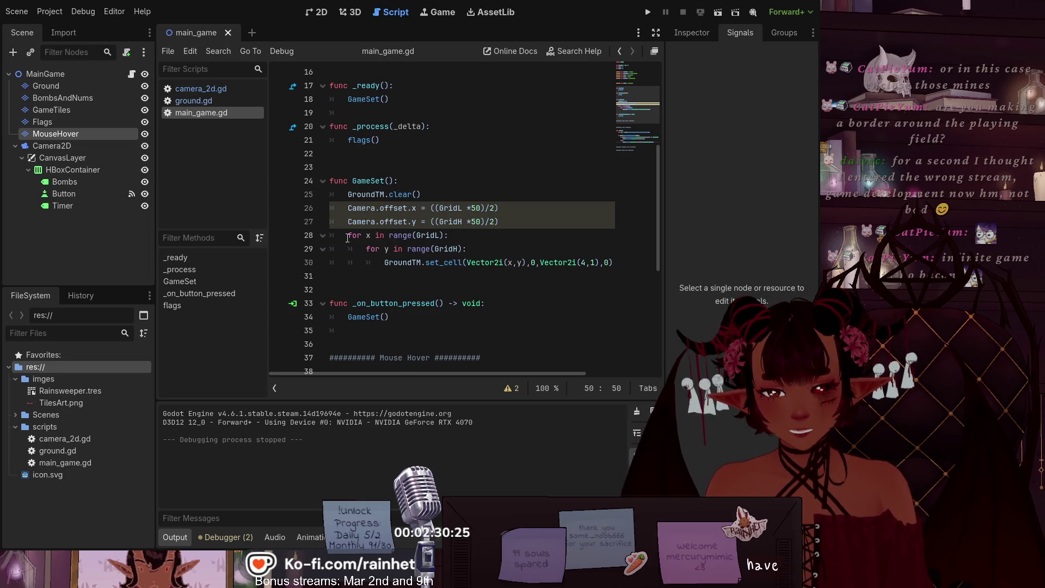
pyautogui.moveTo(349, 238); pyautogui.dragTo(485, 253)
pyautogui.hotkey('ctrl', 'c')
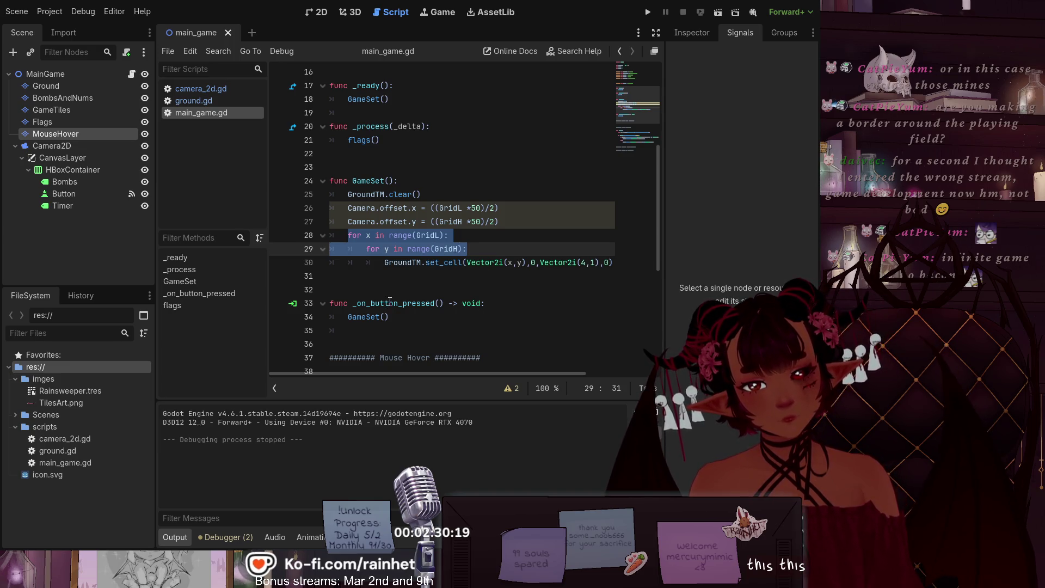
pyautogui.scroll(-6, 390, 301)
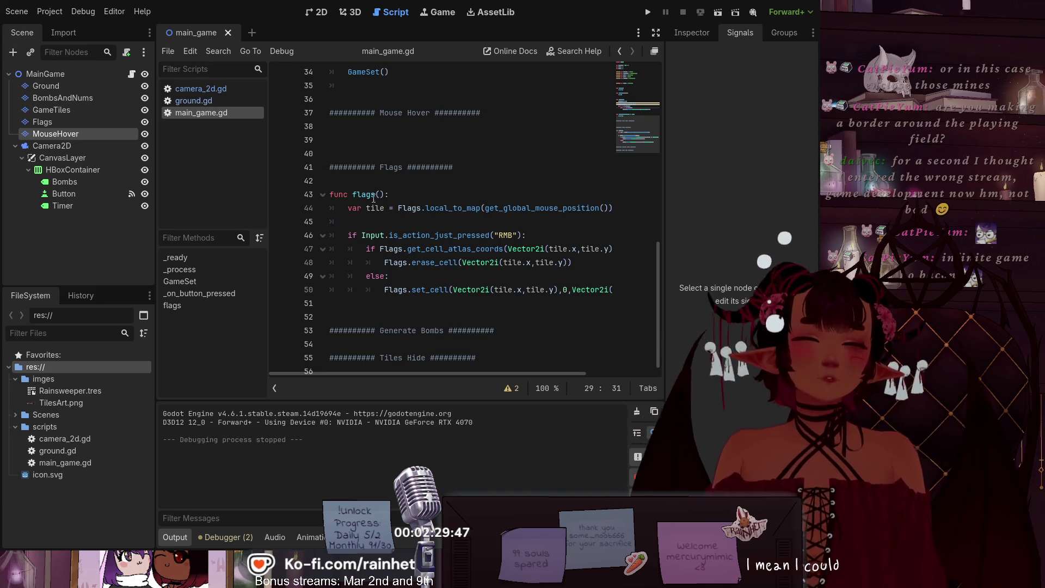
pyautogui.click(361, 220)
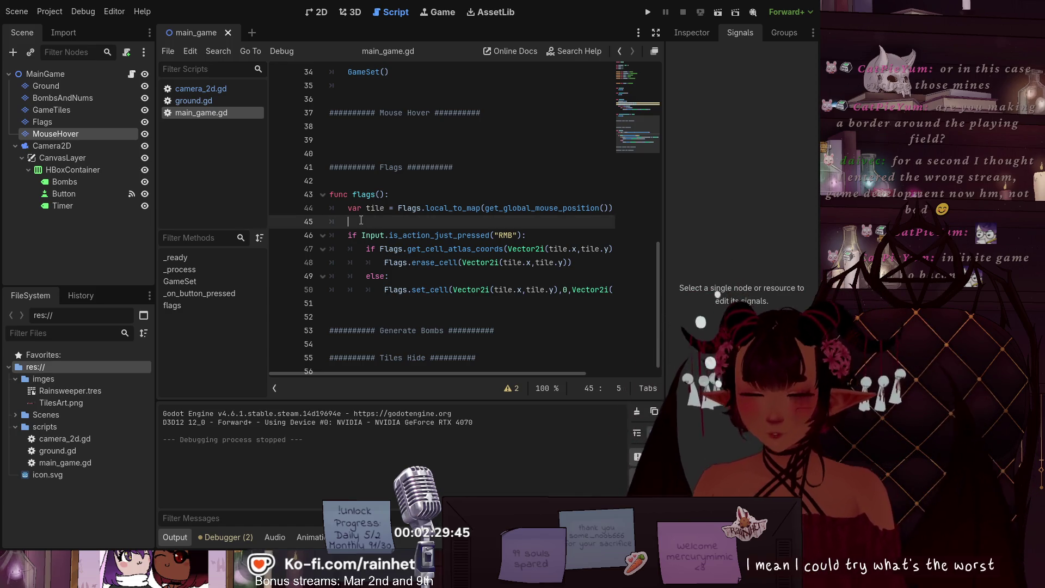
# Step: Paste the GridL/GridH for-loops above the RMB check and indent the check, atlas-coords and erase_cell lines
pyautogui.press('Return')
pyautogui.hotkey('ctrl', 'v')
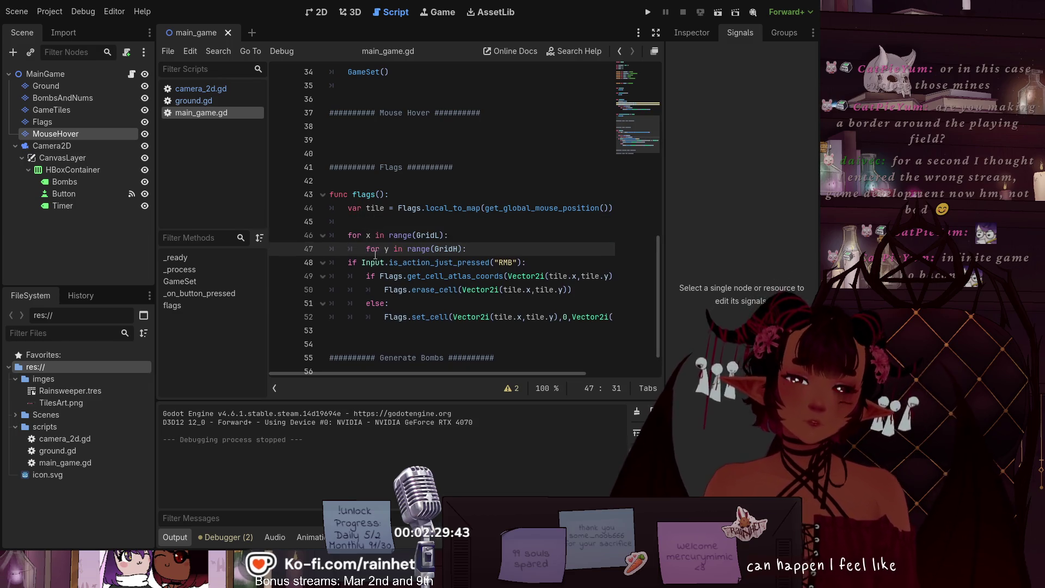
pyautogui.click(345, 261)
pyautogui.press('Tab')
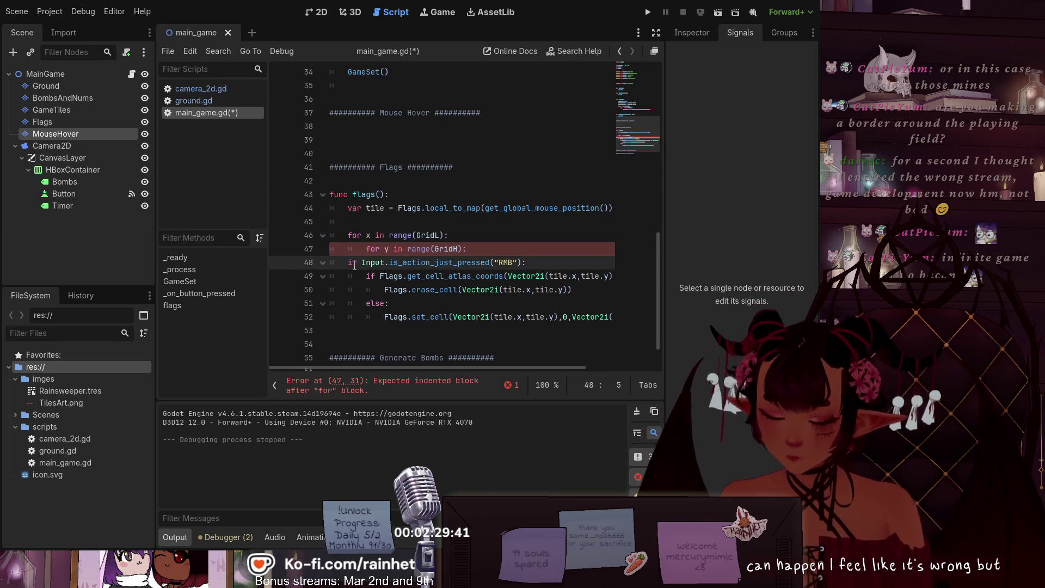
pyautogui.press('Tab')
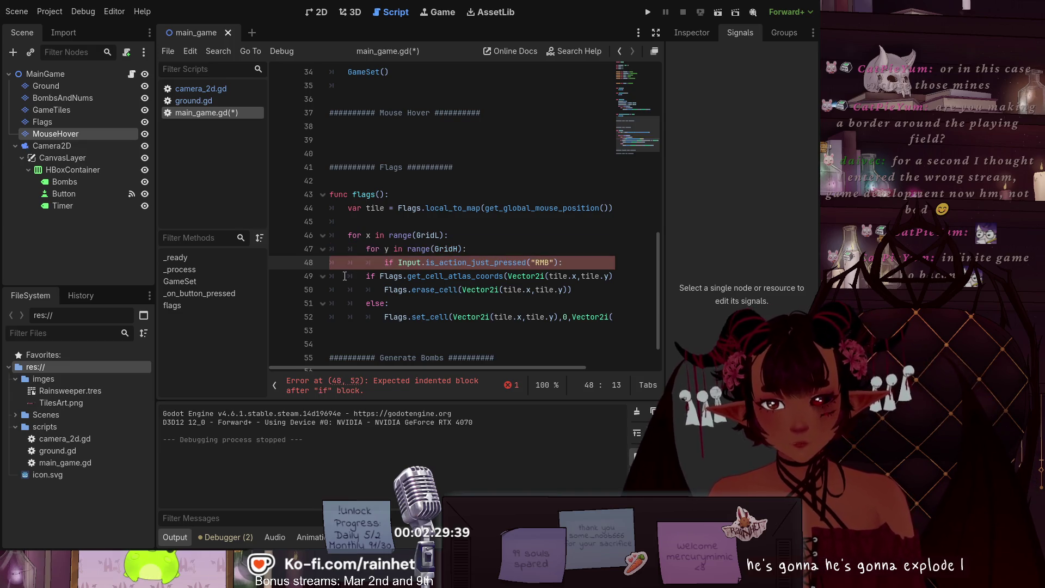
pyautogui.click(353, 275)
pyautogui.press('Tab')
pyautogui.press('Tab')
pyautogui.click(343, 289)
pyautogui.press('Tab')
pyautogui.press('Tab')
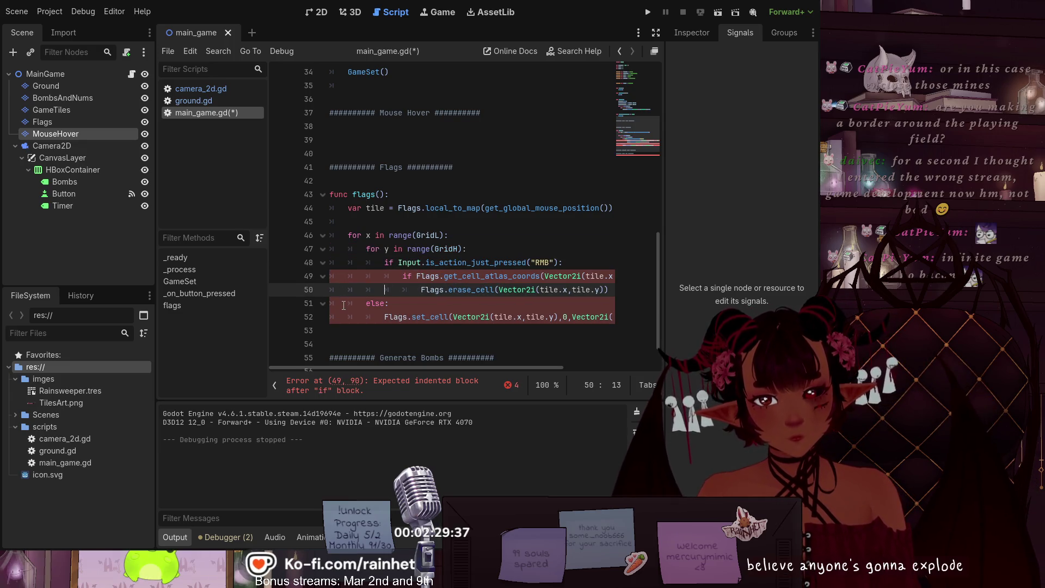
# Step: Indent the else and set_cell lines, save main_game.gd and run the game
pyautogui.click(343, 305)
pyautogui.press('Tab')
pyautogui.press('Tab')
pyautogui.click(343, 325)
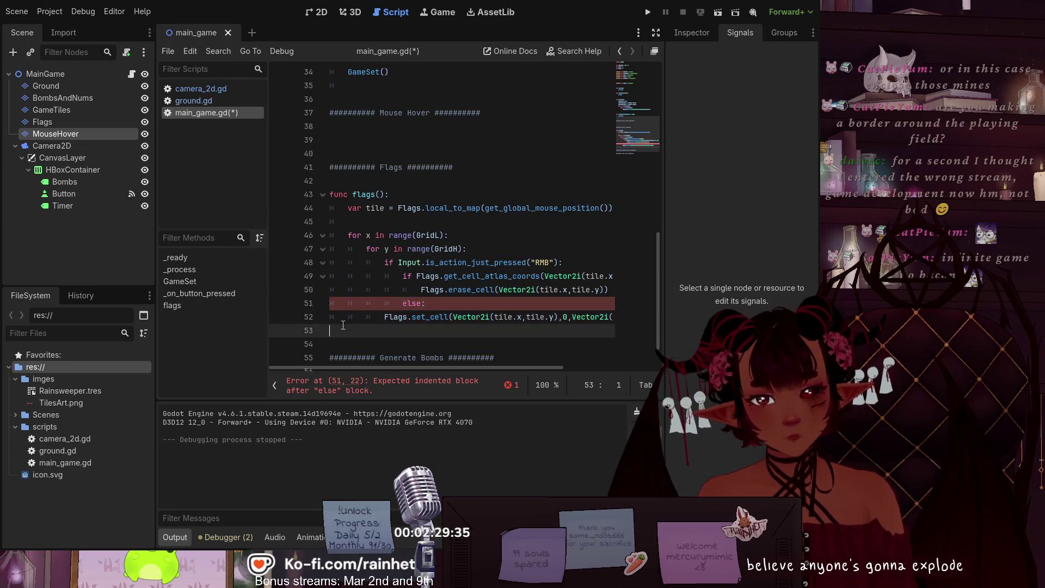
pyautogui.click(342, 323)
pyautogui.press('Tab')
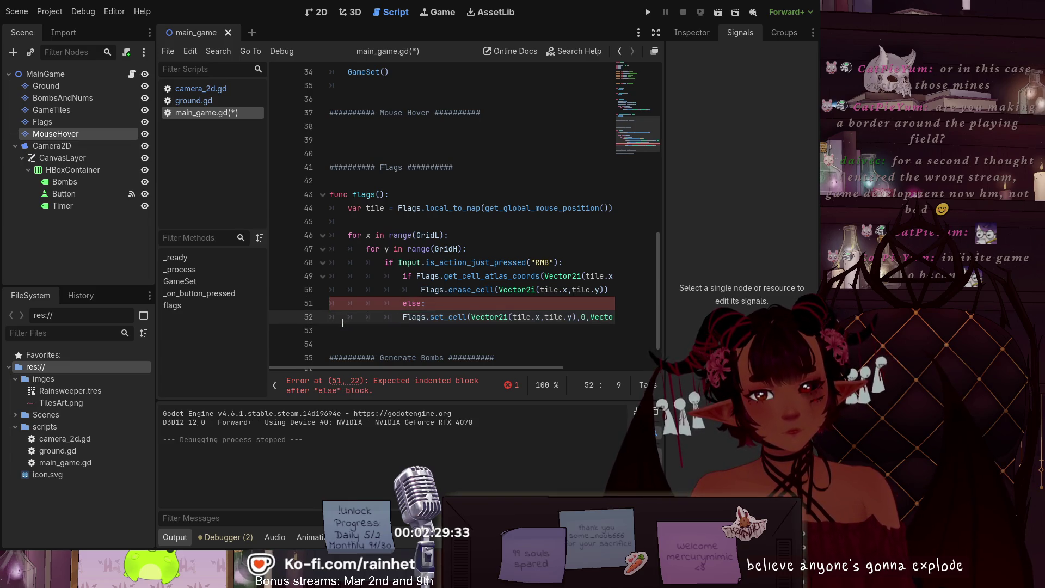
pyautogui.press('Tab')
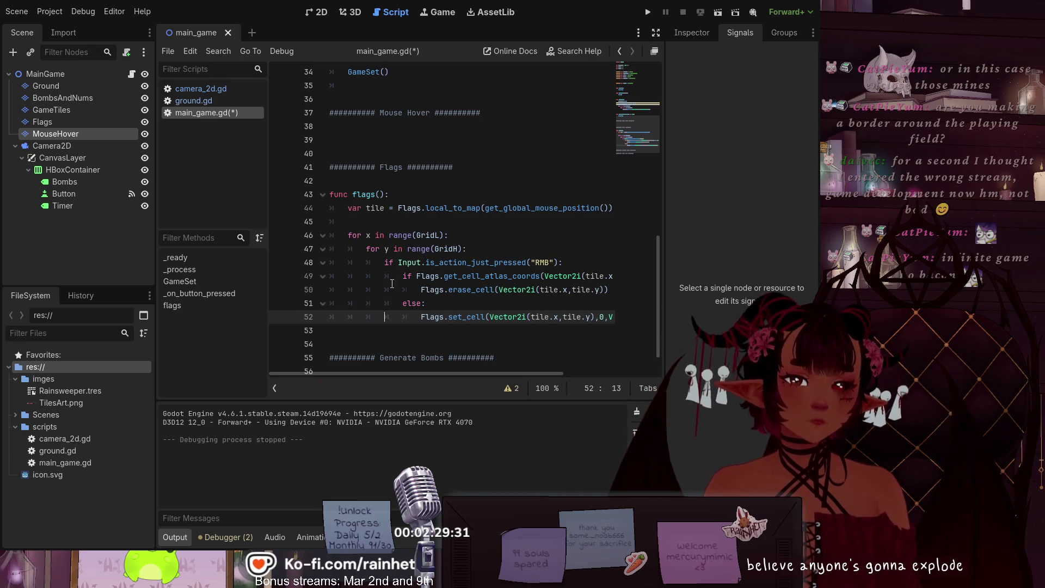
pyautogui.hotkey('ctrl', 's')
pyautogui.click(718, 12)
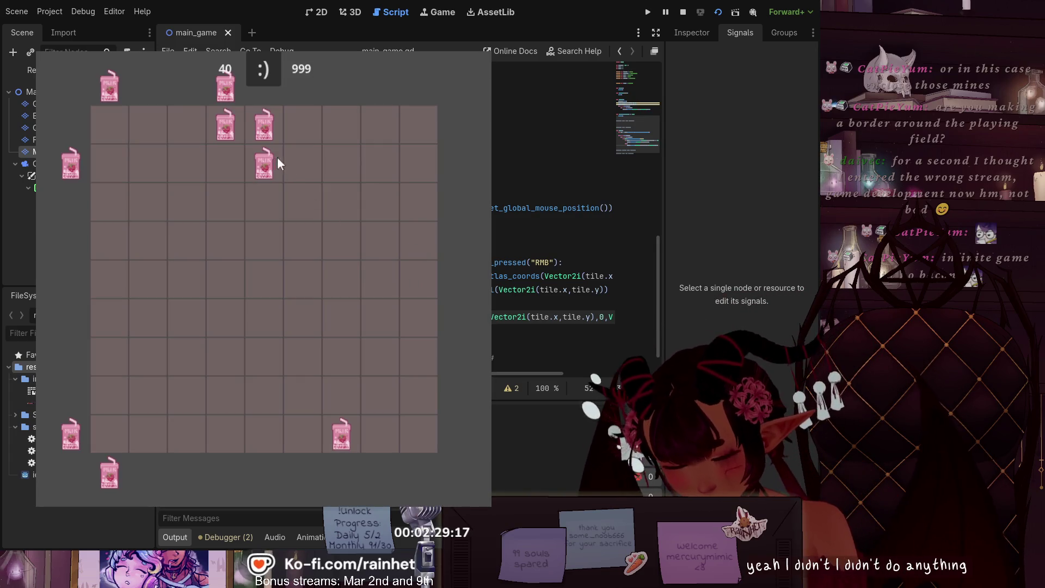
# Step: In the running Minesweeper game, remove the milk-carton flags inside, above, left of and below the grid
pyautogui.rightClick(263, 162)
pyautogui.rightClick(266, 124)
pyautogui.rightClick(225, 125)
pyautogui.rightClick(226, 92)
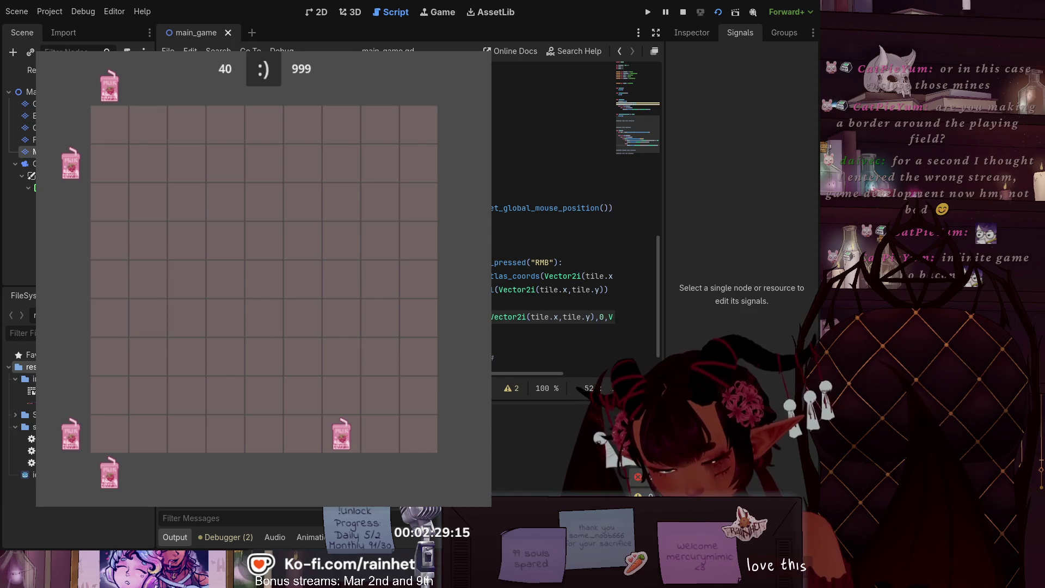
pyautogui.rightClick(109, 91)
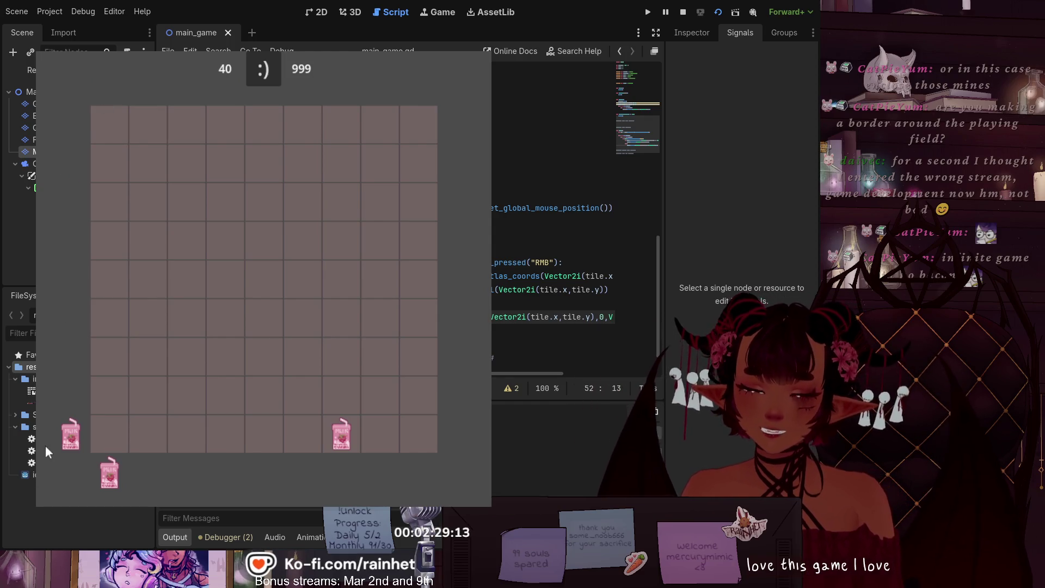
pyautogui.rightClick(83, 442)
pyautogui.rightClick(109, 469)
# Step: Right-click outside the grid bounds to test flagging, then clear the flags above and on the bottom row
pyautogui.rightClick(217, 79)
pyautogui.rightClick(341, 103)
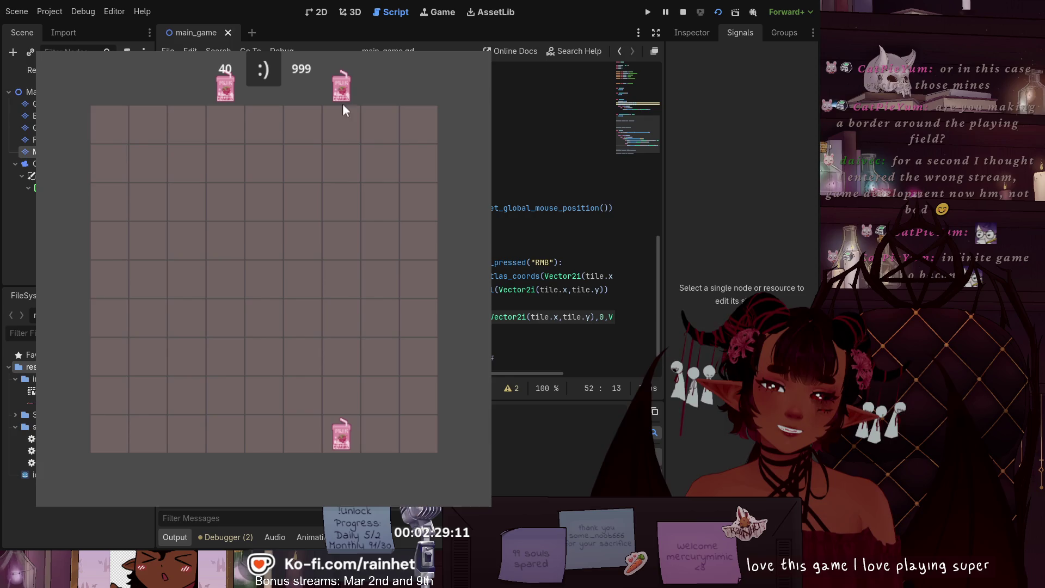
pyautogui.rightClick(343, 98)
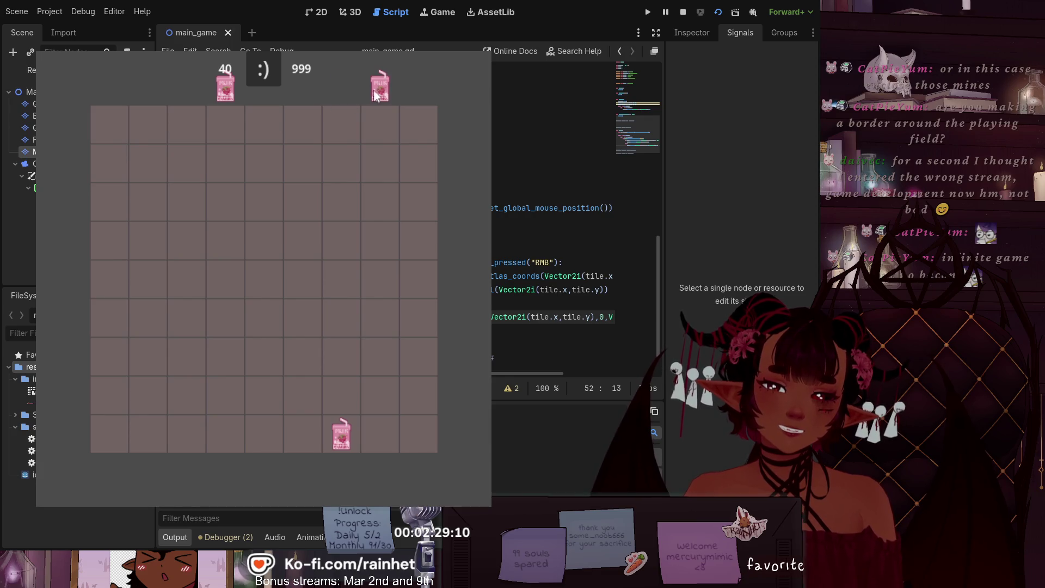
pyautogui.rightClick(223, 96)
pyautogui.rightClick(351, 431)
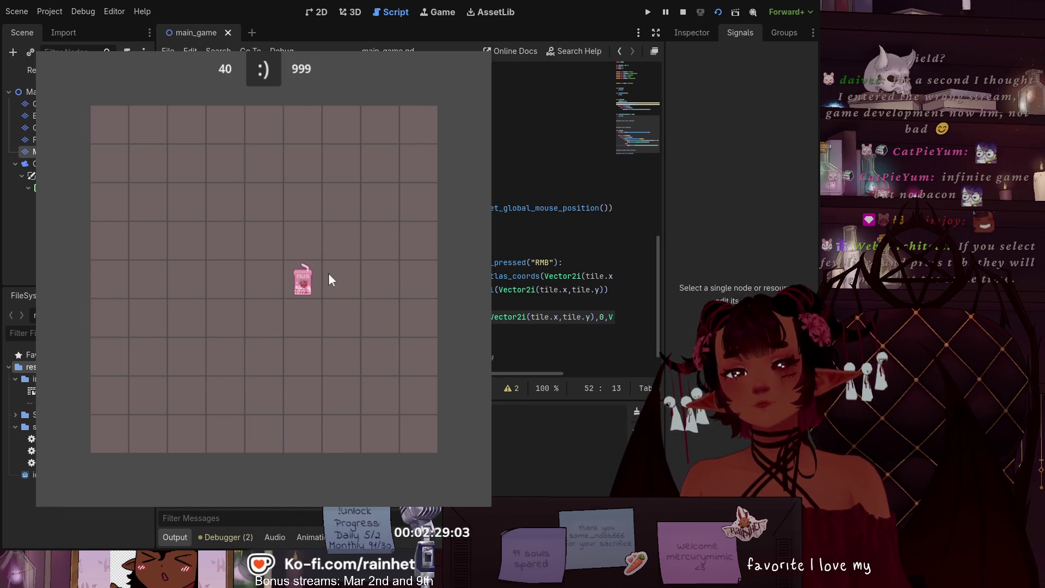
# Step: Place flags on three centre grid tiles, then stop the game with F8
pyautogui.click(315, 252)
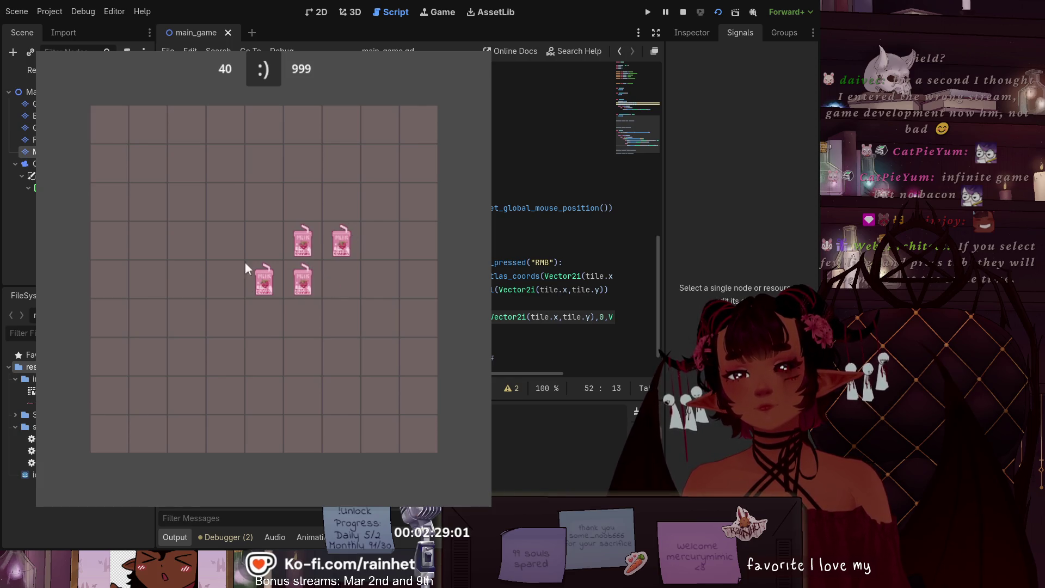
pyautogui.moveTo(245, 272); pyautogui.dragTo(229, 246)
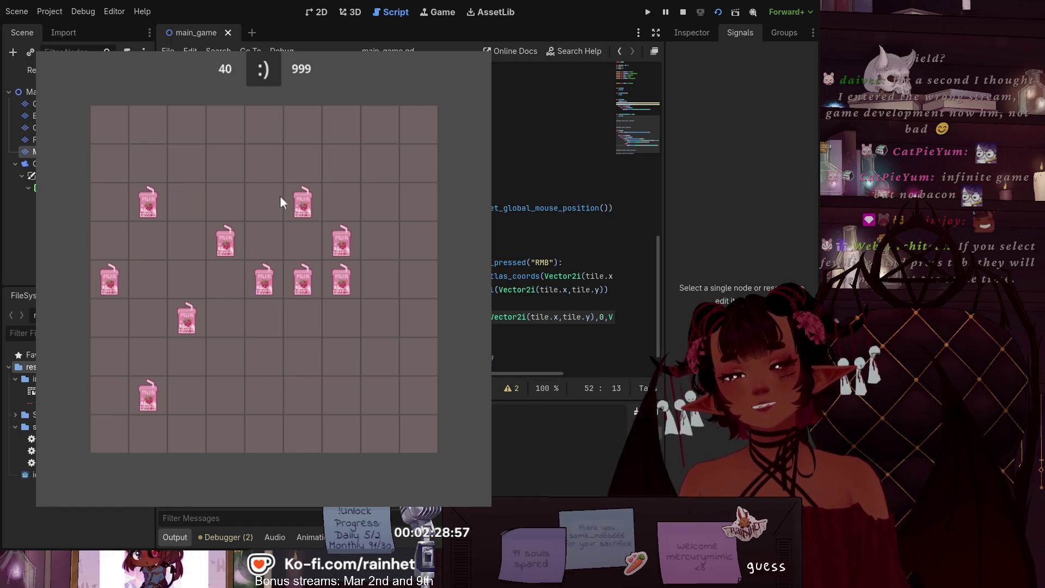
pyautogui.press('F8')
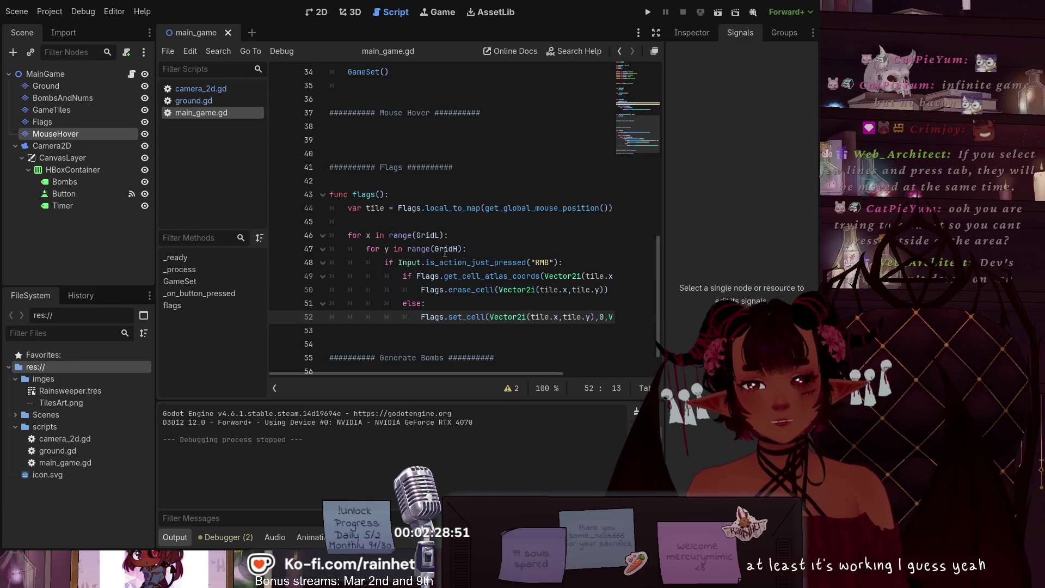
# Step: Delete the two pasted grid-loop lines and the leftover empty line in flags()
pyautogui.moveTo(470, 249); pyautogui.dragTo(341, 235)
pyautogui.press('BackSpace')
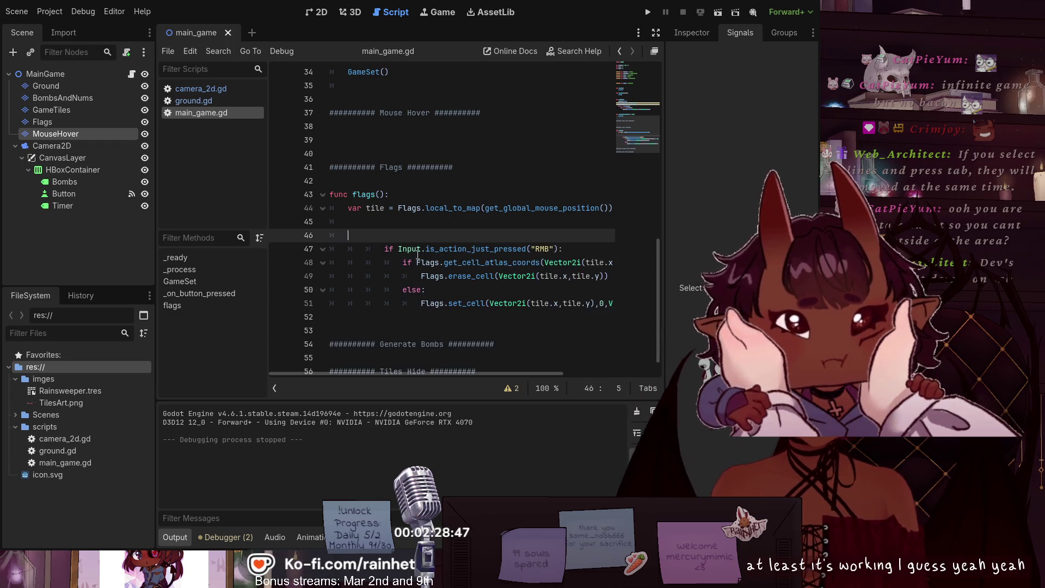
pyautogui.press('BackSpace')
pyautogui.press('BackSpace')
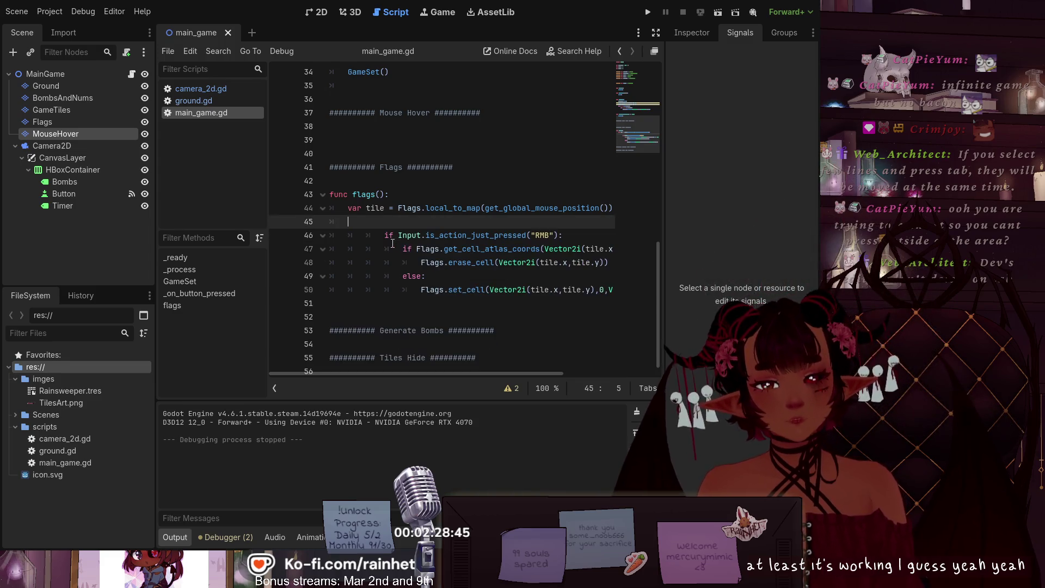
# Step: Outdent the right-click check and the atlas-coords check back to function level
pyautogui.click(375, 235)
pyautogui.press('BackSpace')
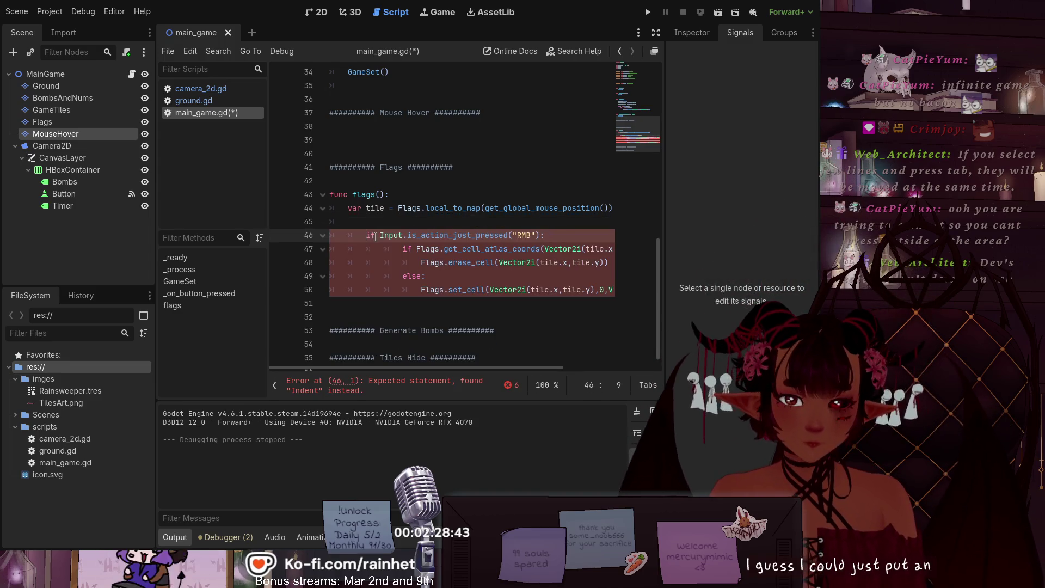
pyautogui.press('BackSpace')
pyautogui.click(361, 249)
pyautogui.press('Delete')
pyautogui.press('Delete')
pyautogui.click(367, 264)
pyautogui.press('Delete')
pyautogui.press('Delete')
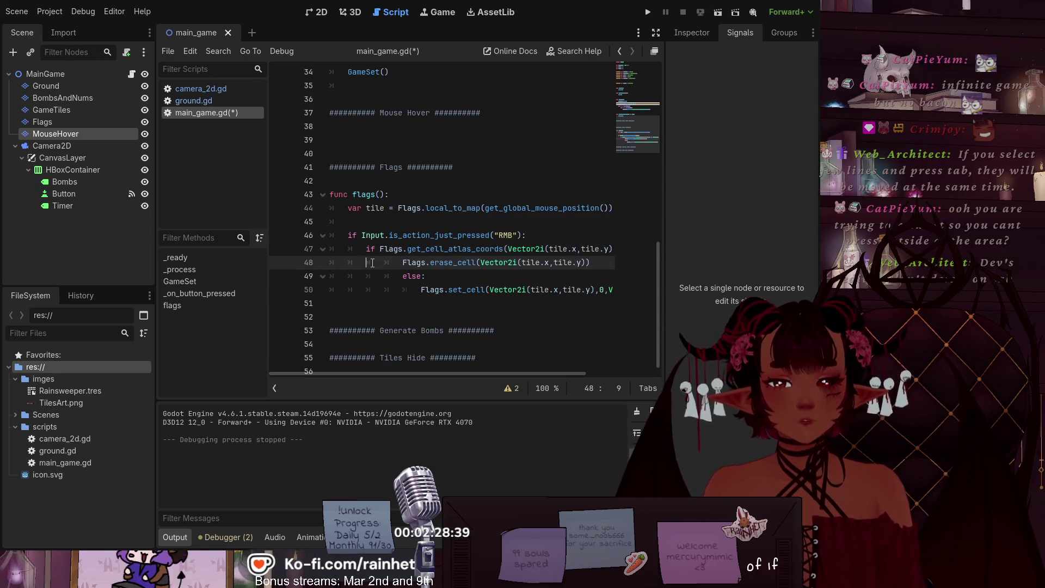
# Step: Remove one indent level from the else line and its Flags.set_cell line to clear the parse error
pyautogui.click(380, 276)
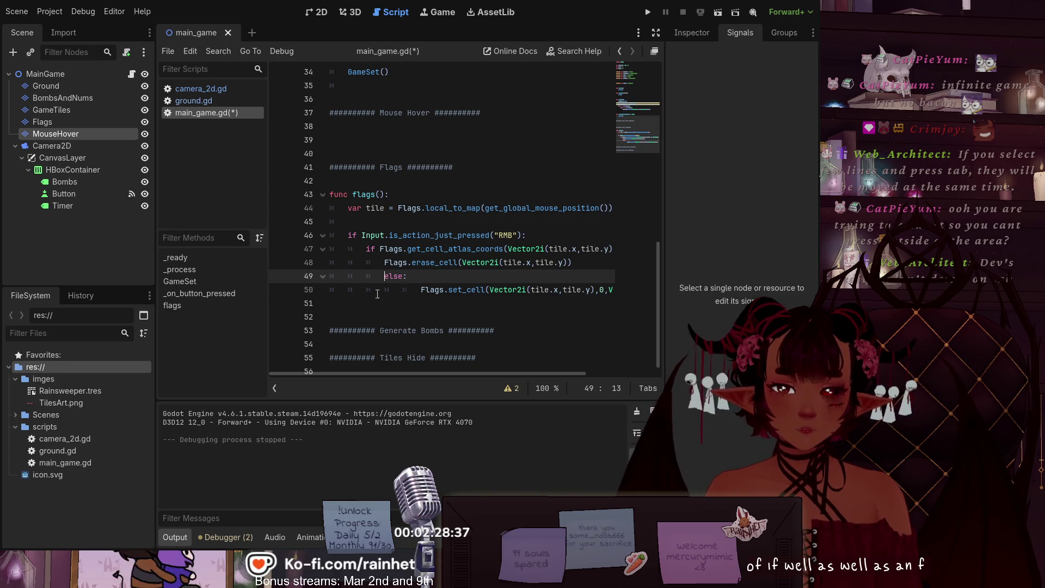
pyautogui.click(377, 291)
pyautogui.press('Delete')
pyautogui.click(366, 318)
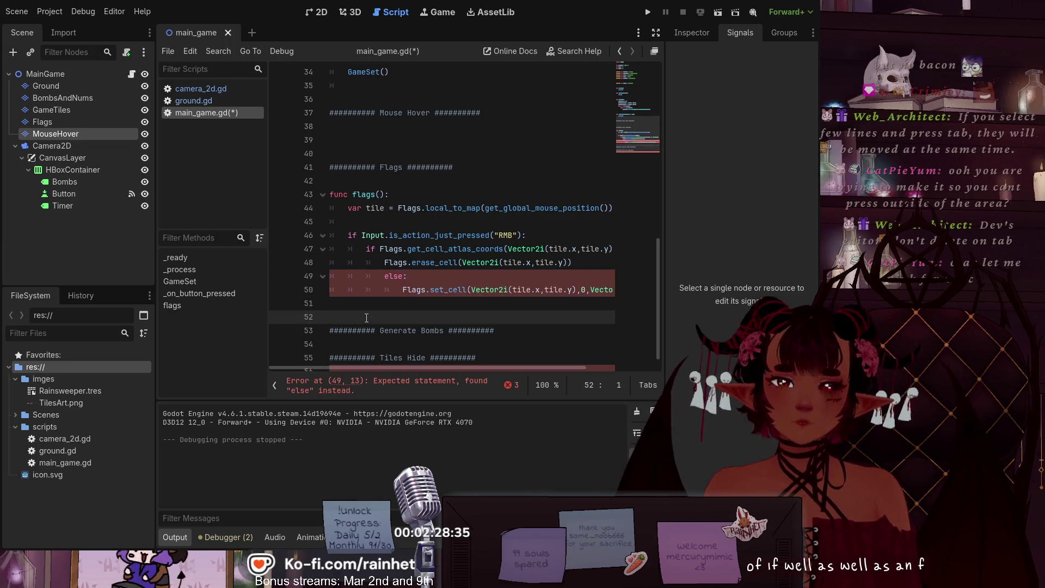
pyautogui.click(358, 276)
pyautogui.press('BackSpace')
pyautogui.click(370, 296)
pyautogui.press('BackSpace')
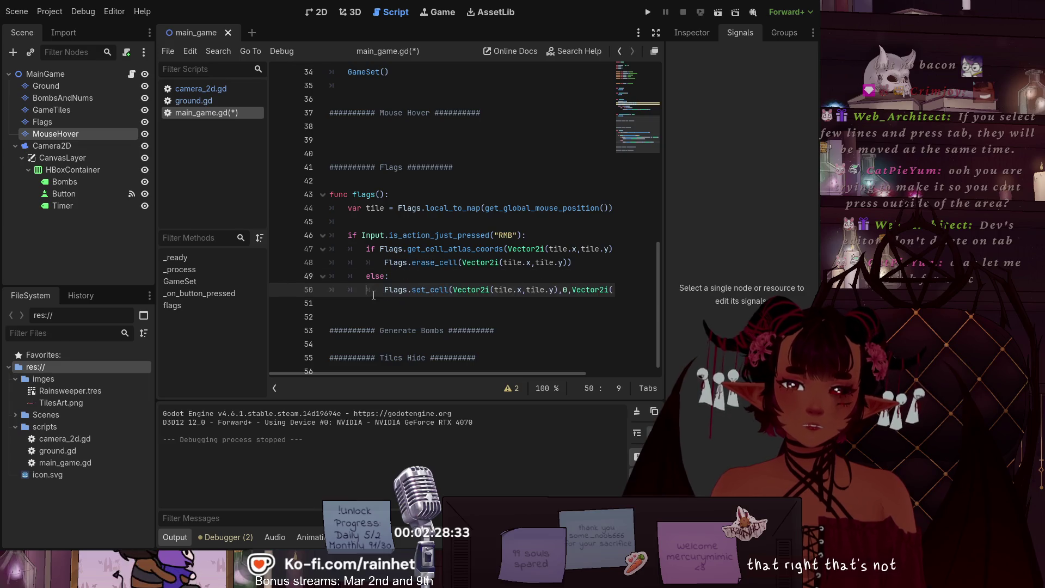
pyautogui.press('Down')
pyautogui.press('Down')
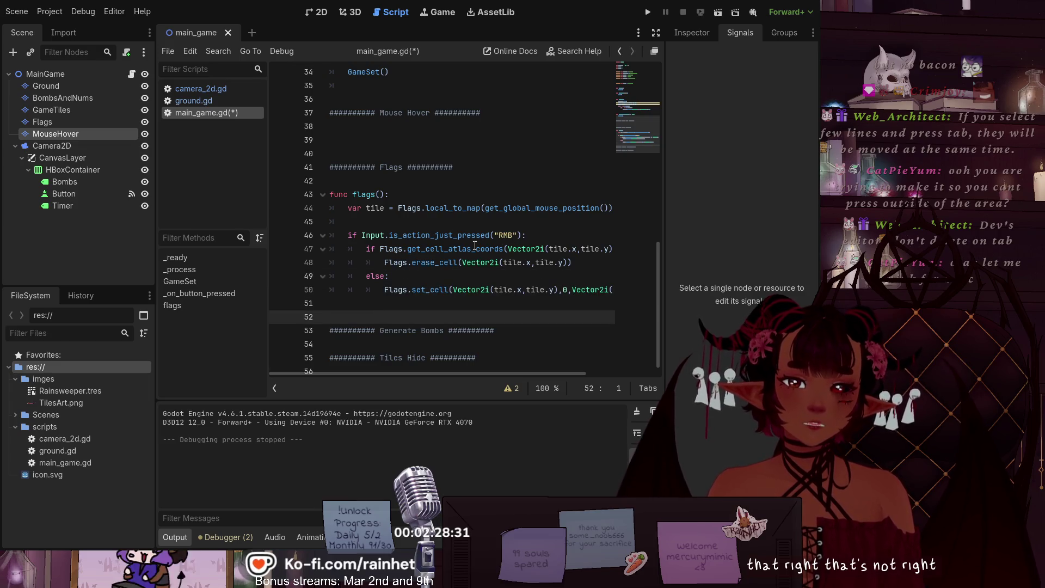
pyautogui.click(520, 235)
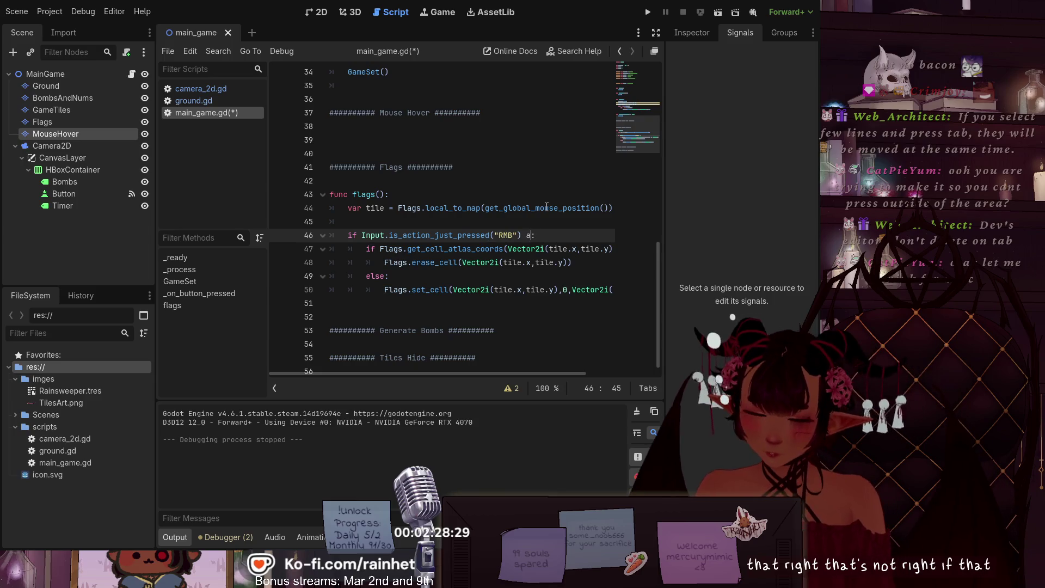
# Step: Append 'and tile' to the RMB condition on line 46, checking how tile is computed on line 44
pyautogui.write('and')
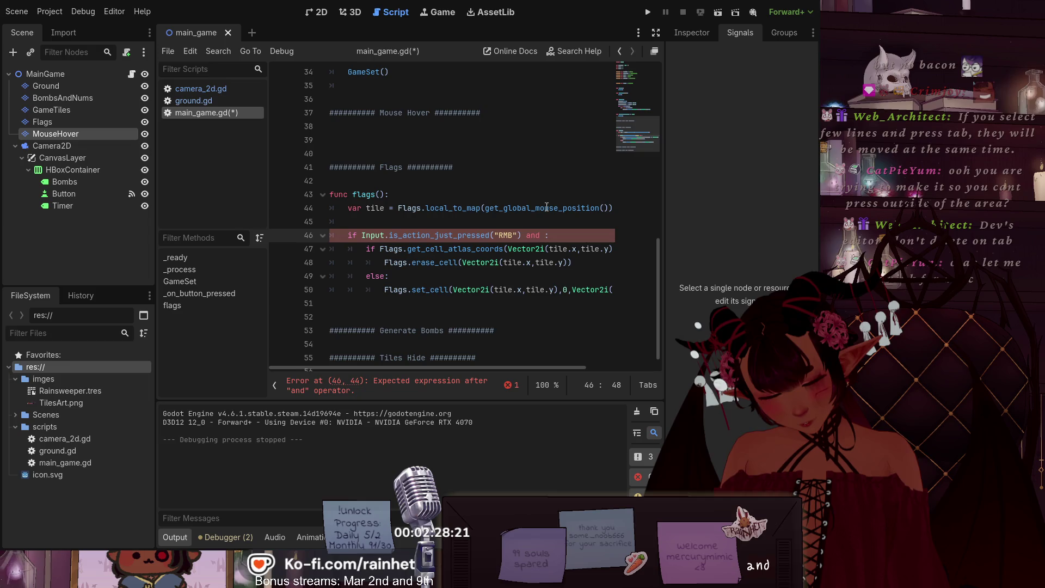
pyautogui.write('t')
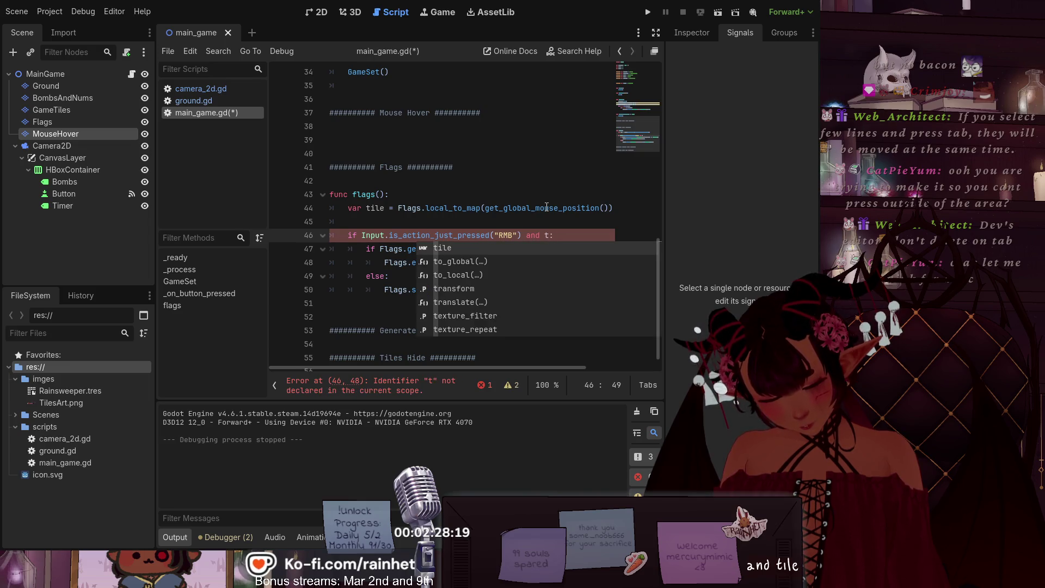
pyautogui.write('ile')
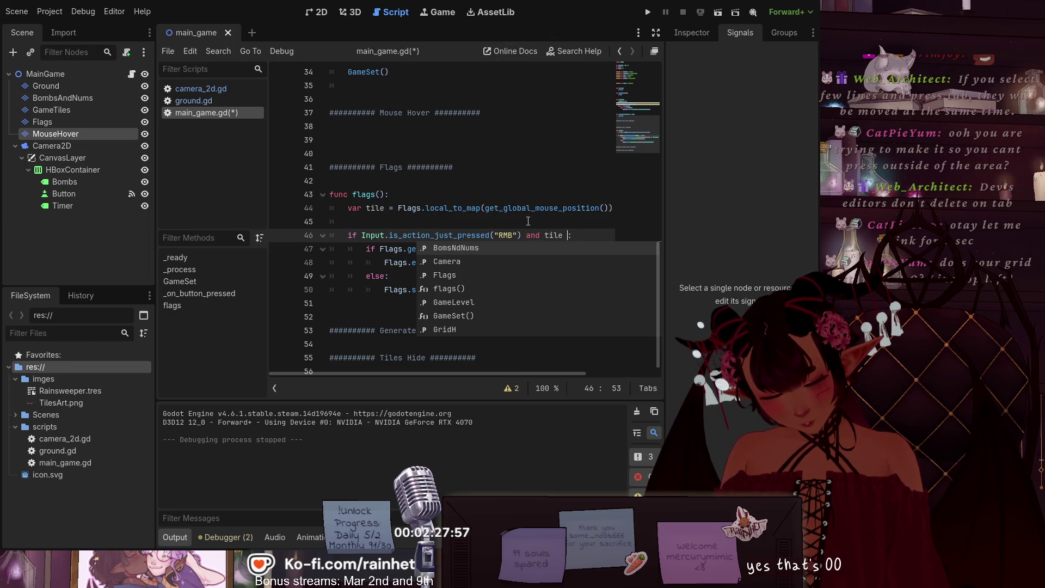
pyautogui.click(511, 208)
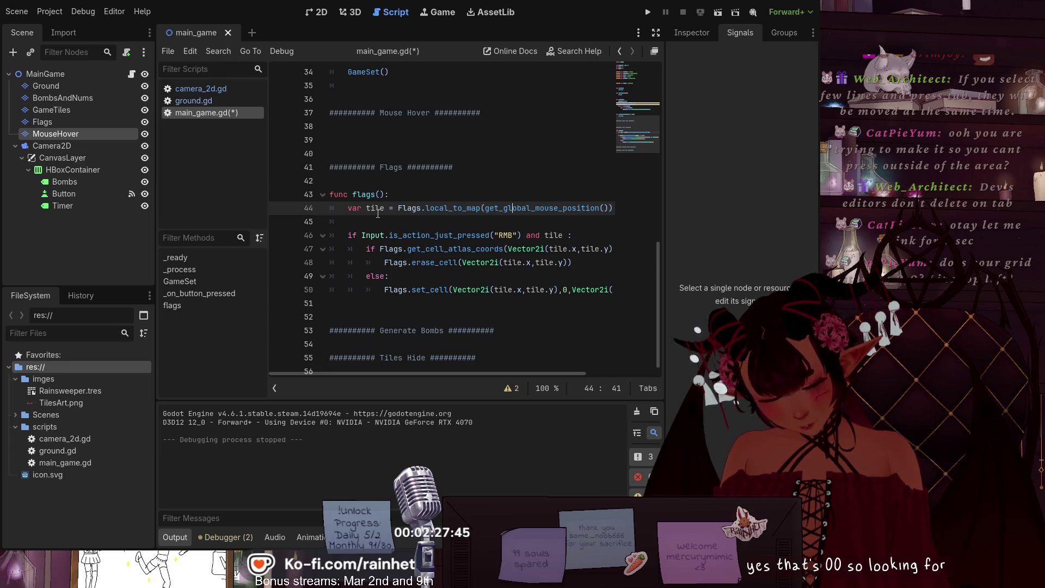
pyautogui.scroll(7, 378, 213)
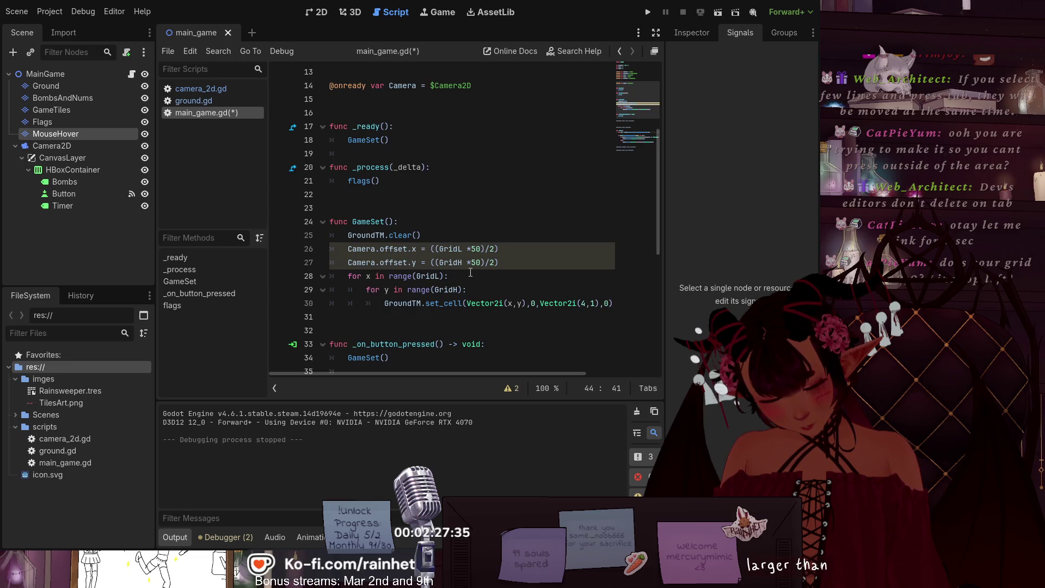
pyautogui.scroll(-2, 473, 271)
pyautogui.scroll(-5, 467, 273)
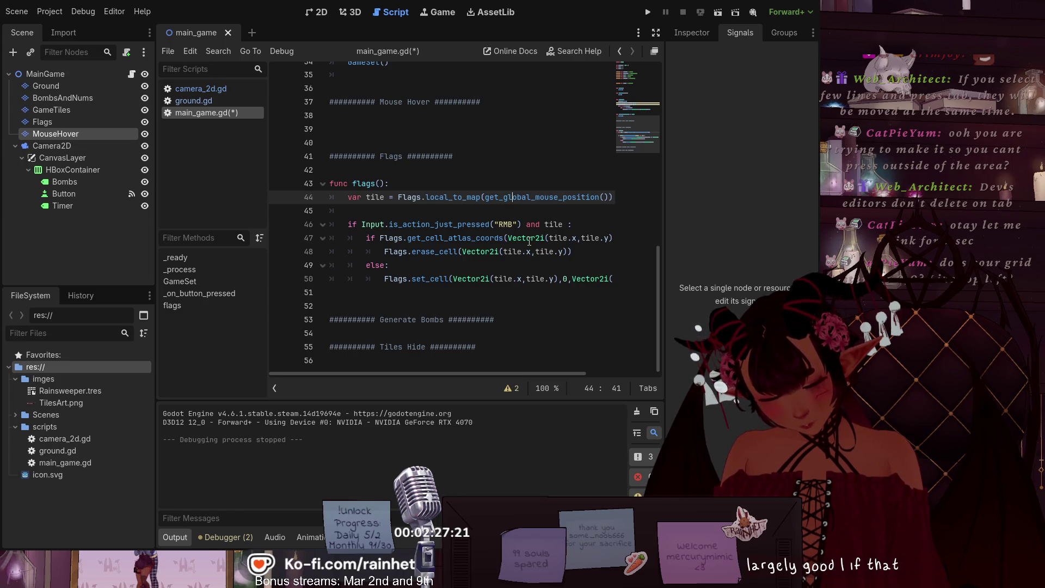
pyautogui.click(564, 225)
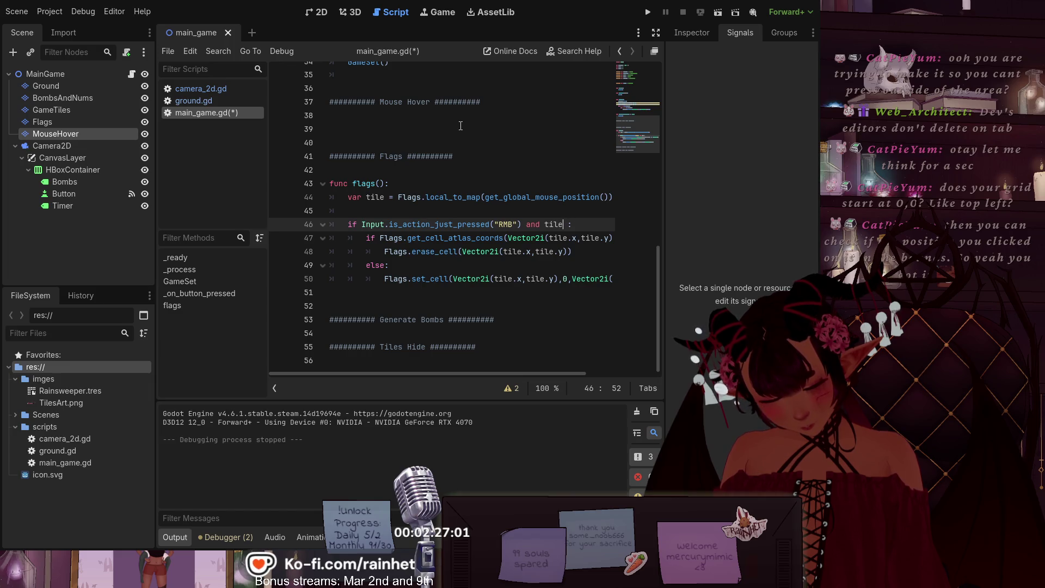
# Step: Delete 'and tile' so line 46 reads if Input.is_action_just_pressed("RMB"):
pyautogui.press('BackSpace')
pyautogui.press('BackSpace')
pyautogui.press('BackSpace')
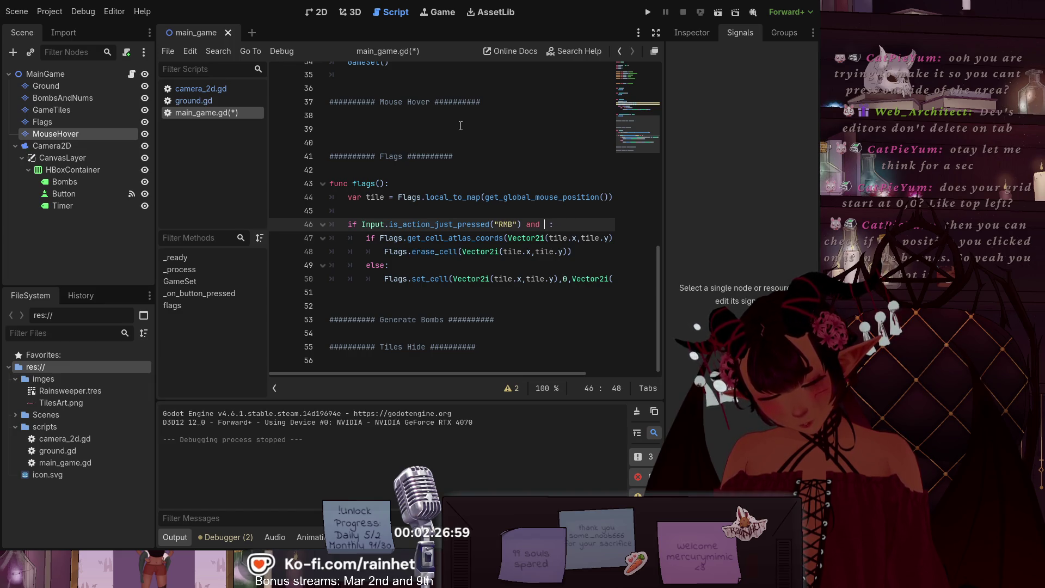
pyautogui.press('BackSpace')
pyautogui.press('BackSpace')
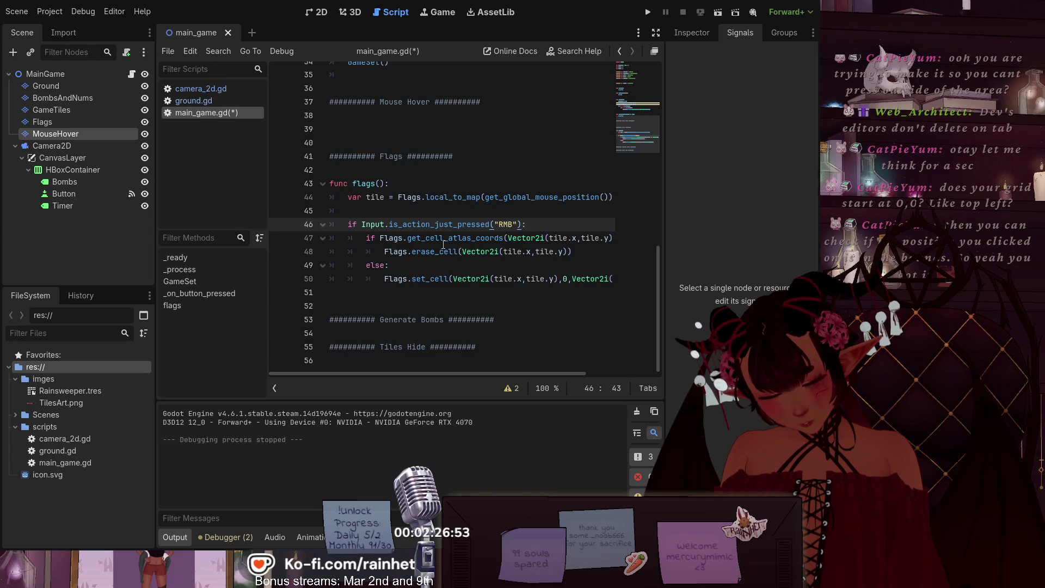
pyautogui.scroll(3, 434, 231)
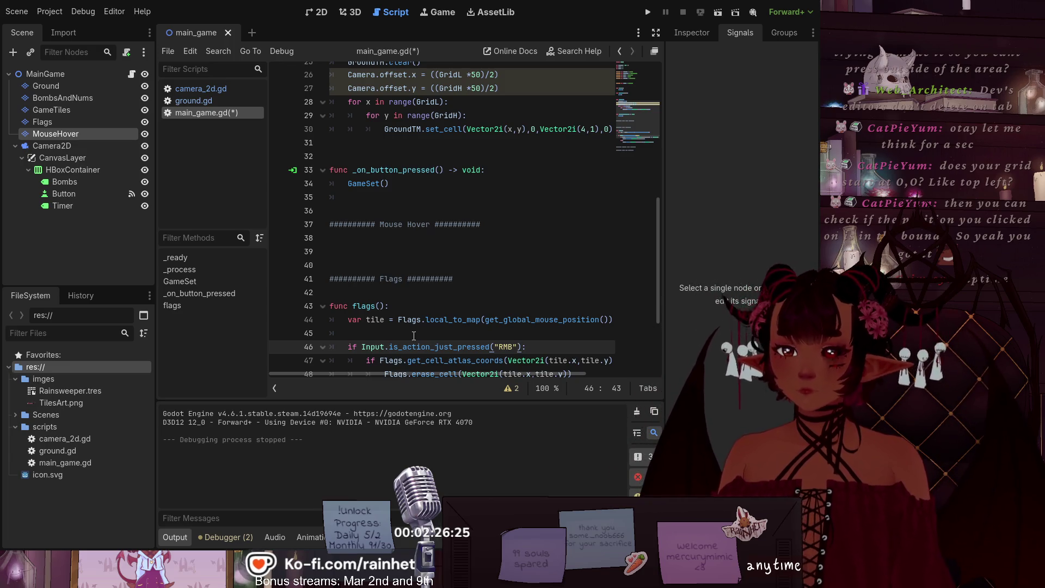
# Step: Insert a new line after line 15 and type the InBounds variable declaration
pyautogui.scroll(8, 413, 335)
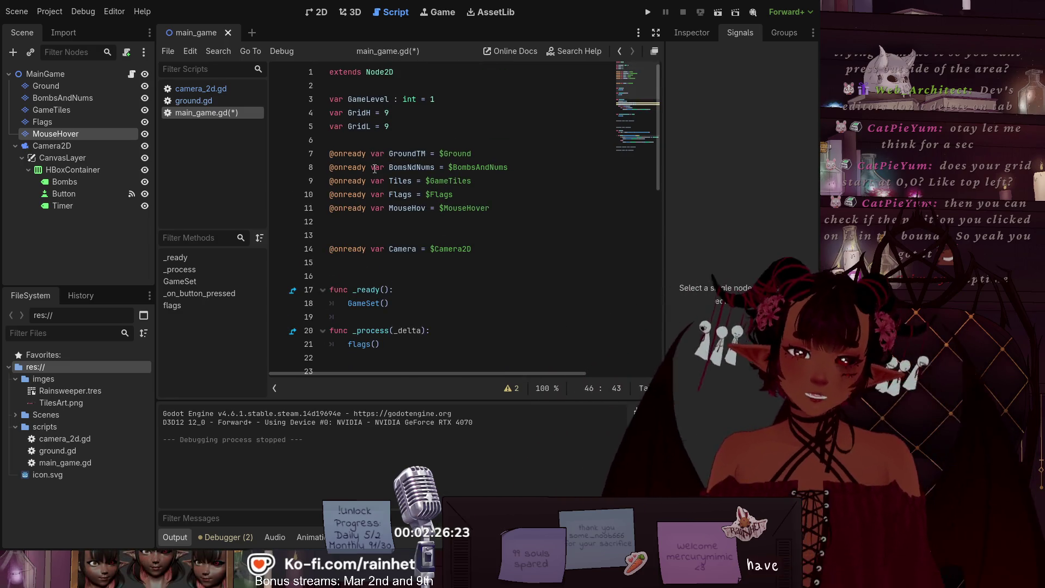
pyautogui.click(388, 232)
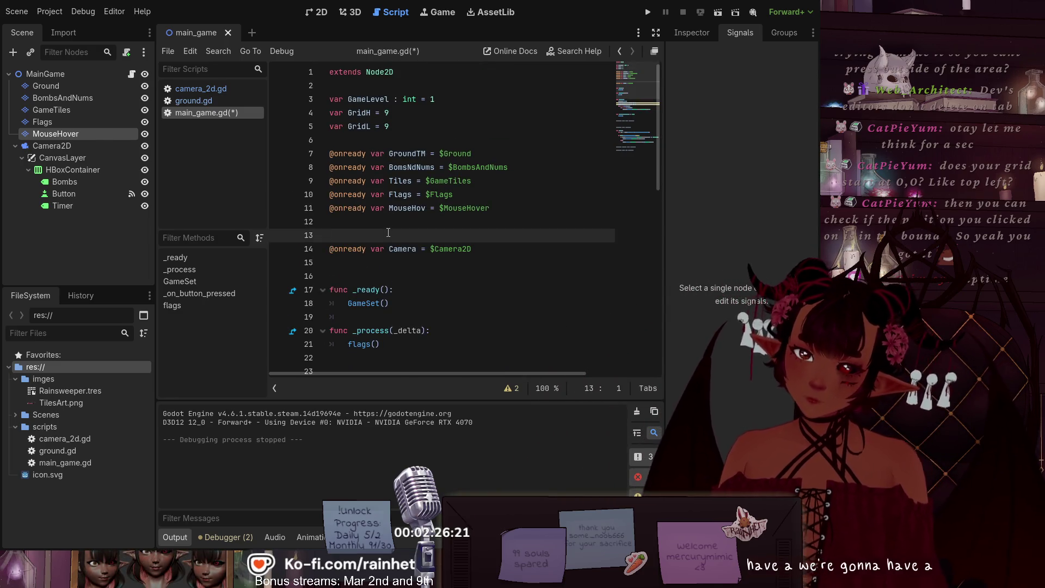
pyautogui.press('Down')
pyautogui.press('Down')
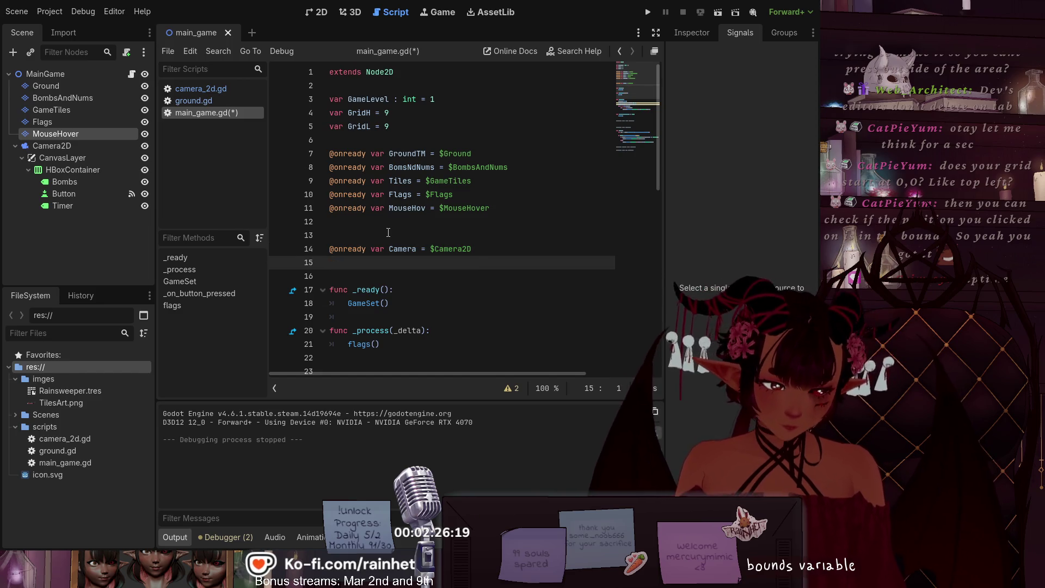
pyautogui.press('Return')
pyautogui.write('Bou')
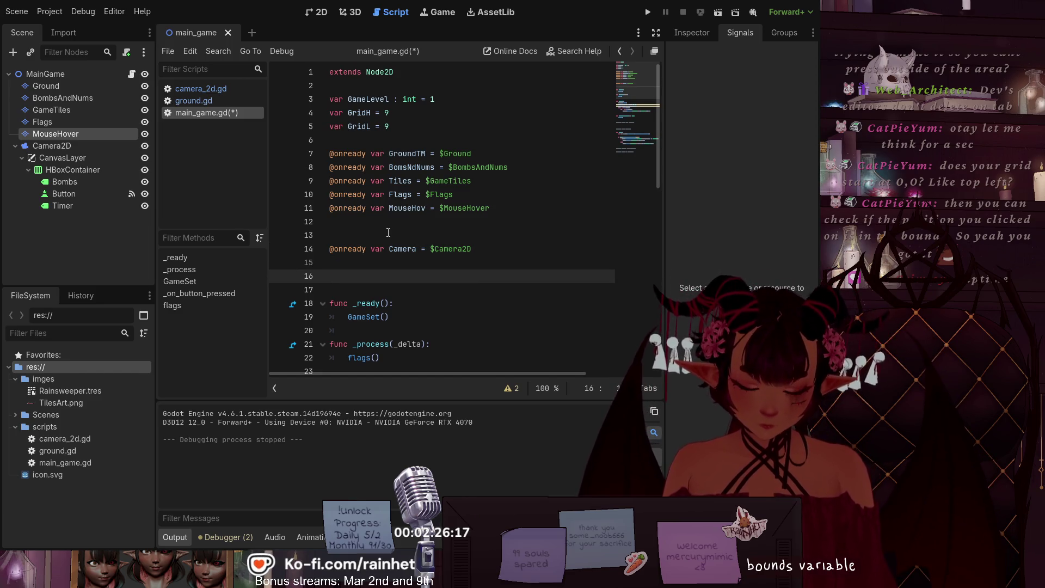
pyautogui.write('nds')
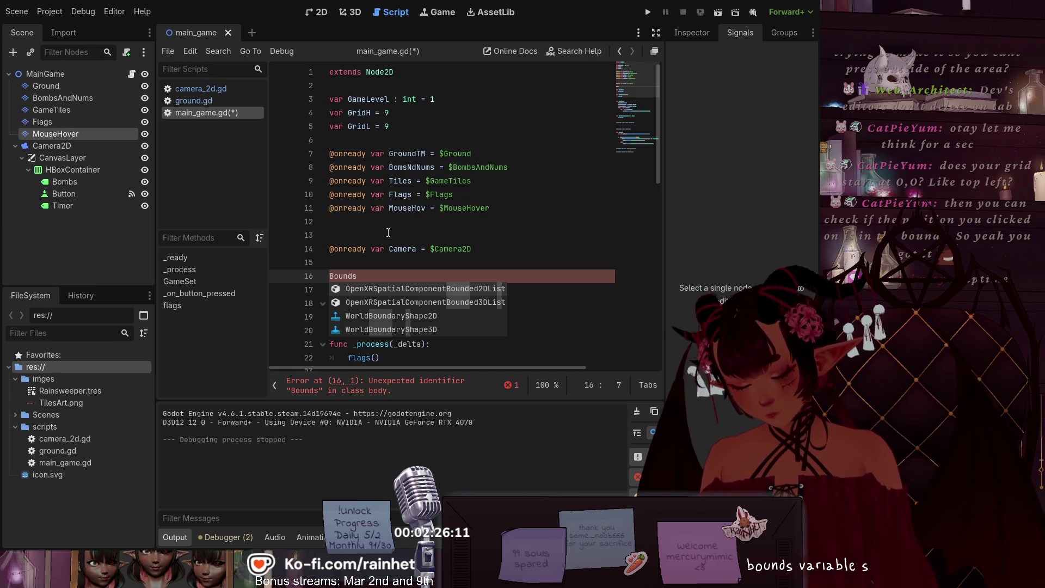
pyautogui.press('Home')
pyautogui.write('V')
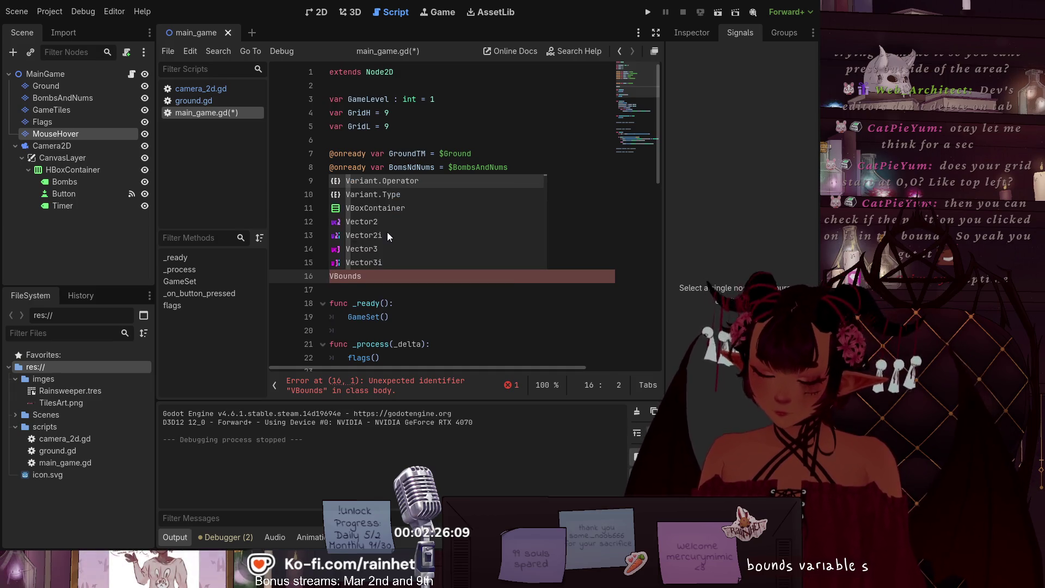
pyautogui.write('ar I')
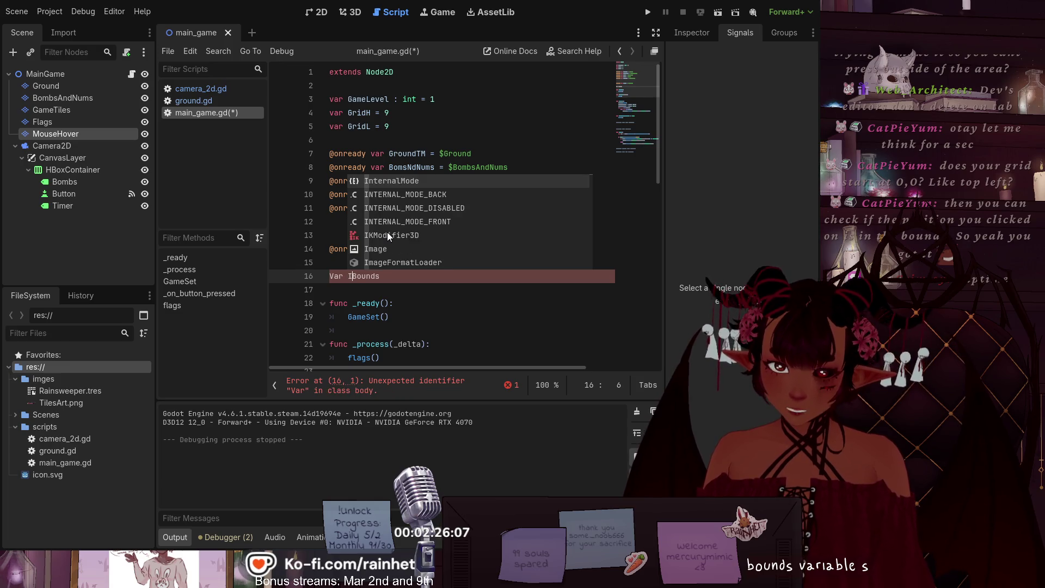
pyautogui.write('n')
# Step: Lowercase 'Var' and assign true, giving var InBounds = true
pyautogui.press('End')
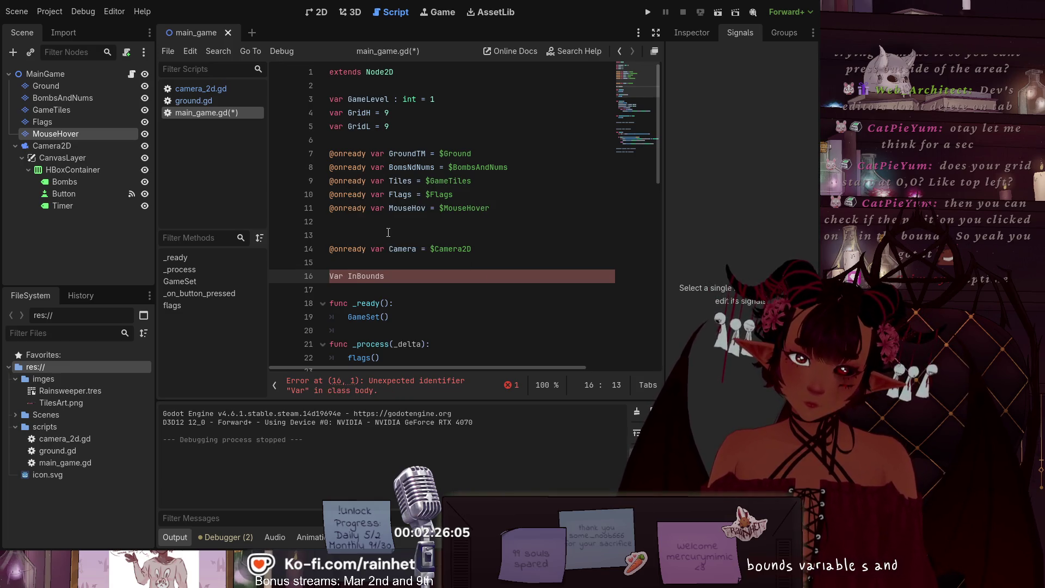
pyautogui.press('Left')
pyautogui.press('BackSpace')
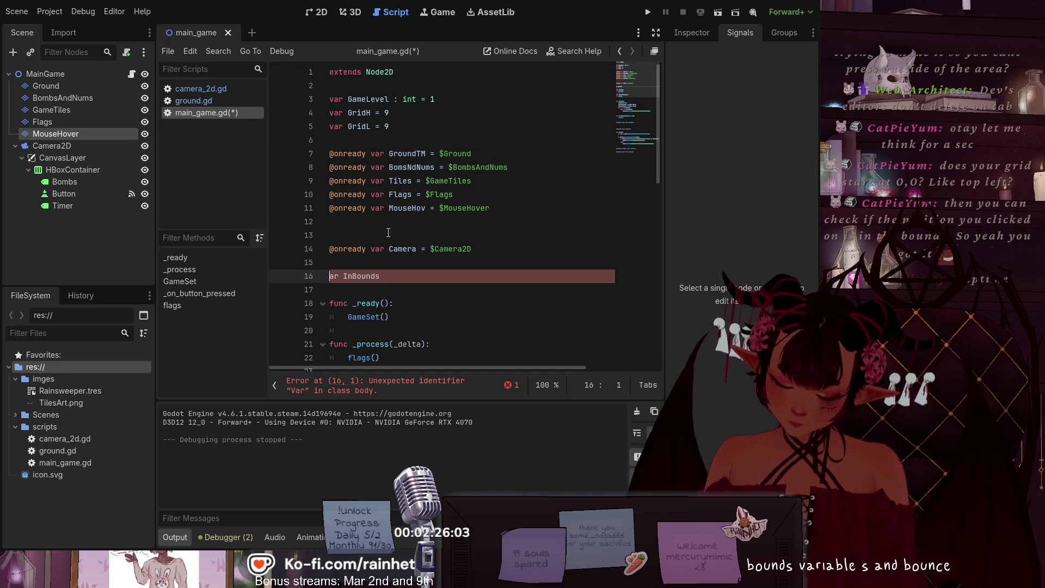
pyautogui.press('End')
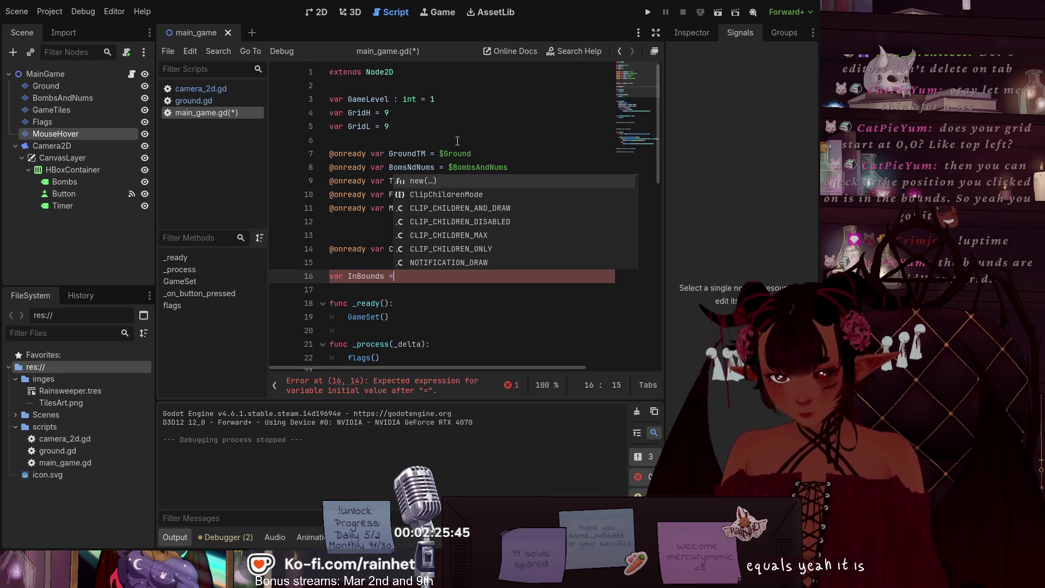
pyautogui.write(' true')
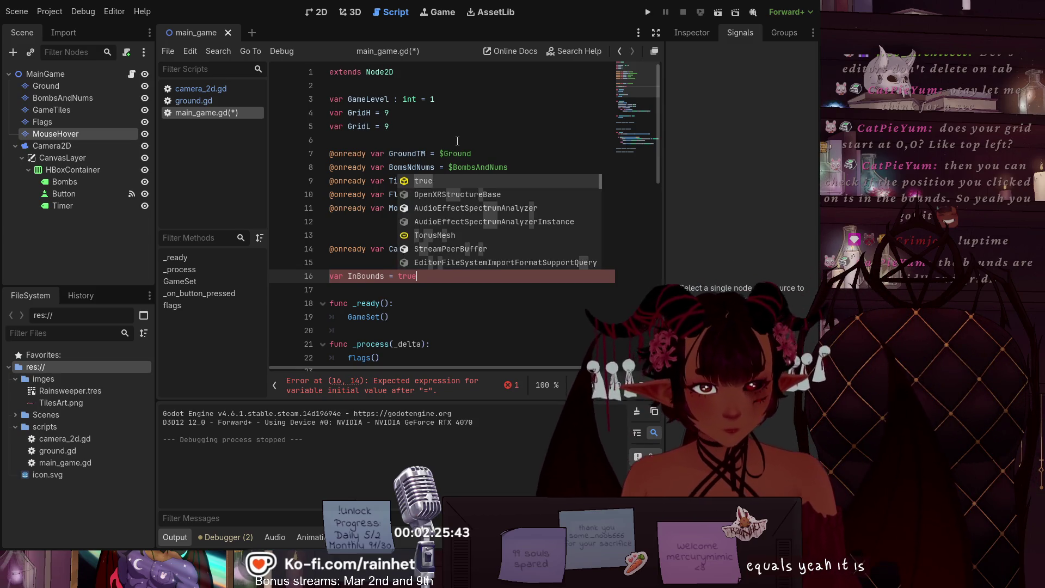
pyautogui.write('.')
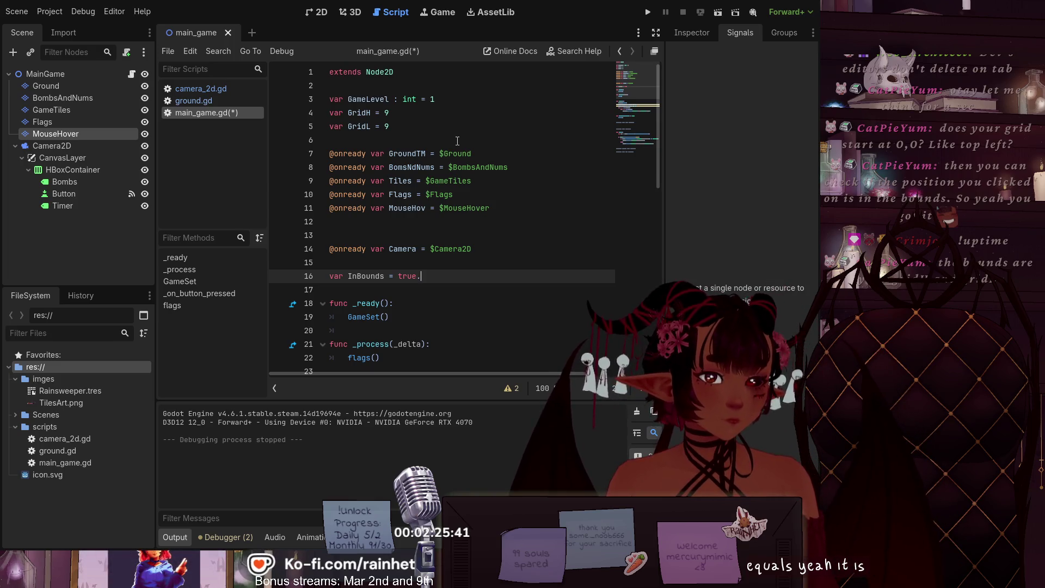
pyautogui.press('BackSpace')
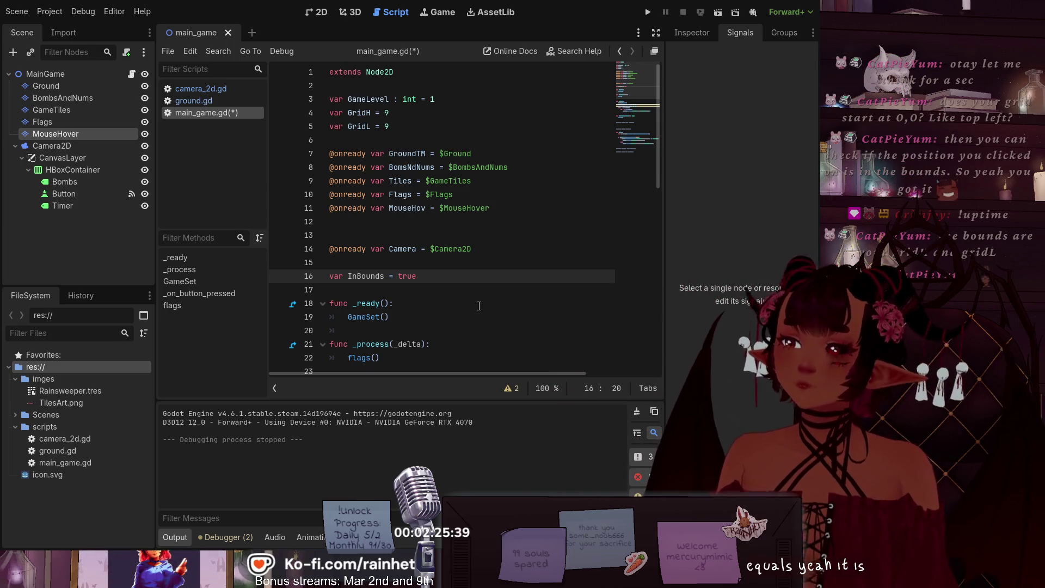
pyautogui.click(479, 311)
pyautogui.scroll(-10, 394, 257)
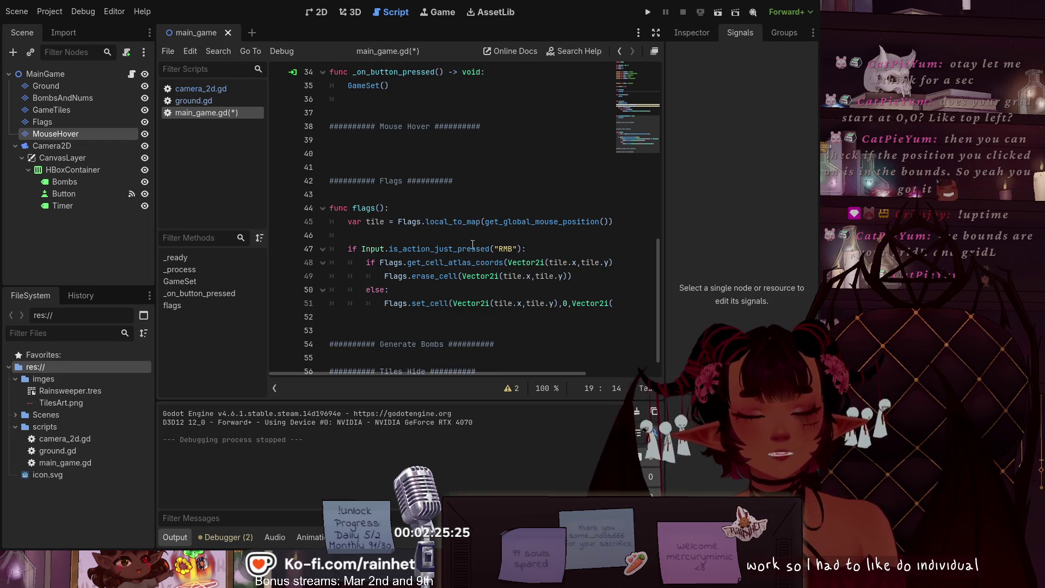
pyautogui.scroll(5, 473, 245)
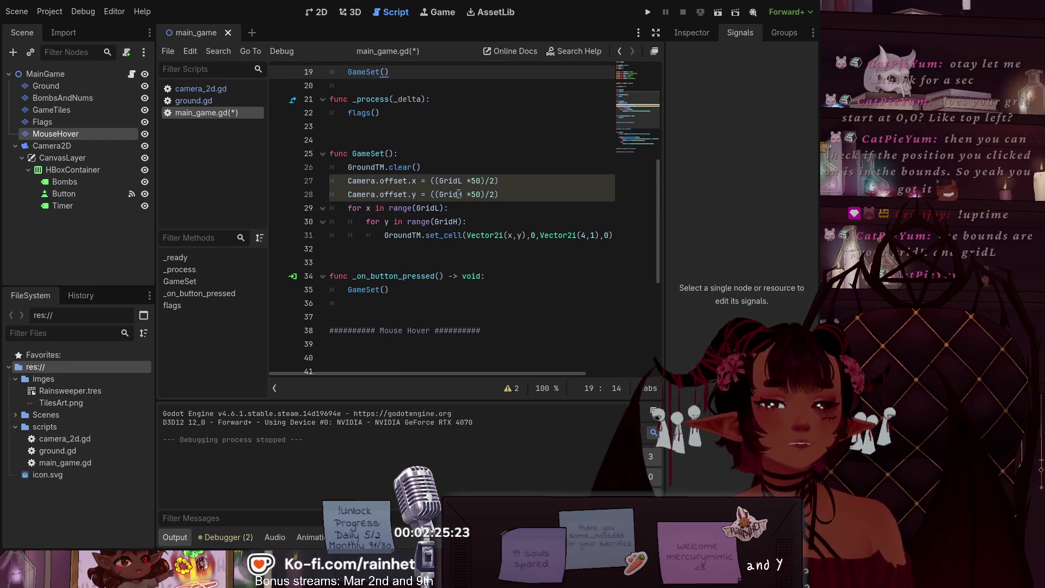
pyautogui.scroll(3, 459, 198)
pyautogui.click(462, 259)
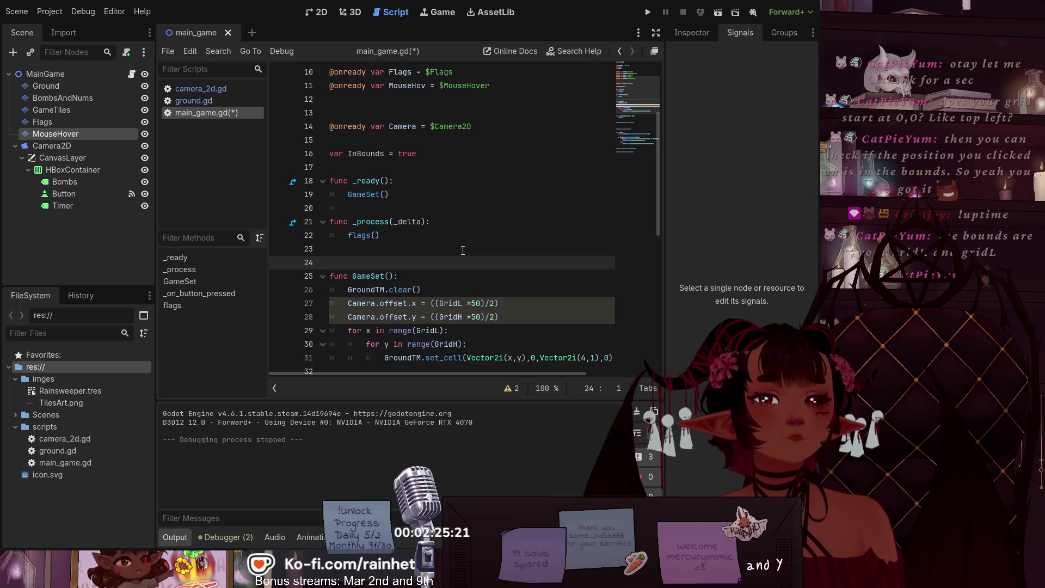
pyautogui.scroll(-8, 462, 247)
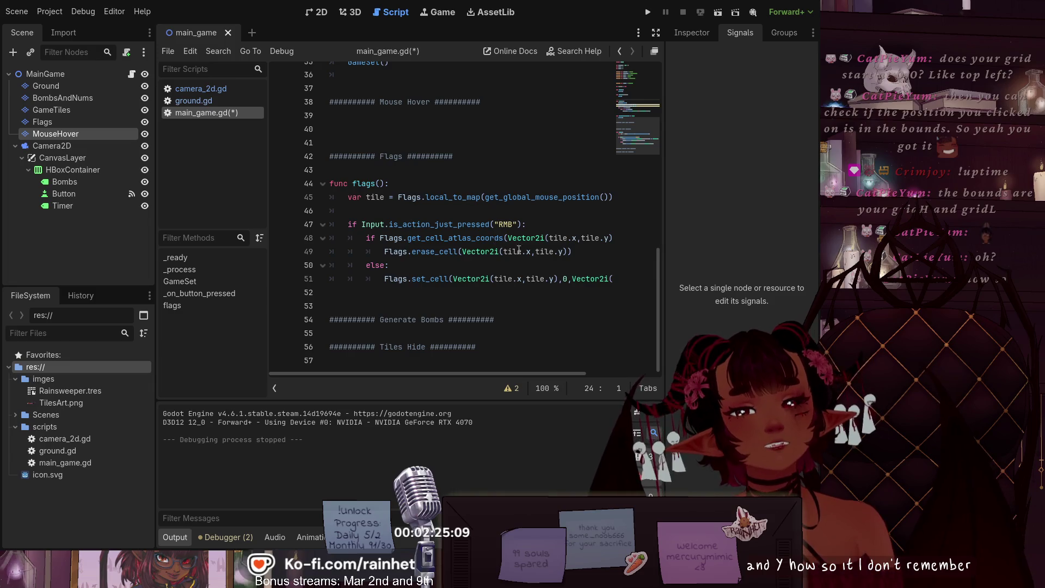
pyautogui.doubleClick(370, 198)
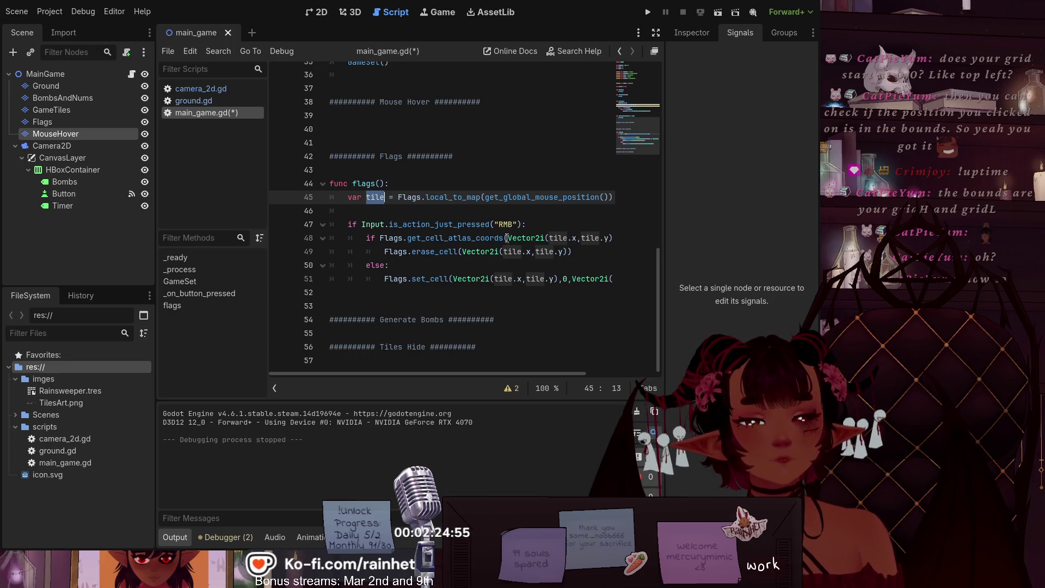
pyautogui.moveTo(507, 238); pyautogui.dragTo(588, 252)
pyautogui.press('Up')
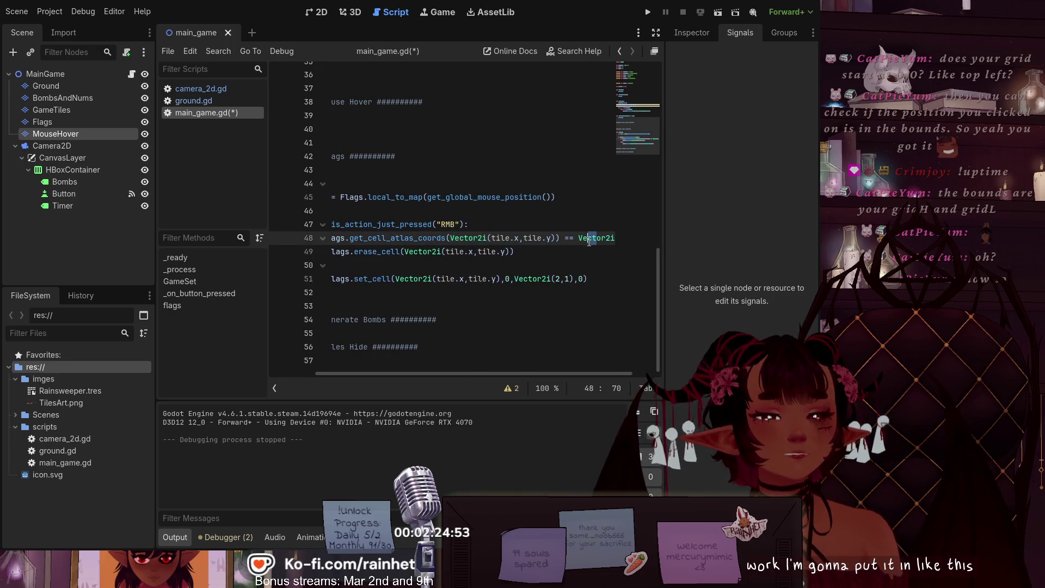
pyautogui.press('Up')
pyautogui.click(546, 237)
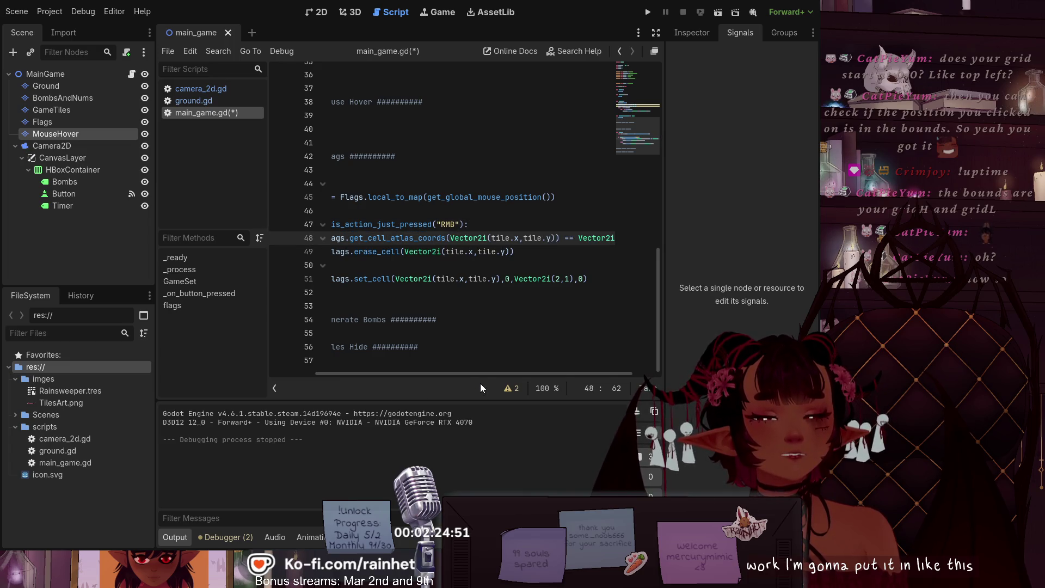
pyautogui.moveTo(477, 375); pyautogui.dragTo(417, 378)
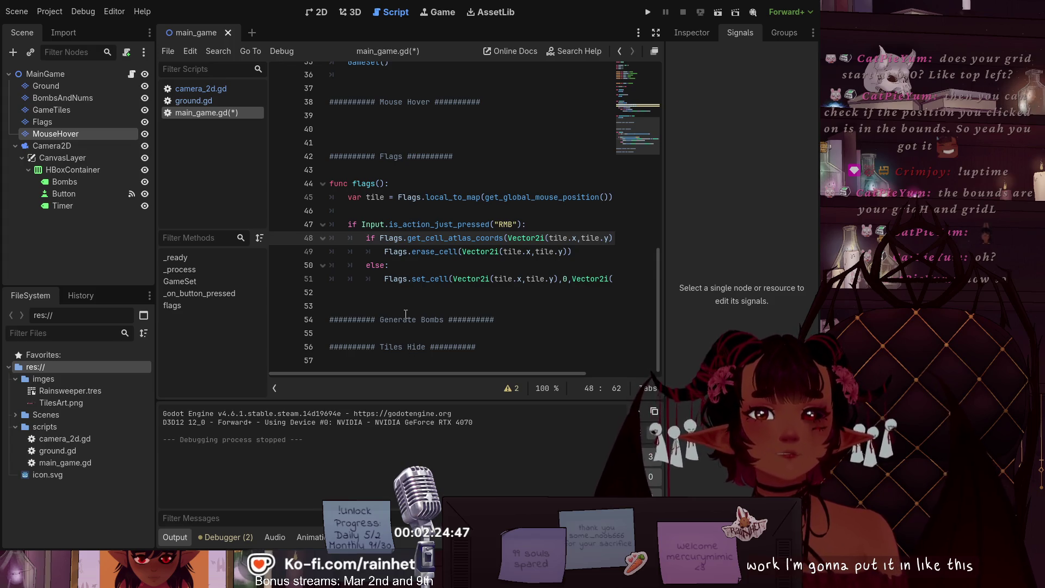
pyautogui.scroll(3, 400, 305)
pyautogui.scroll(3, 396, 288)
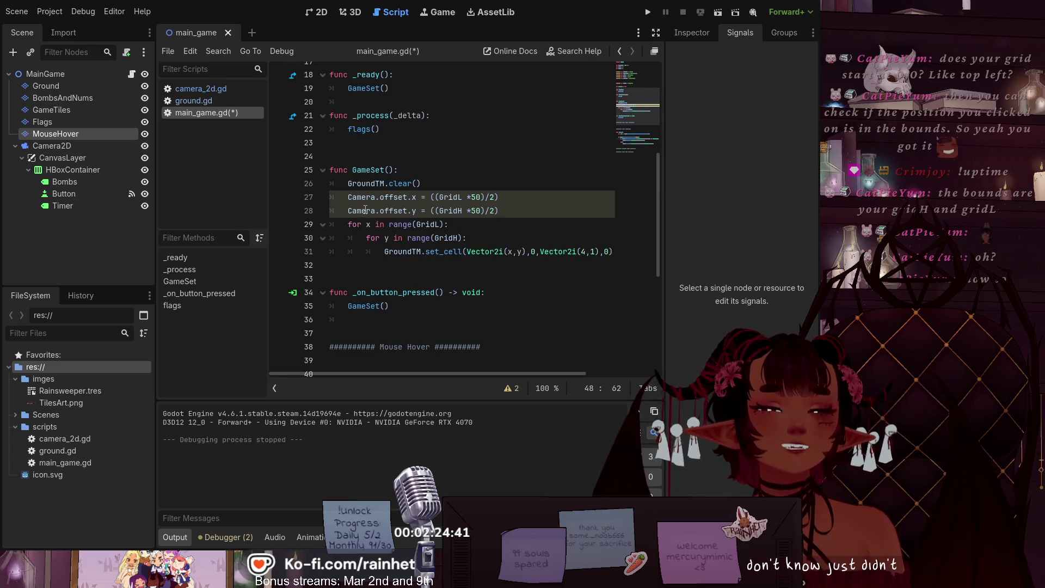
pyautogui.scroll(5, 365, 210)
pyautogui.scroll(-4, 372, 213)
pyautogui.scroll(-7, 372, 213)
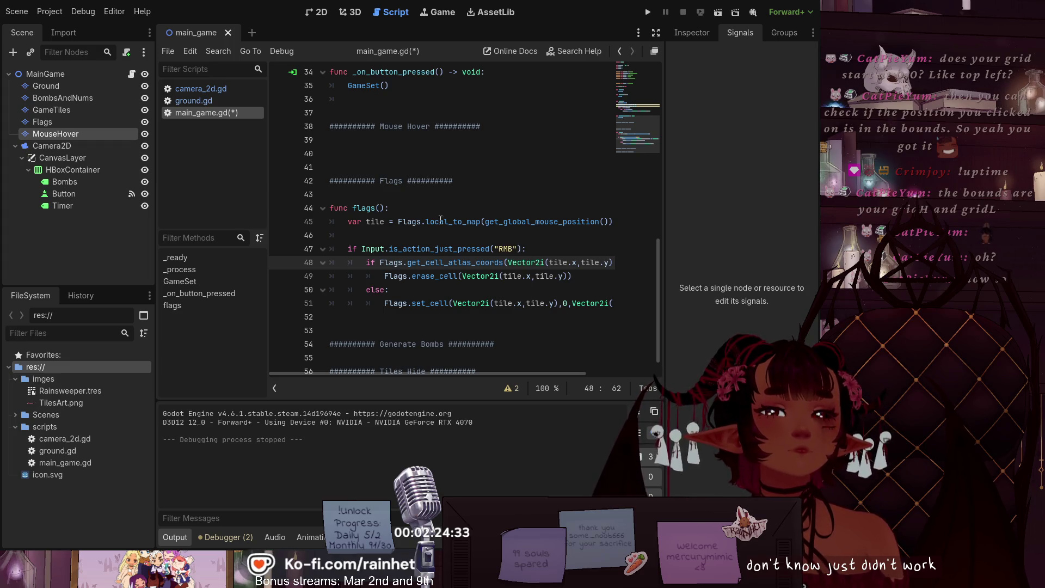
pyautogui.scroll(3, 442, 218)
pyautogui.scroll(-3, 357, 204)
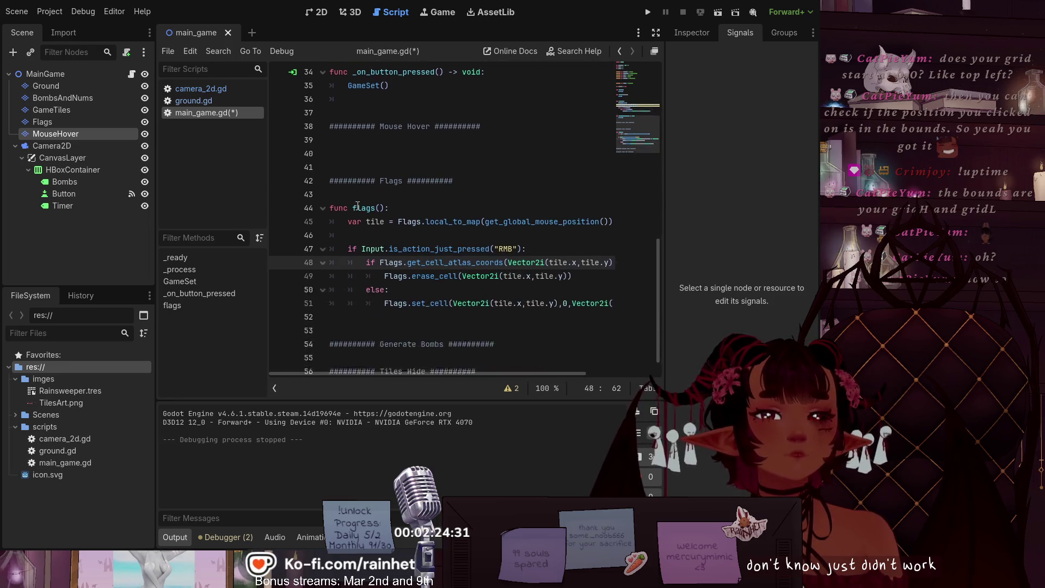
pyautogui.scroll(-1, 357, 204)
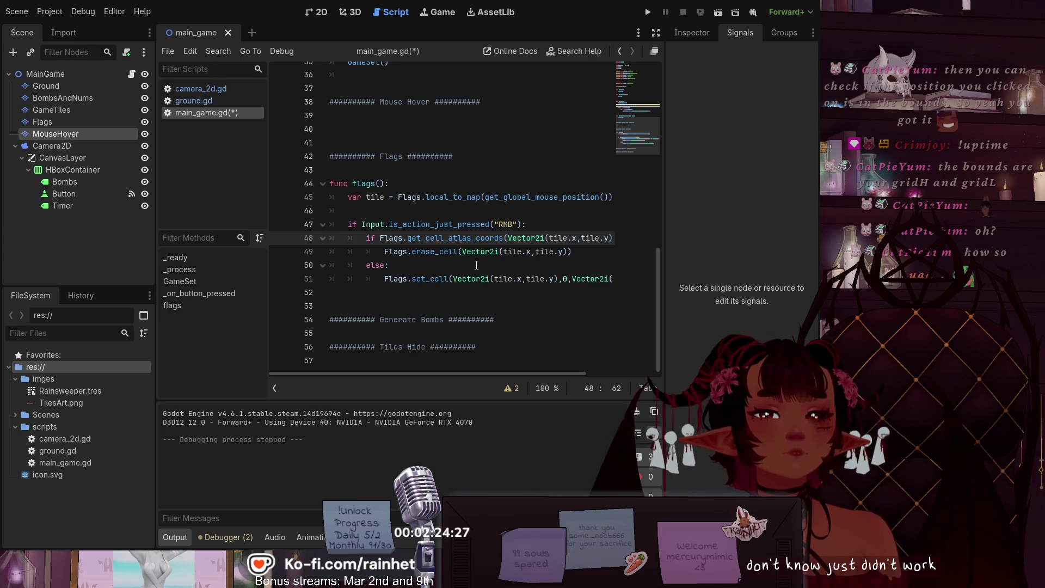
pyautogui.moveTo(522, 224); pyautogui.dragTo(348, 225)
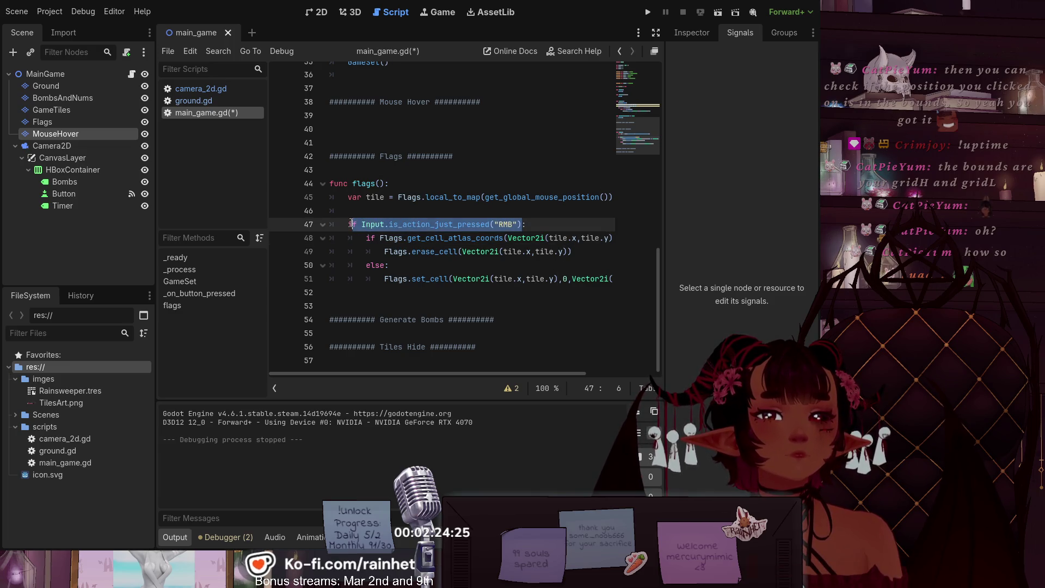
pyautogui.click(327, 295)
pyautogui.click(334, 303)
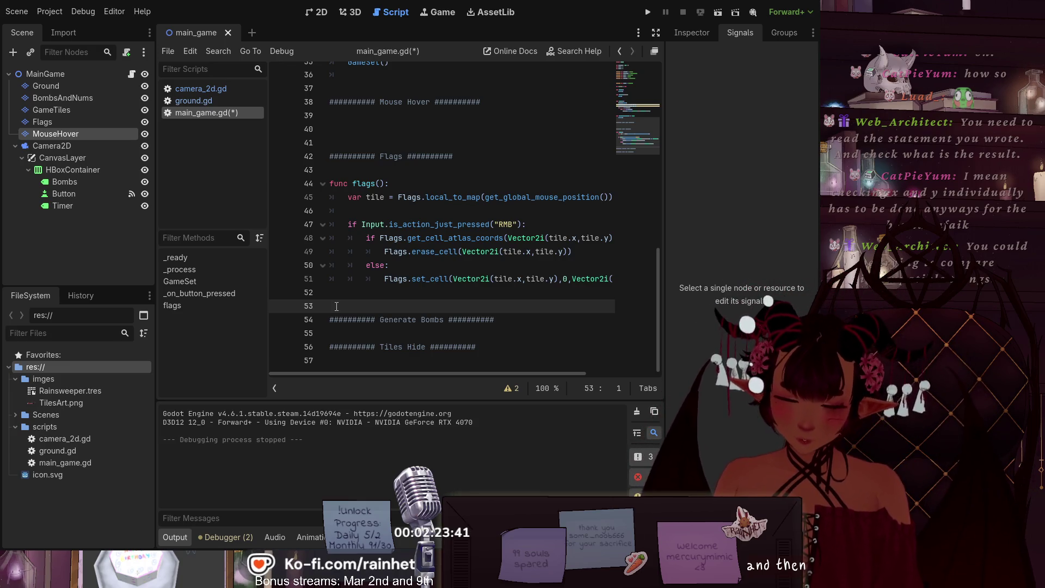
# Step: Type the func _input(): declaration on line 53 with an indented pass body
pyautogui.write('fu')
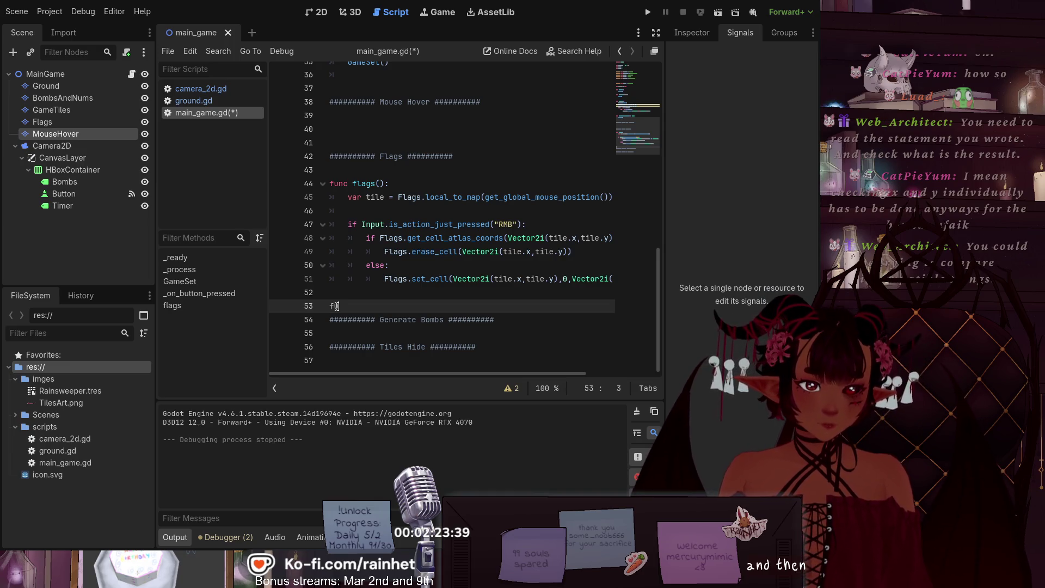
pyautogui.write('n _inpi')
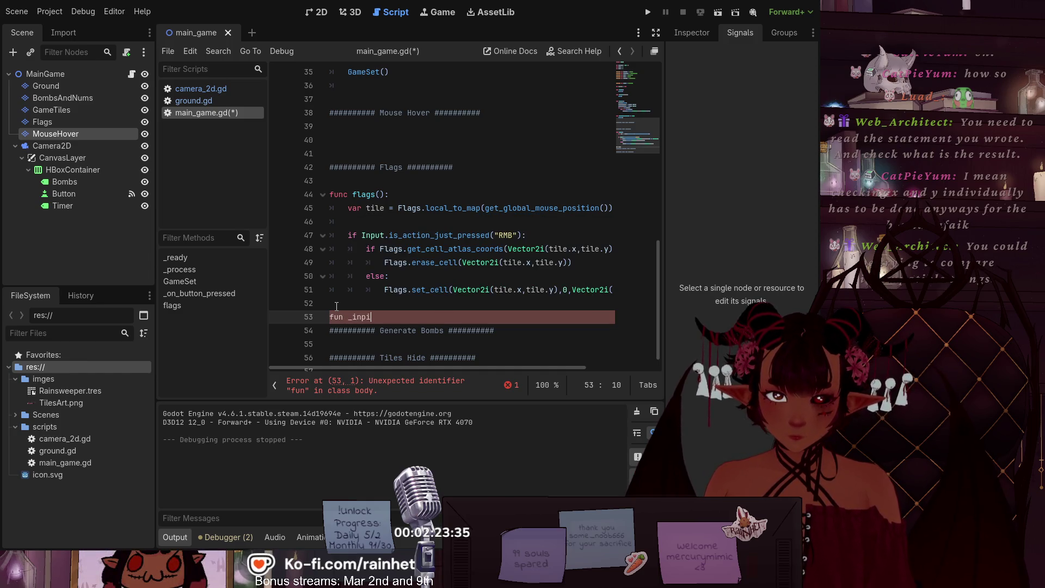
pyautogui.press('BackSpace')
pyautogui.write('ut(')
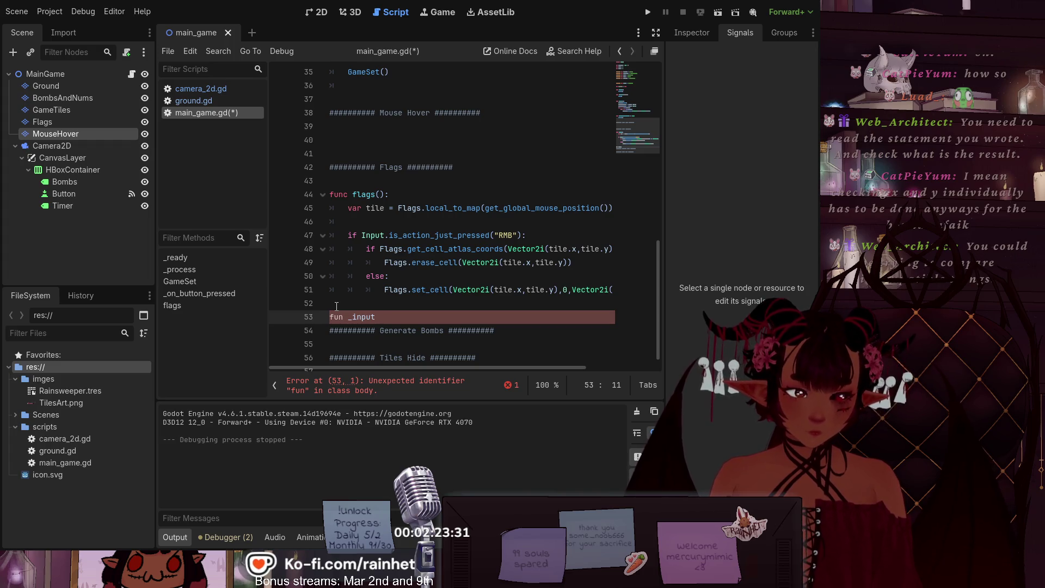
pyautogui.write('):')
pyautogui.press('Left')
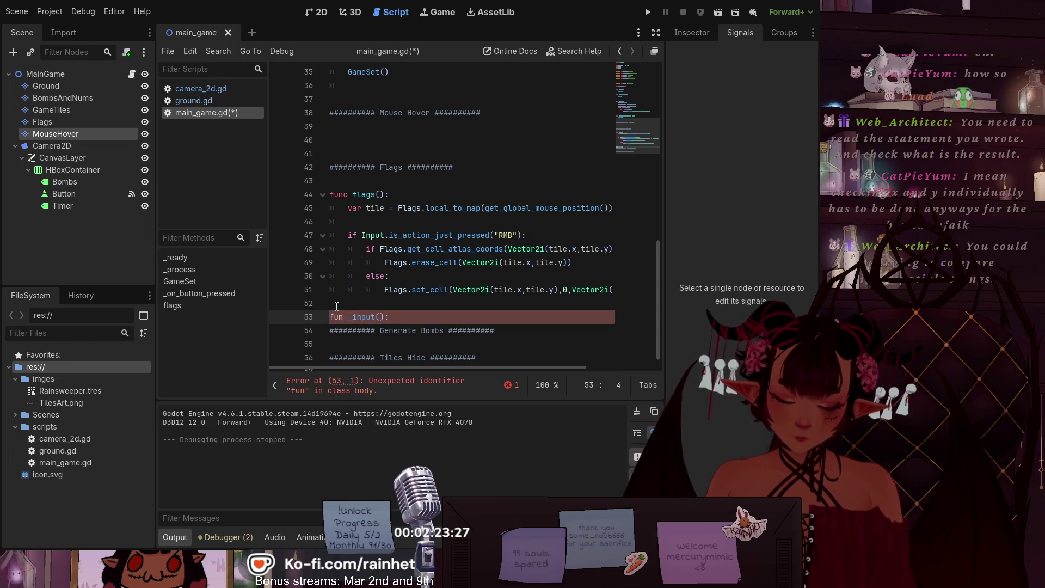
pyautogui.press('End')
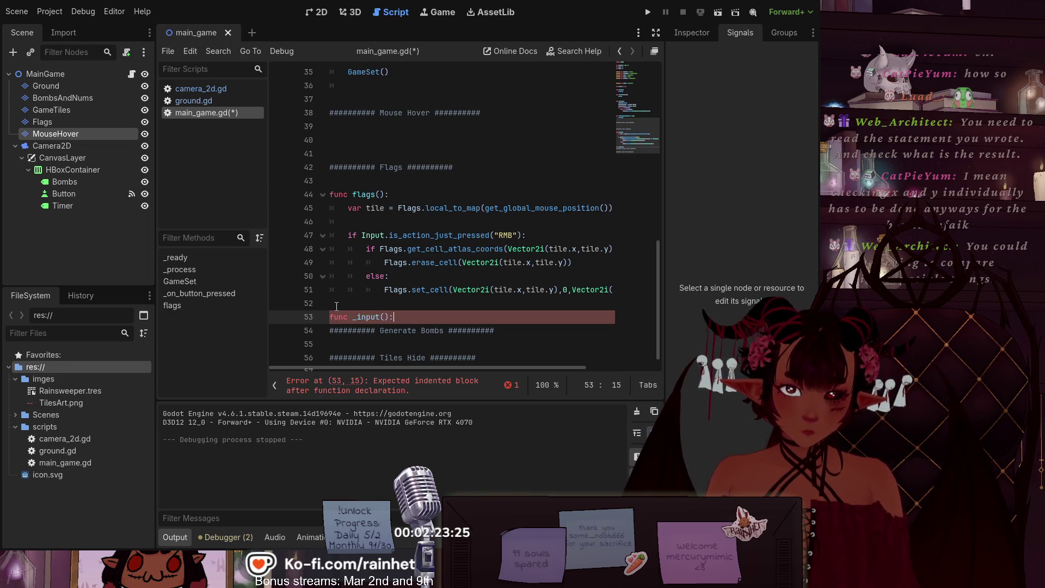
pyautogui.press('Return')
pyautogui.write('pas')
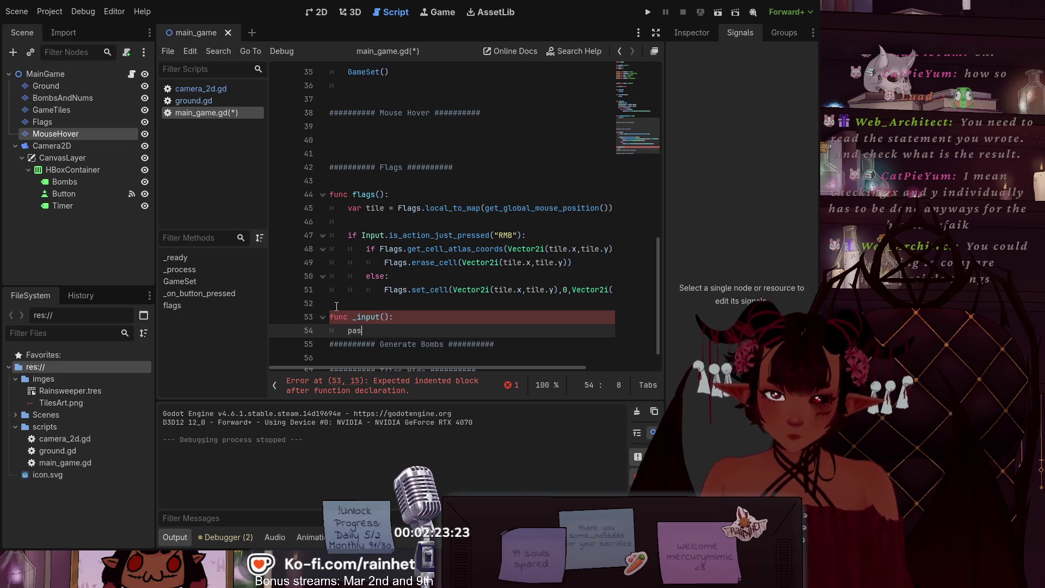
pyautogui.write('s')
# Step: Add the event parameter so the declaration reads func _input(event):
pyautogui.click(337, 305)
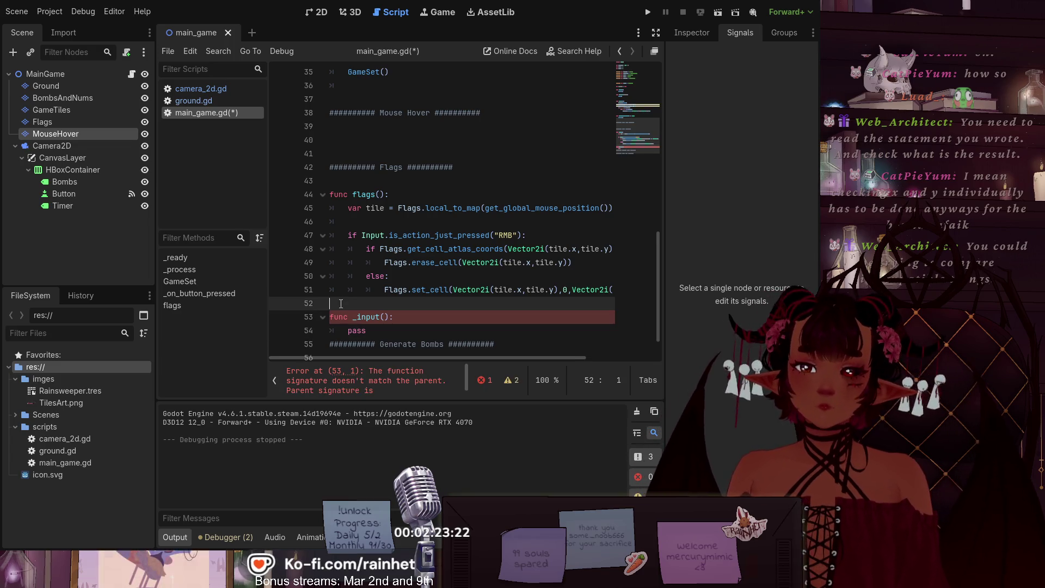
pyautogui.click(374, 315)
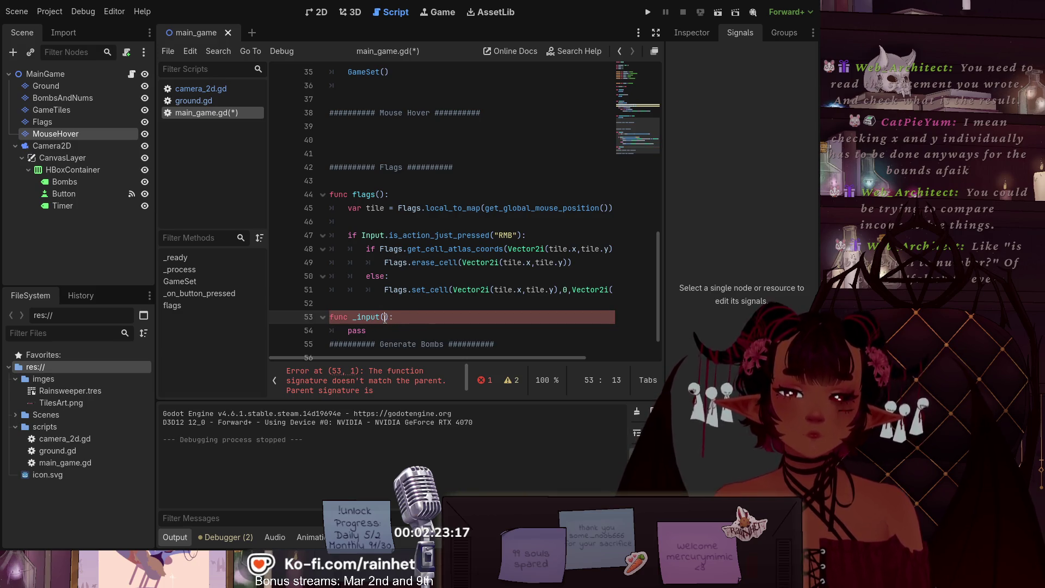
pyautogui.write('event')
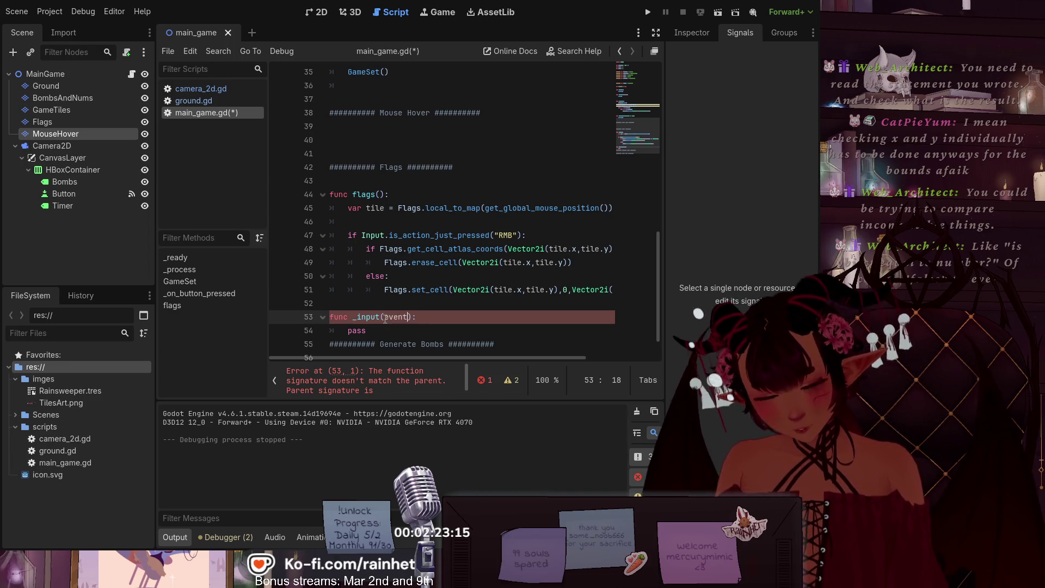
pyautogui.click(406, 290)
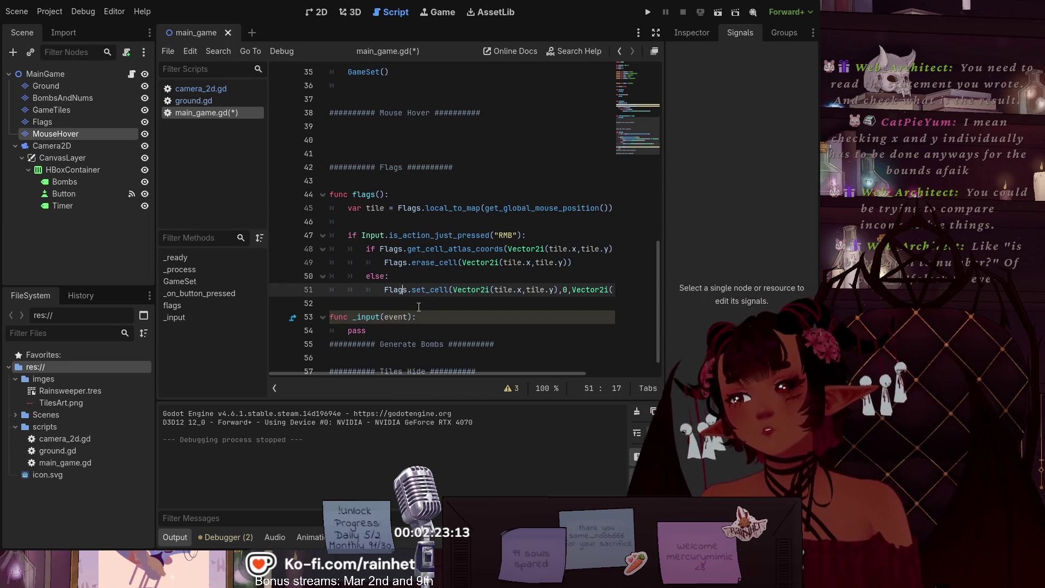
pyautogui.click(437, 317)
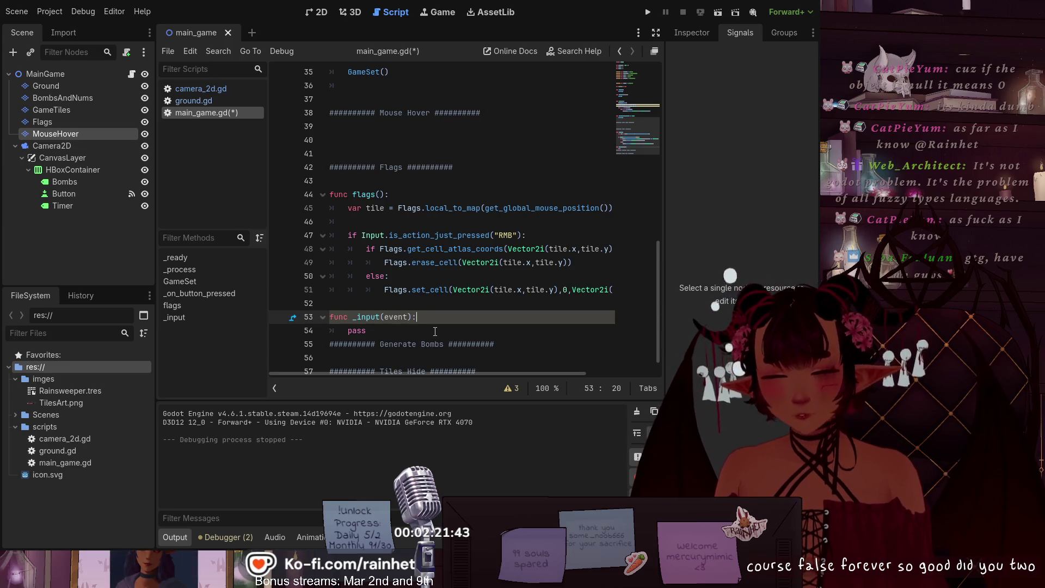
# Step: Open the script's warnings list, showing the unused event parameter of _input on line 53
pyautogui.click(374, 330)
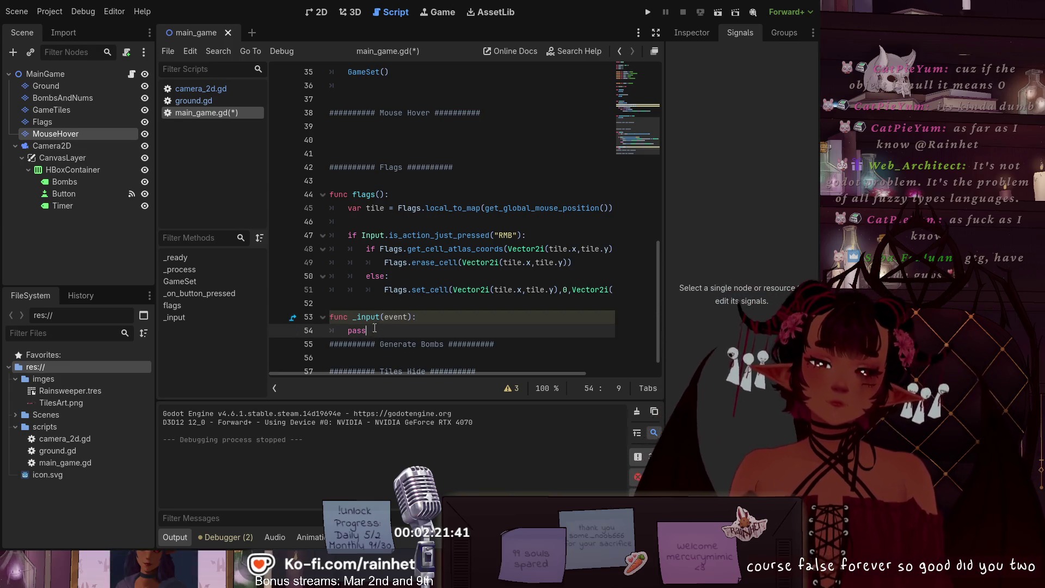
pyautogui.click(380, 317)
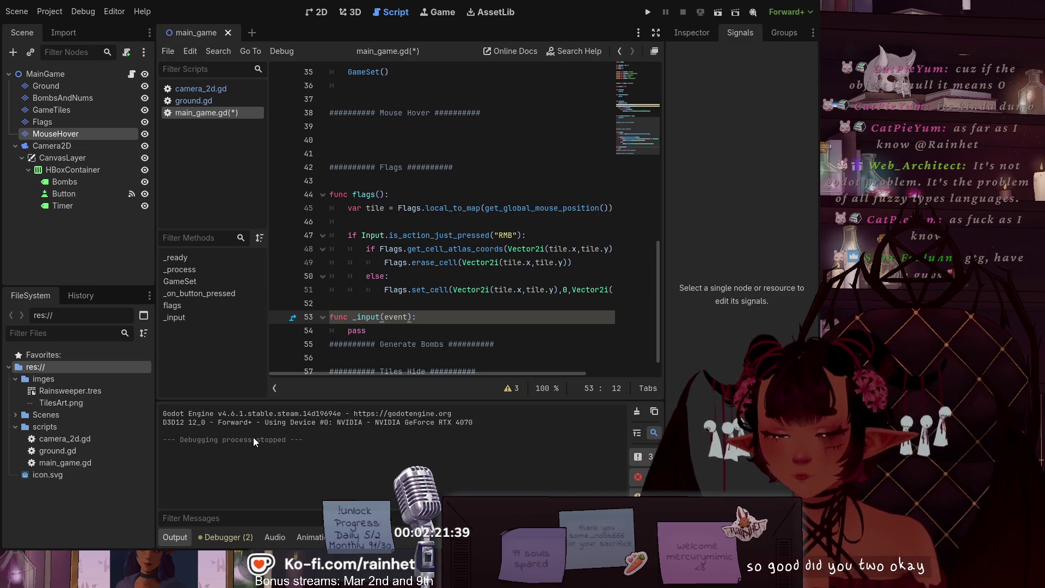
pyautogui.click(505, 388)
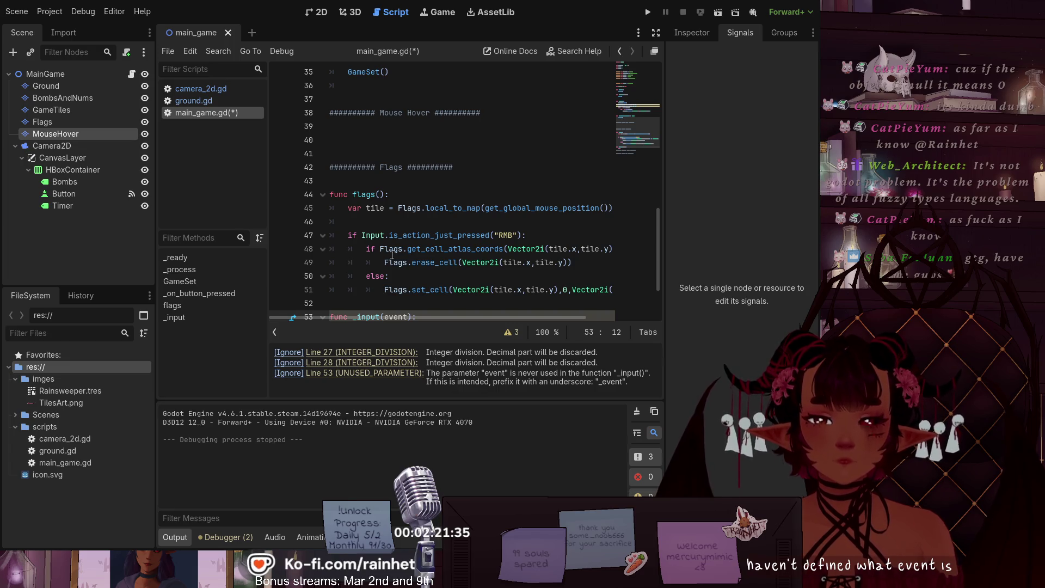
pyautogui.scroll(-1, 378, 256)
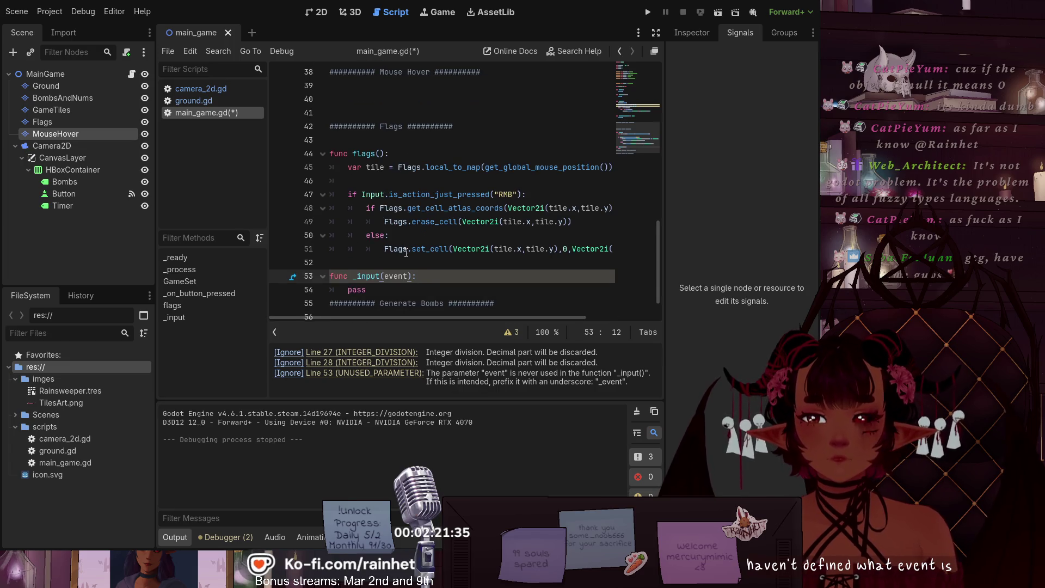
pyautogui.click(391, 289)
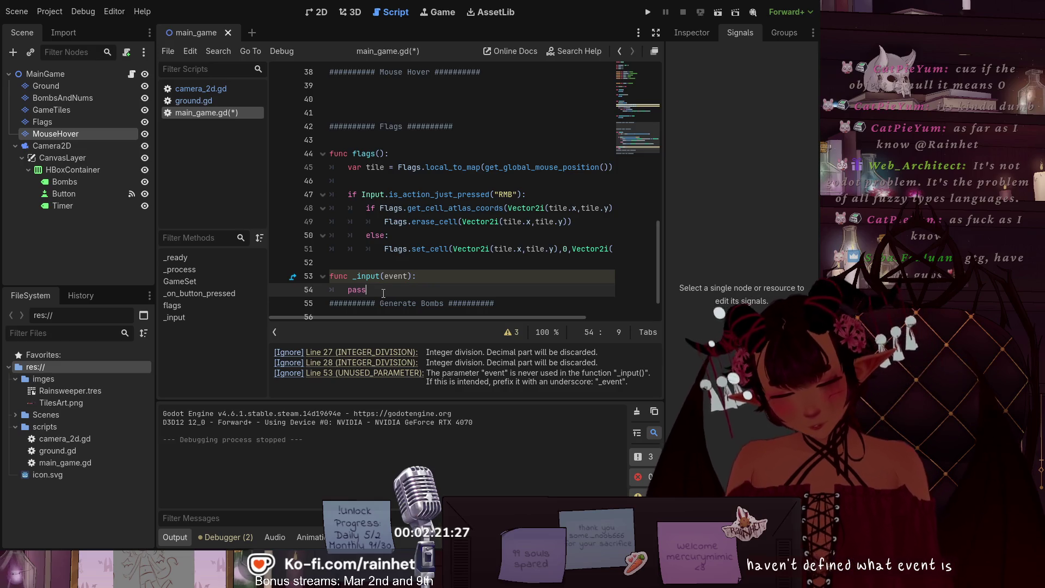
# Step: Replace pass with 'if event is' and paste the RMB press check from line 47 after it
pyautogui.moveTo(366, 290); pyautogui.dragTo(348, 292)
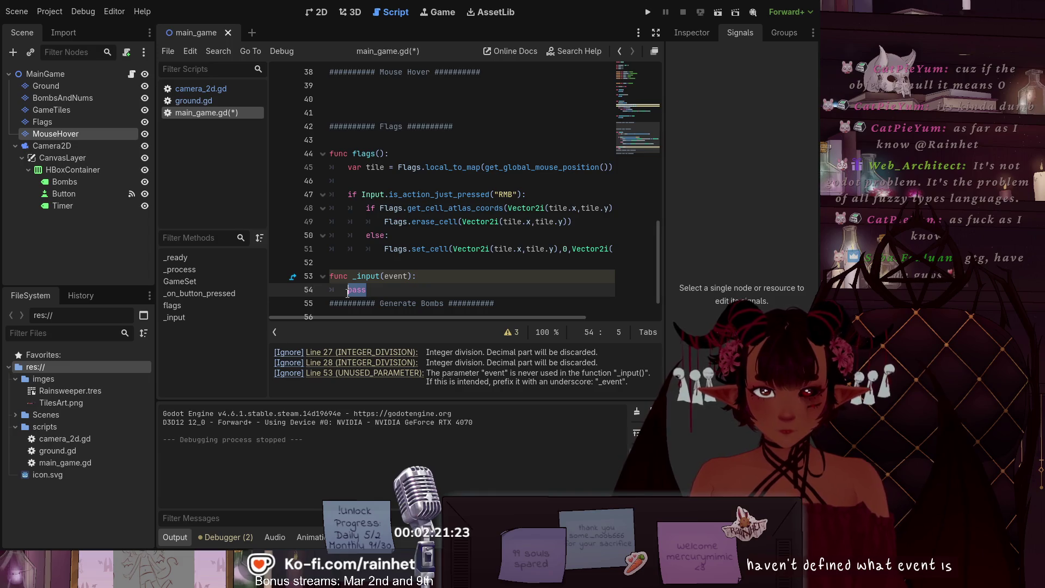
pyautogui.write('if ')
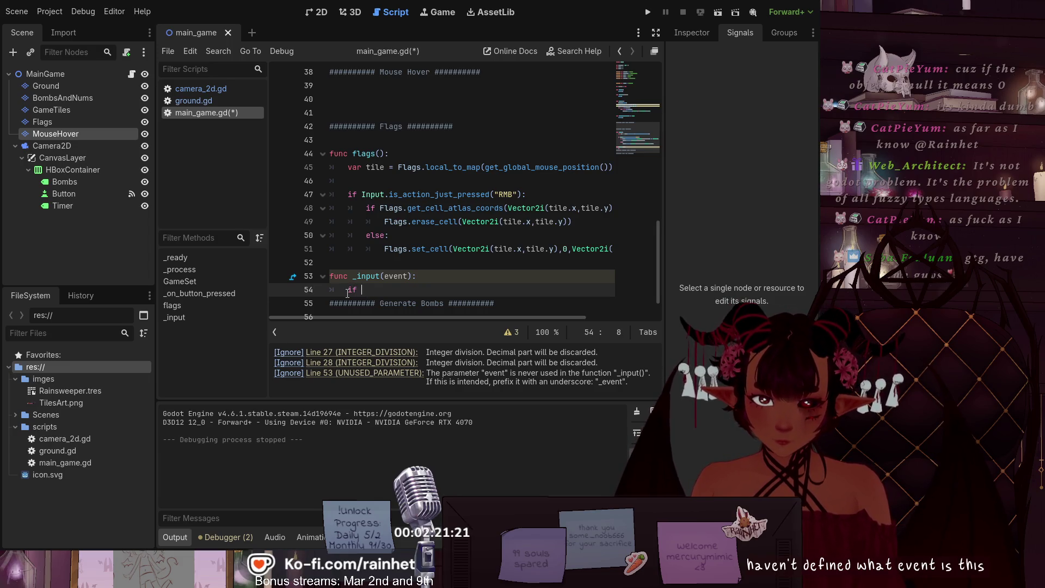
pyautogui.write('event is')
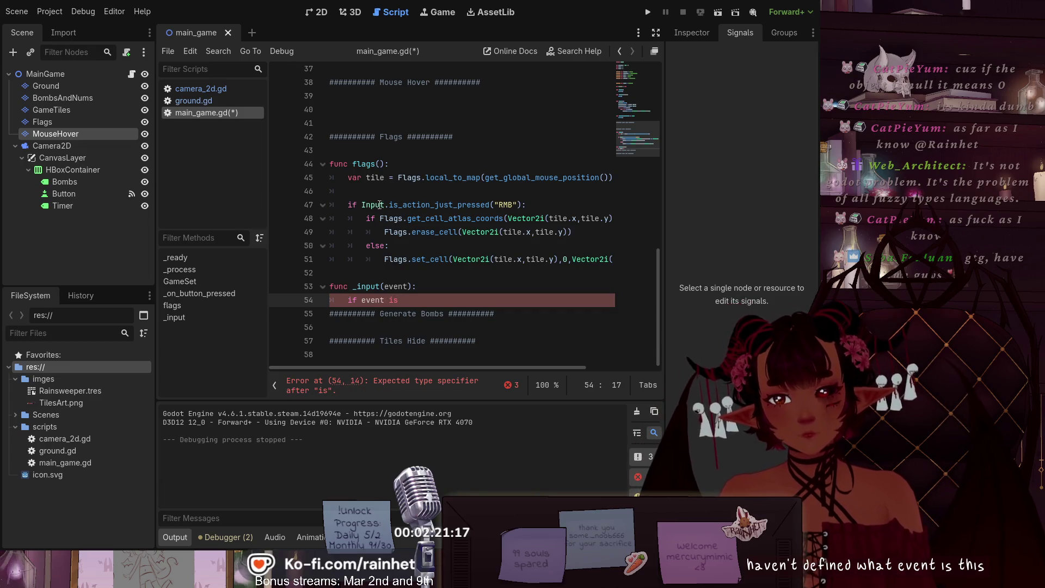
pyautogui.moveTo(362, 205); pyautogui.dragTo(524, 205)
pyautogui.hotkey('ctrl', 'c')
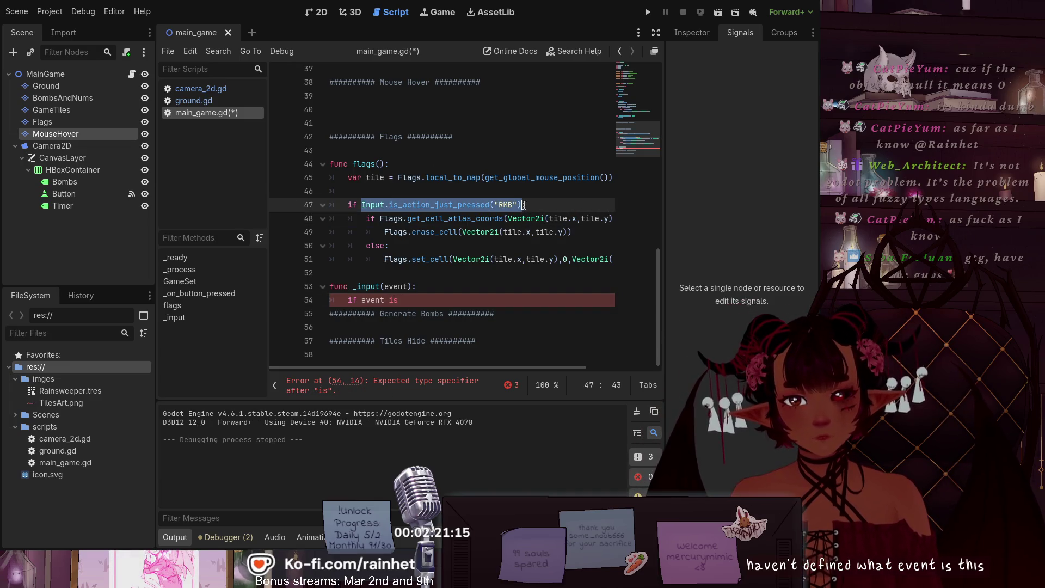
pyautogui.click(442, 298)
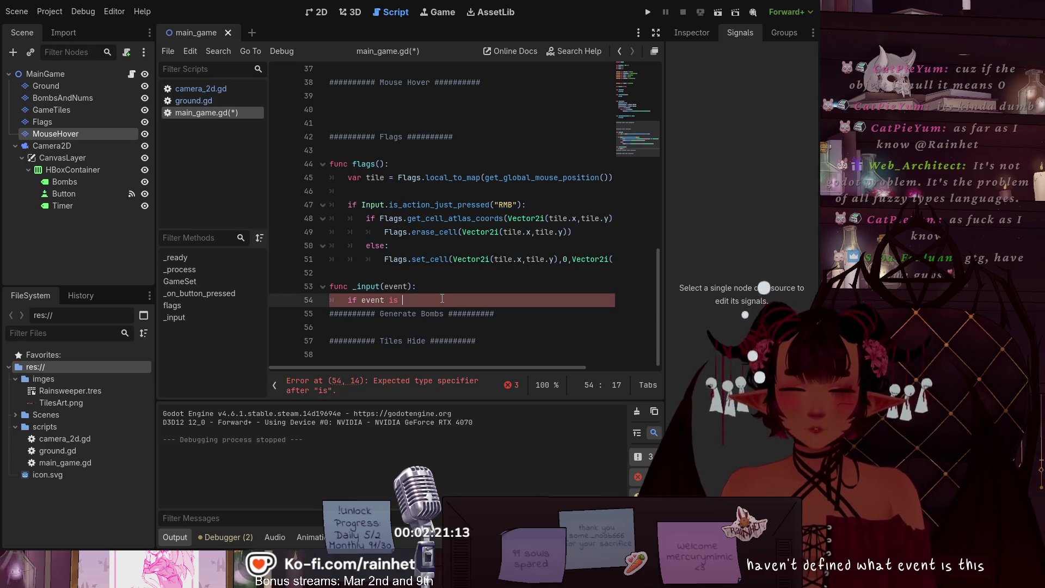
pyautogui.hotkey('ctrl', 'v')
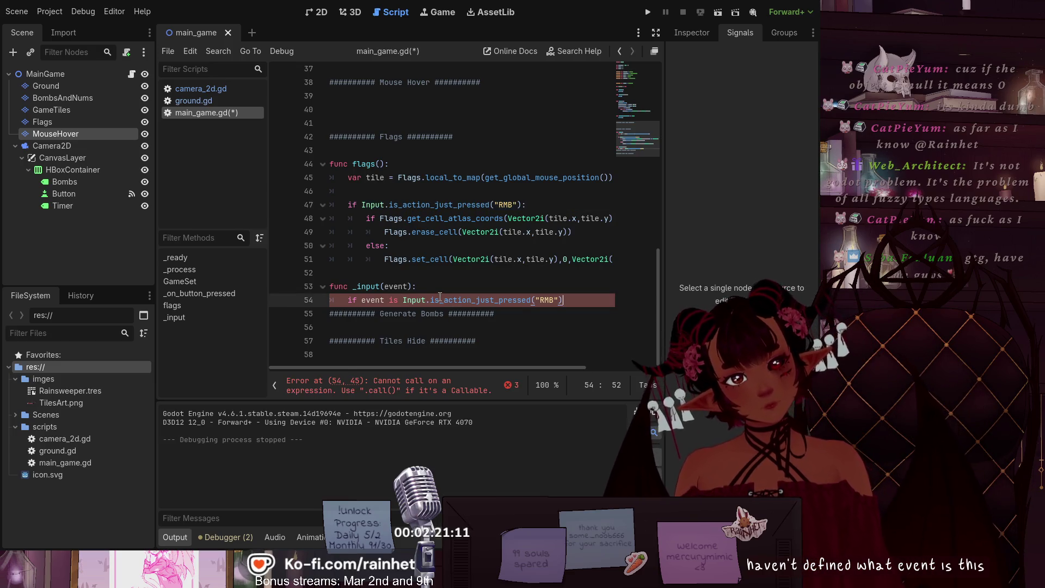
pyautogui.press('Return')
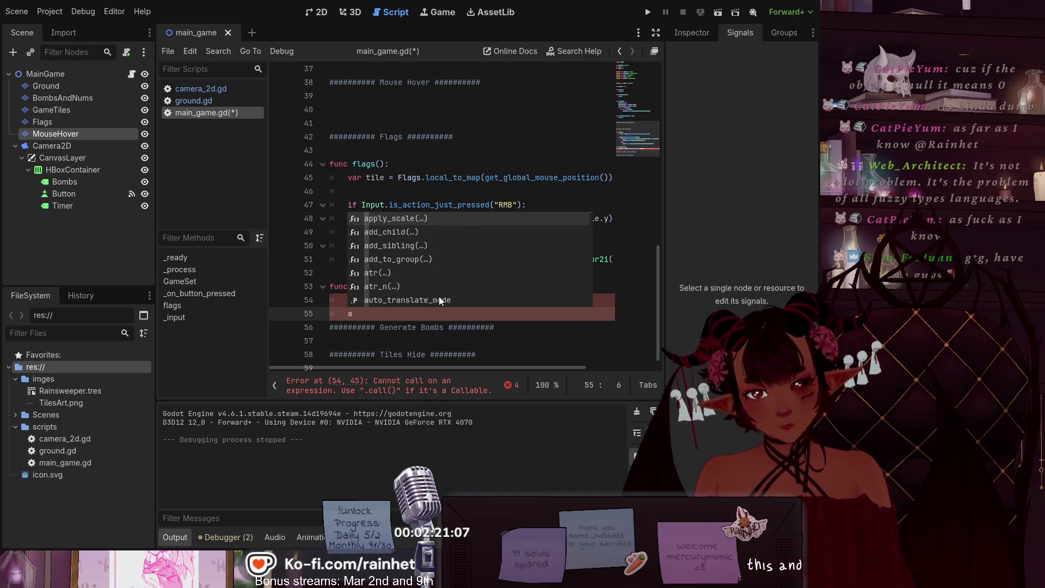
# Step: Close the condition with a colon and give it an indented pass body
pyautogui.press('BackSpace')
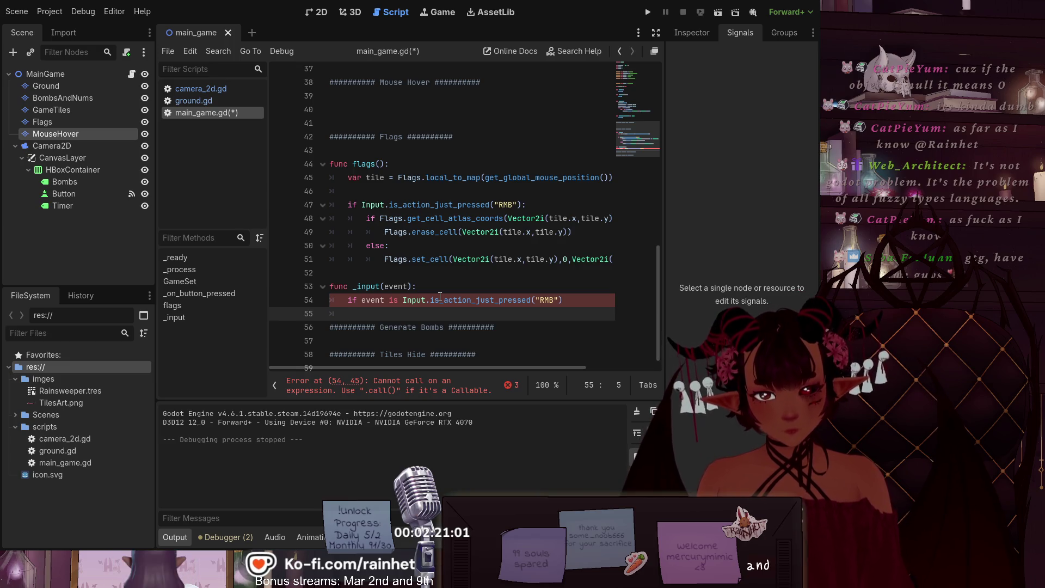
pyautogui.press('Up')
pyautogui.press('End')
pyautogui.write(':')
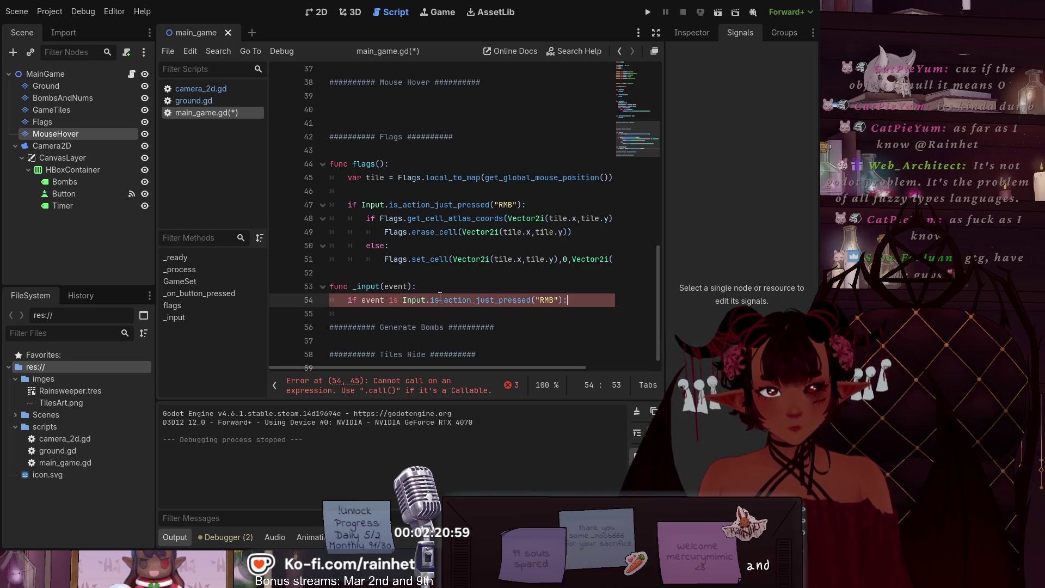
pyautogui.press('Return')
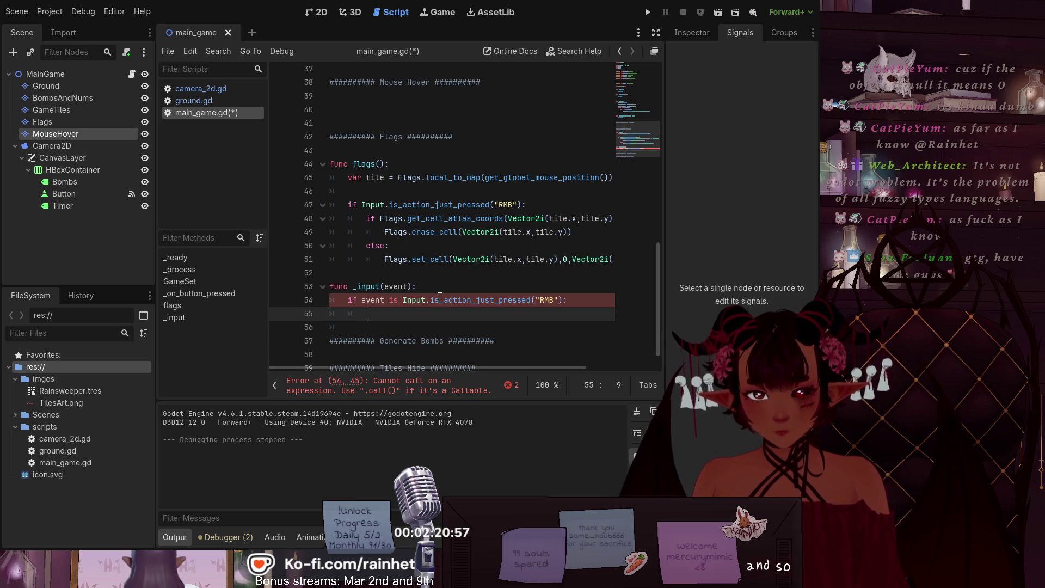
pyautogui.write('pass')
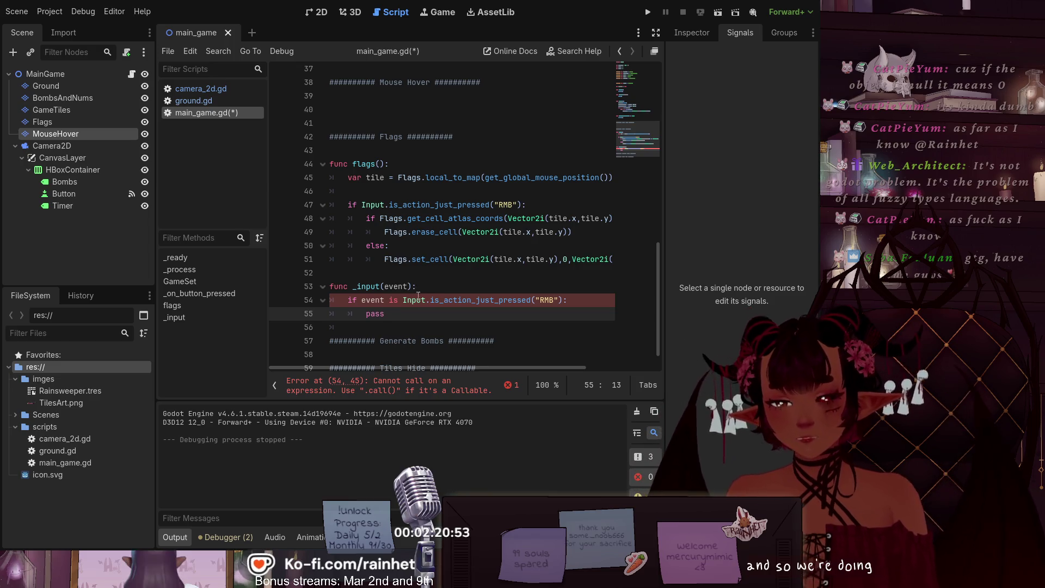
# Step: Inspect the Input.is_action_just_pressed call and the full error details for line 54
pyautogui.click(441, 341)
pyautogui.click(430, 301)
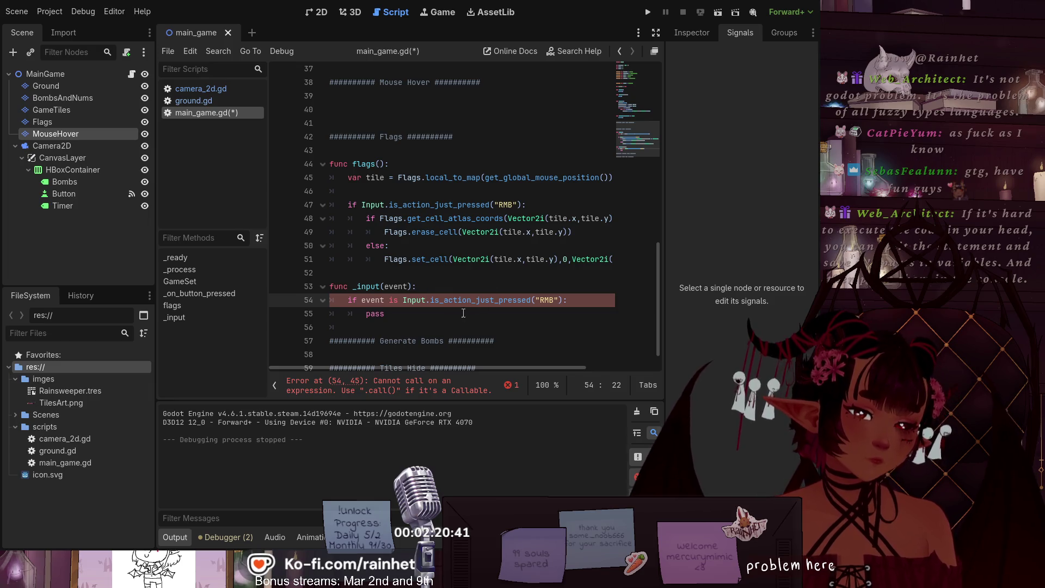
pyautogui.click(512, 385)
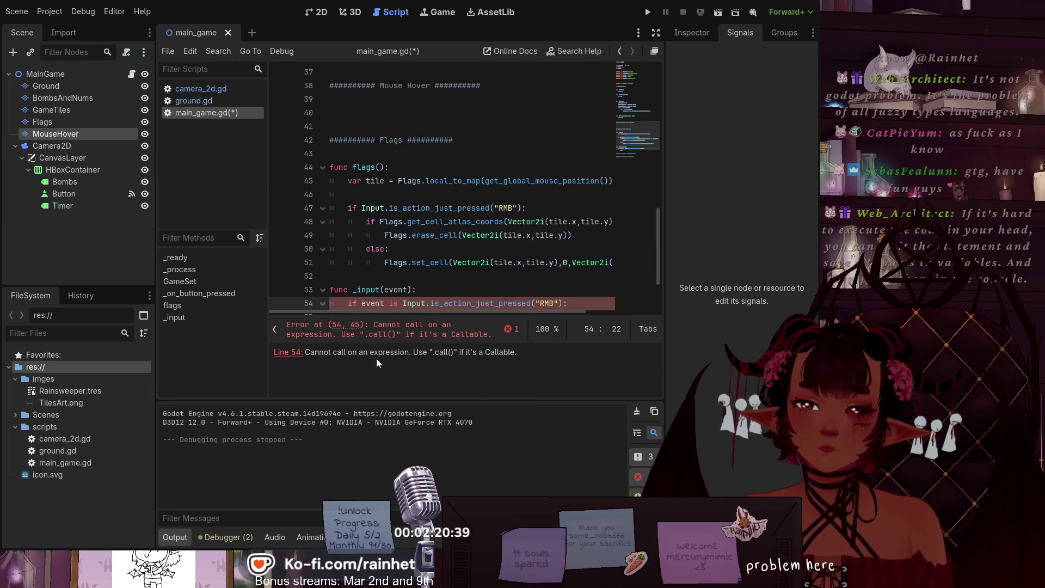
pyautogui.scroll(-1, 479, 217)
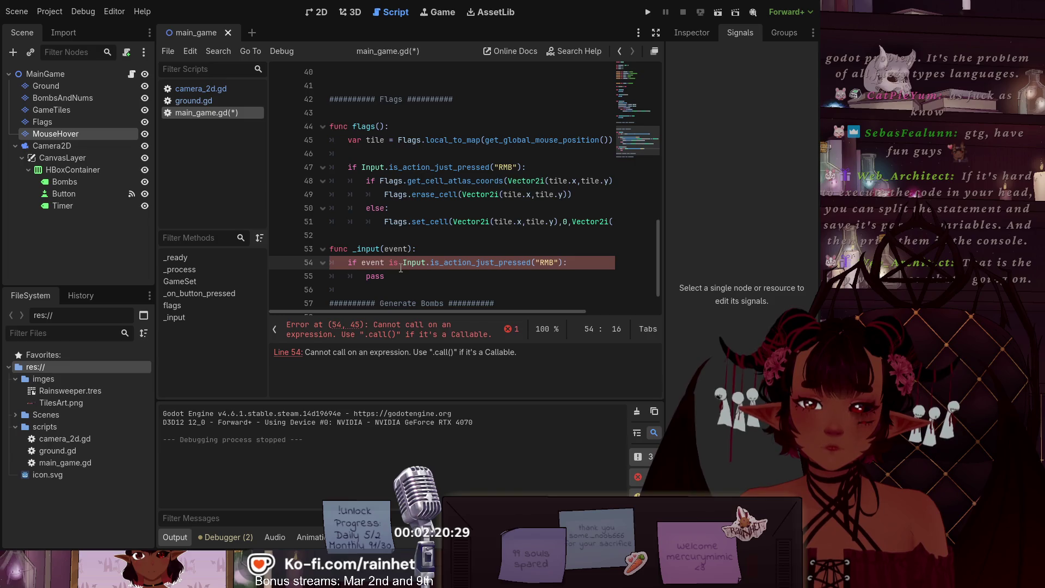
# Step: Delete the RMB check and replace the whole if block with pass
pyautogui.moveTo(404, 264); pyautogui.dragTo(563, 263)
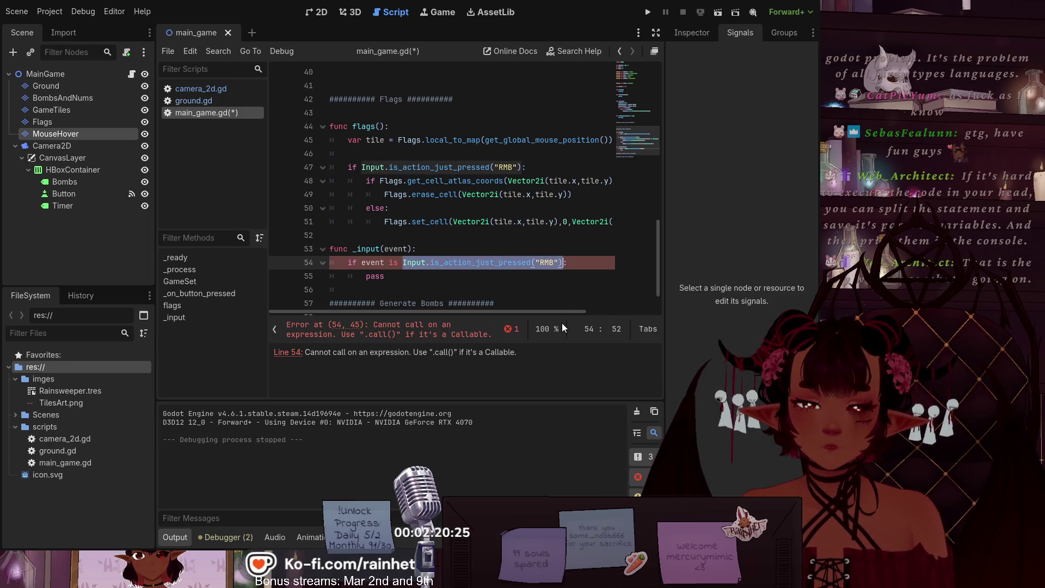
pyautogui.press('BackSpace')
pyautogui.moveTo(387, 276); pyautogui.dragTo(348, 263)
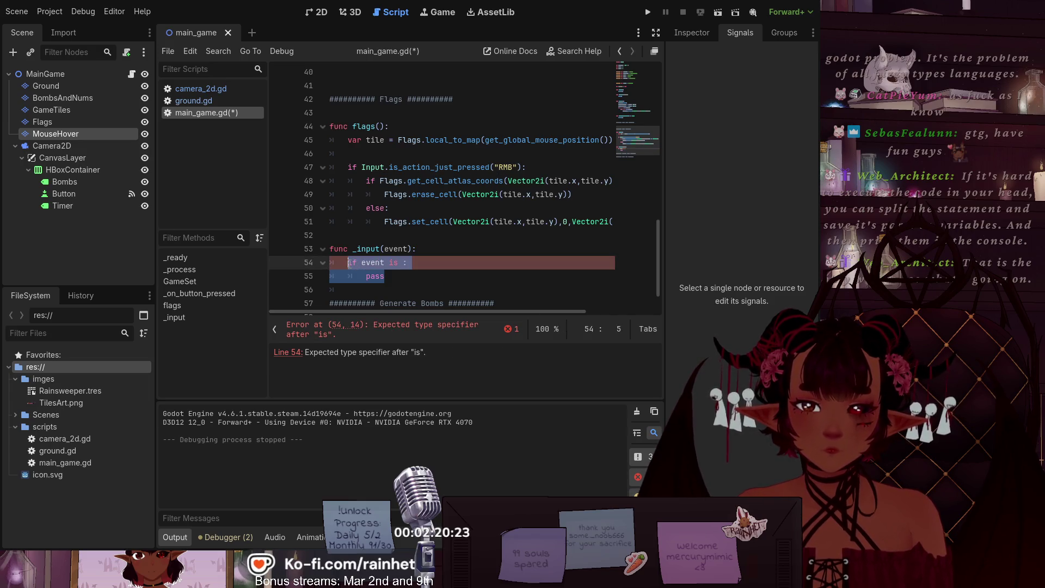
pyautogui.write('pass')
pyautogui.click(422, 270)
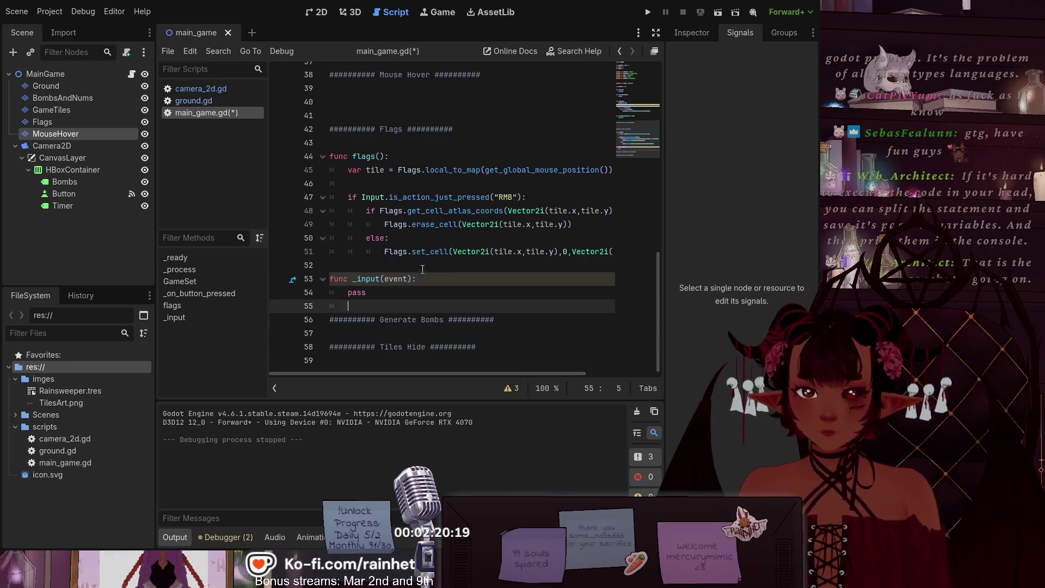
pyautogui.click(390, 279)
pyautogui.hotkey('ctrl', 'v')
pyautogui.click(555, 321)
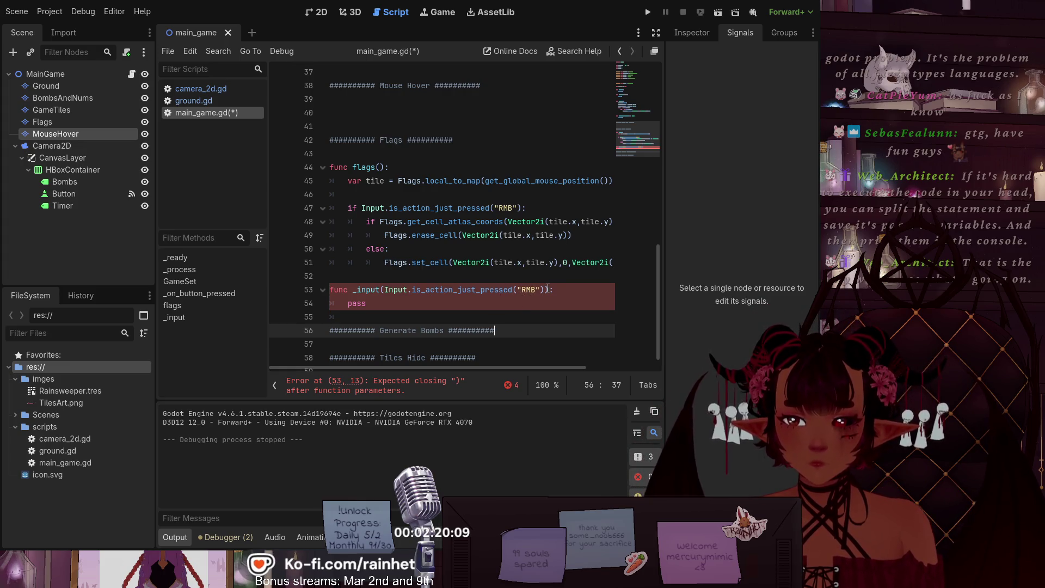
pyautogui.click(393, 290)
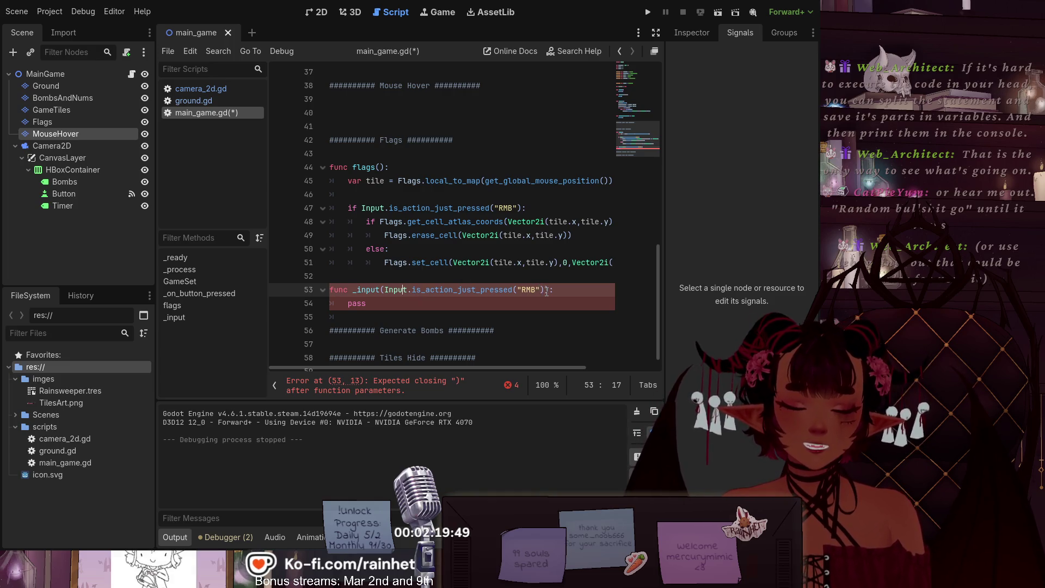
pyautogui.moveTo(546, 292); pyautogui.dragTo(385, 294)
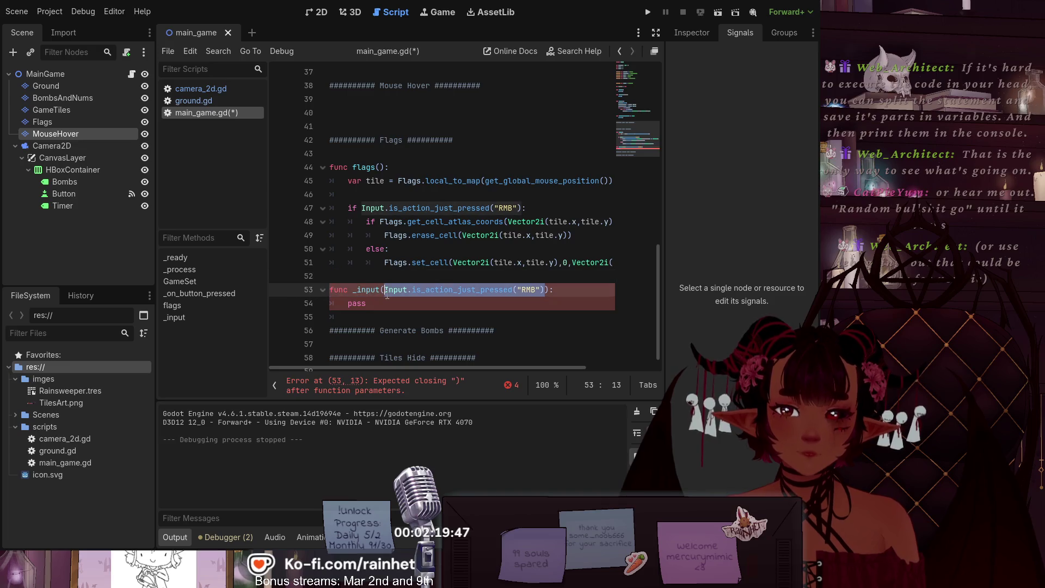
pyautogui.press('BackSpace')
pyautogui.write('event')
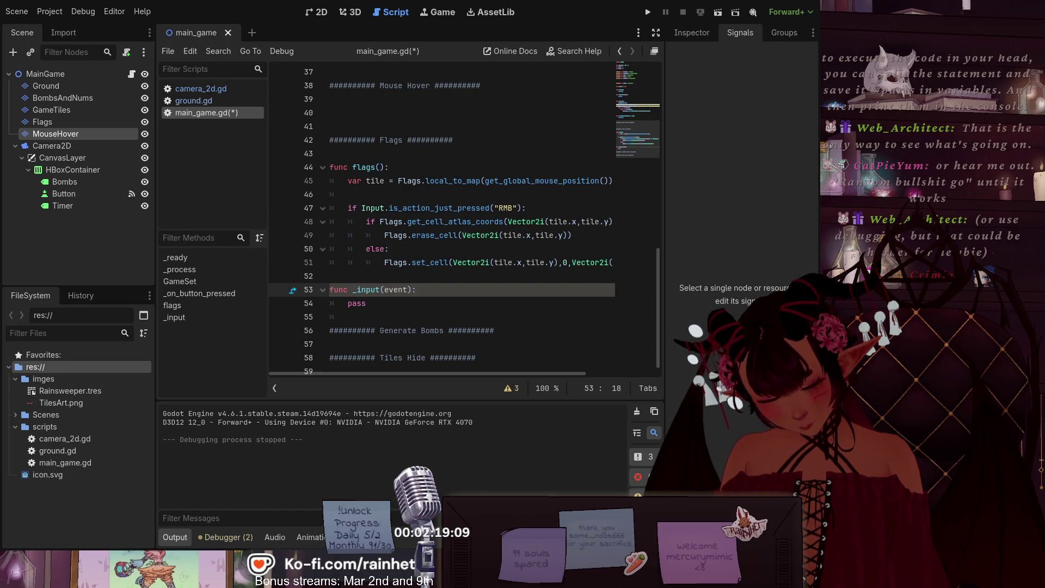
# Step: Replace pass in _input with the pasted InputEventMouseButton handler and save main_game.gd
pyautogui.click(354, 303)
pyautogui.doubleClick(354, 303)
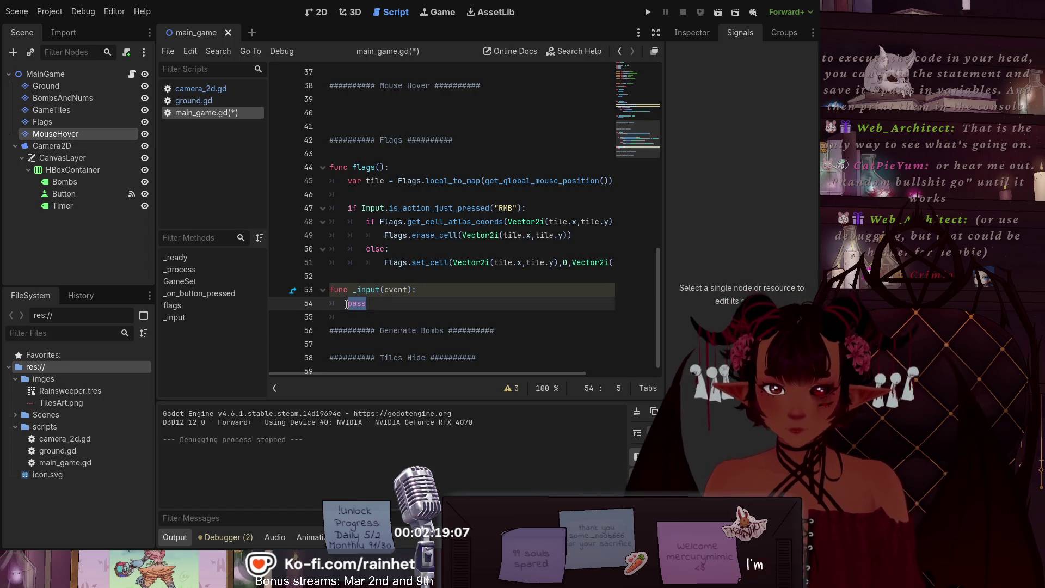
pyautogui.hotkey('ctrl', 'v')
pyautogui.scroll(-2, 519, 327)
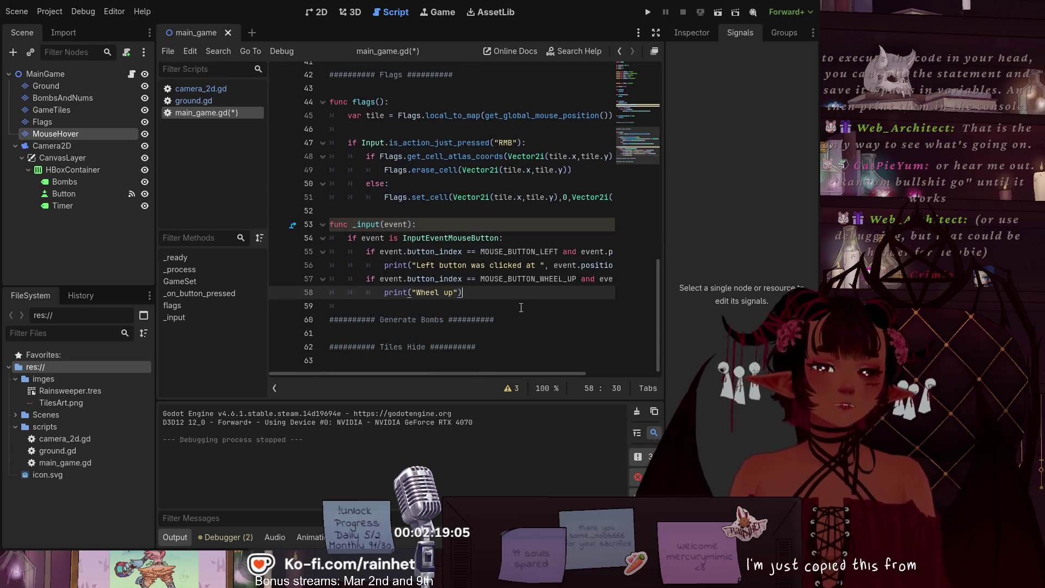
pyautogui.press('Down')
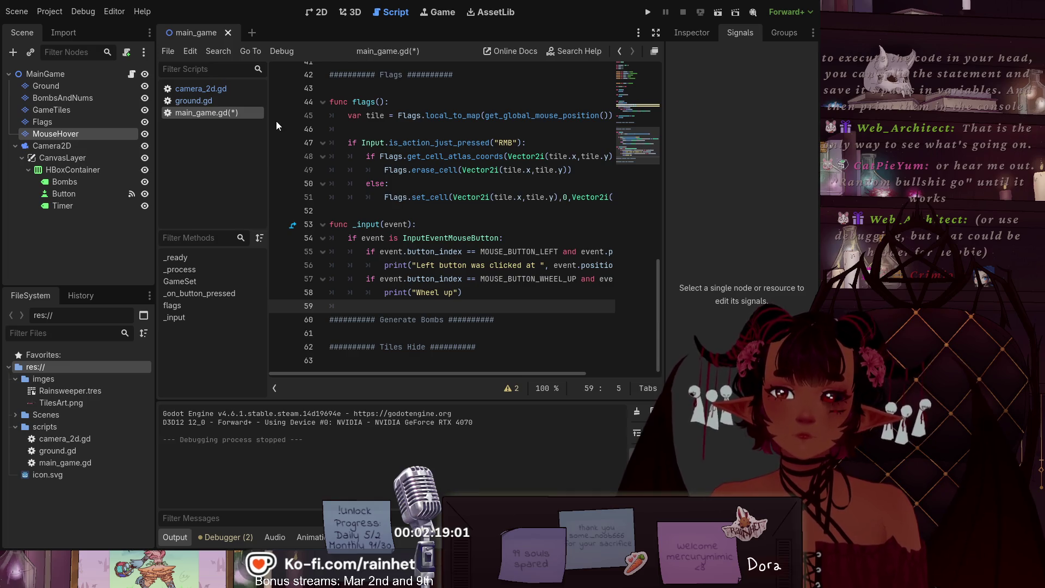
pyautogui.hotkey('ctrl', 's')
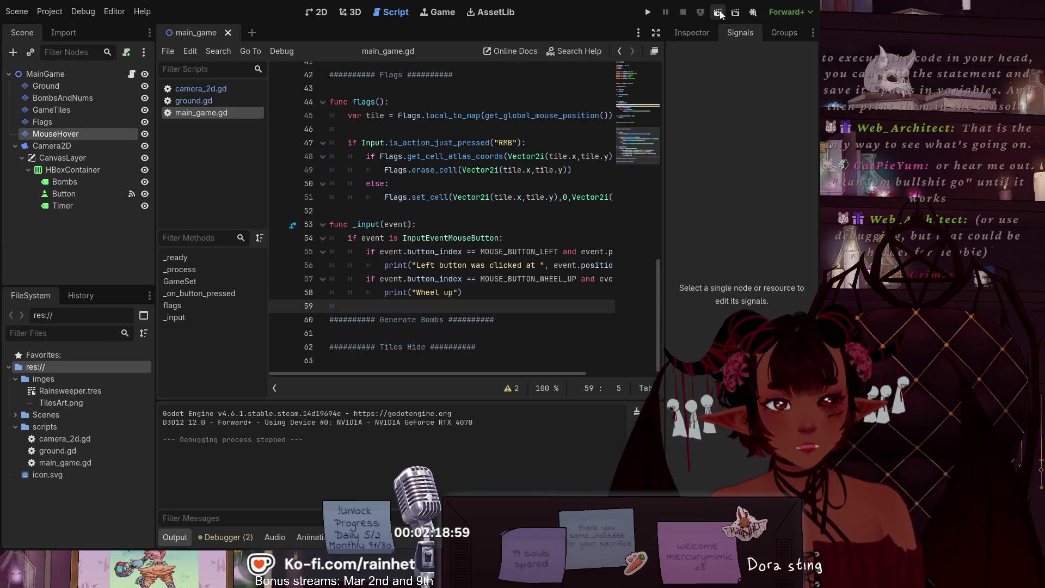
# Step: Run the game, clear four milk-carton flags from grid tiles, then close the game window
pyautogui.click(718, 12)
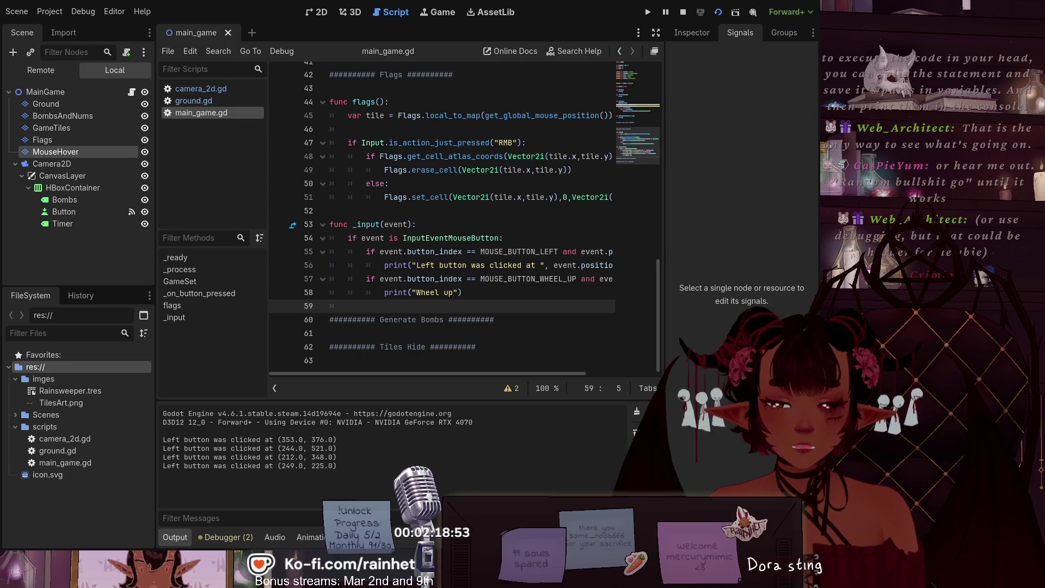
pyautogui.hotkey('alt', 'Tab')
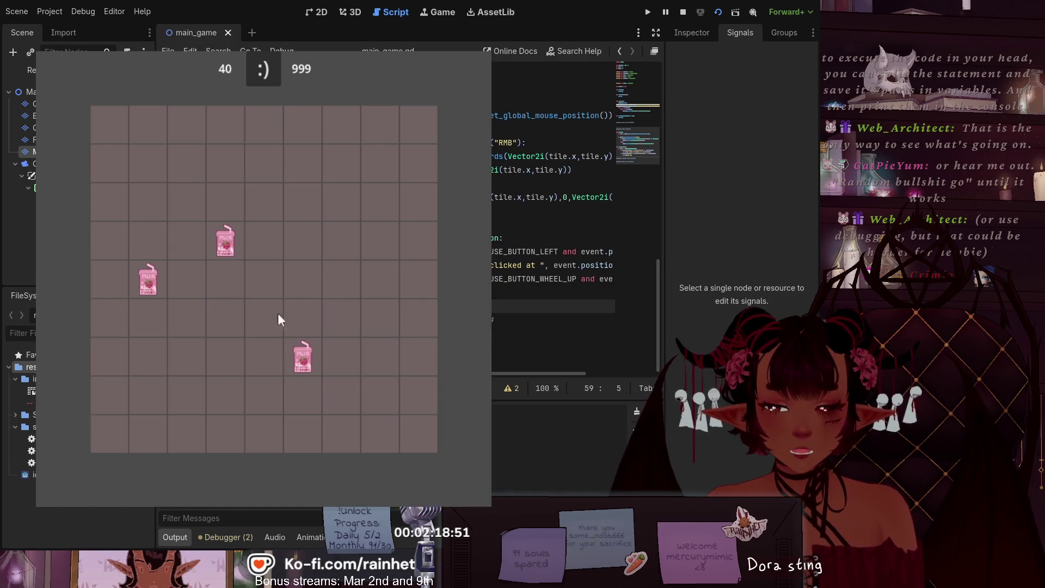
pyautogui.rightClick(226, 241)
pyautogui.rightClick(264, 279)
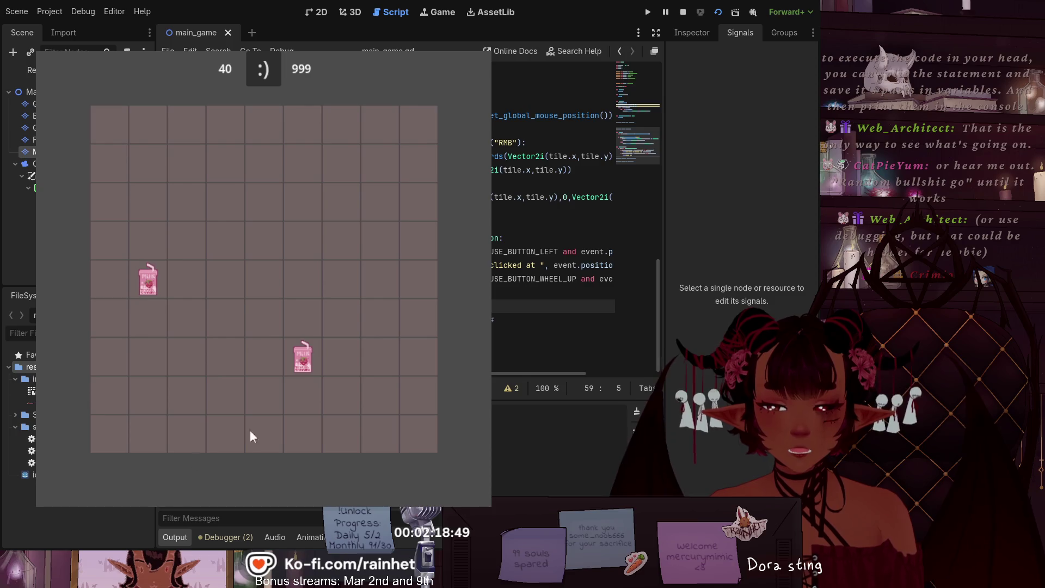
pyautogui.rightClick(313, 361)
pyautogui.rightClick(155, 276)
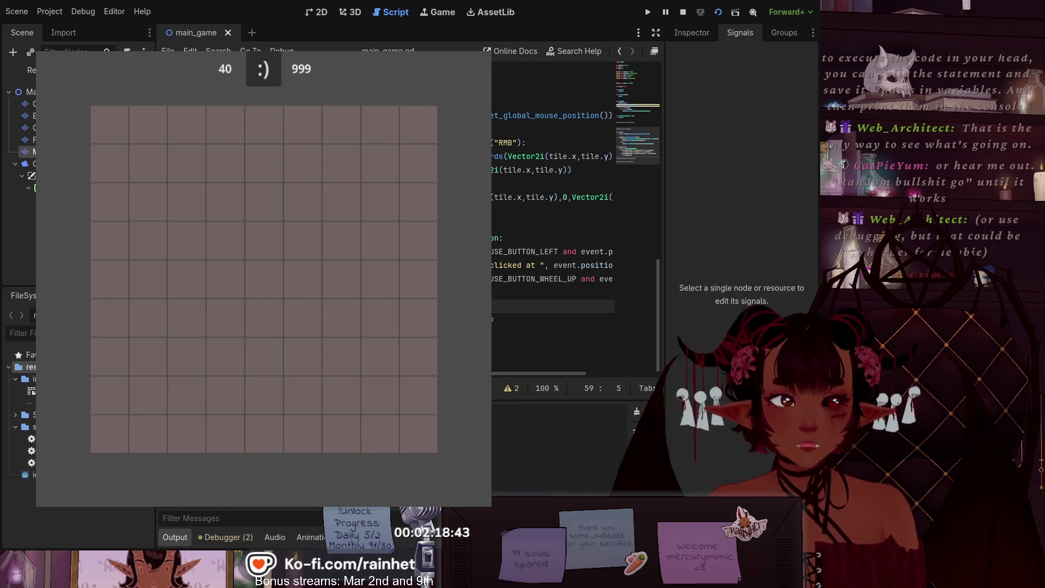
pyautogui.hotkey('alt', 'F4')
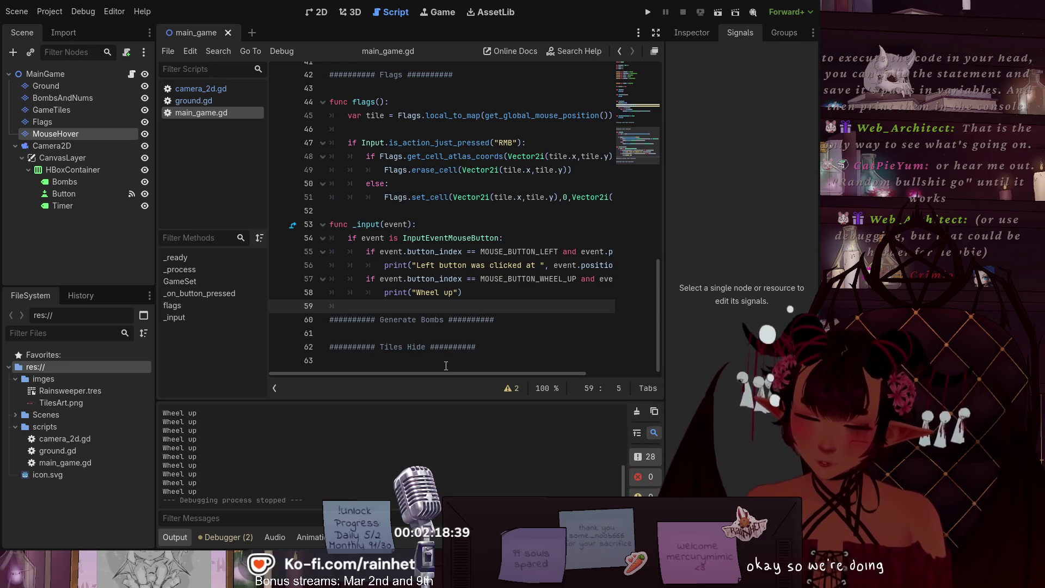
# Step: Insert a blank first line inside _input, right after its declaration
pyautogui.moveTo(436, 374)
pyautogui.mouseDown()
pyautogui.moveTo(551, 365)
pyautogui.moveTo(419, 350)
pyautogui.moveTo(413, 335)
pyautogui.moveTo(498, 312)
pyautogui.moveTo(440, 311)
pyautogui.mouseUp()
pyautogui.scroll(1, 439, 311)
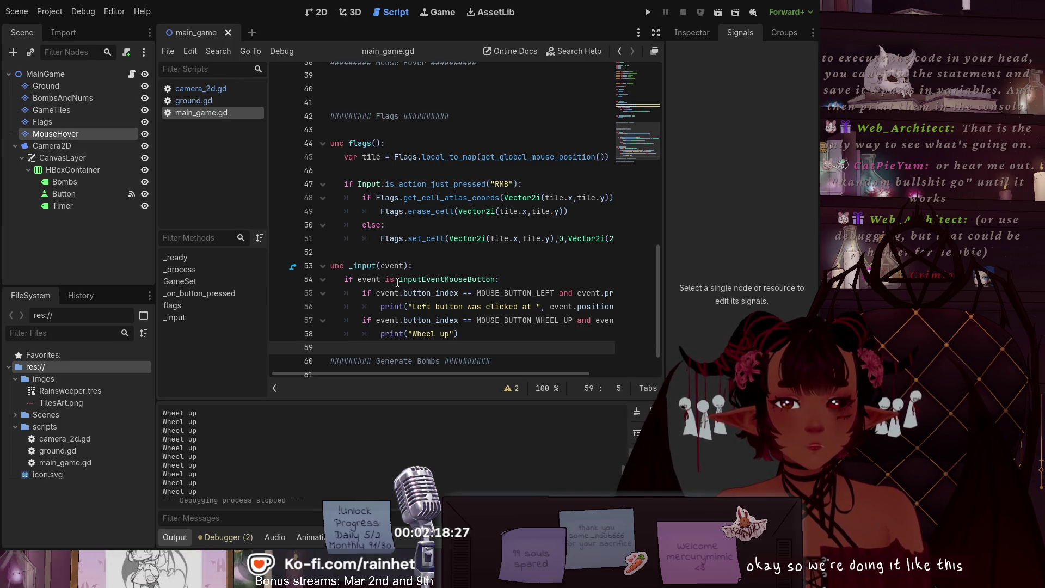
pyautogui.click(422, 268)
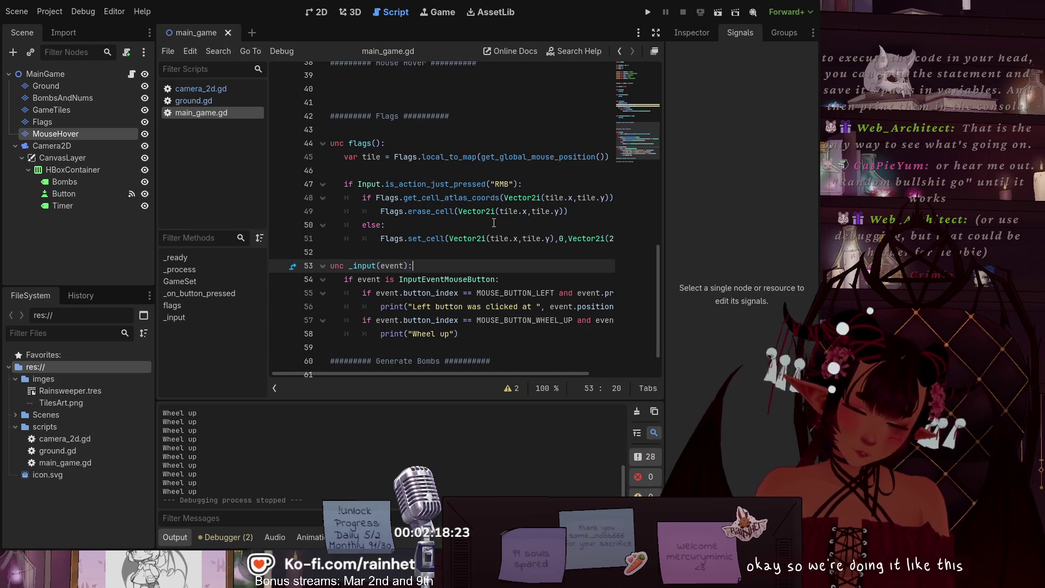
pyautogui.press('Return')
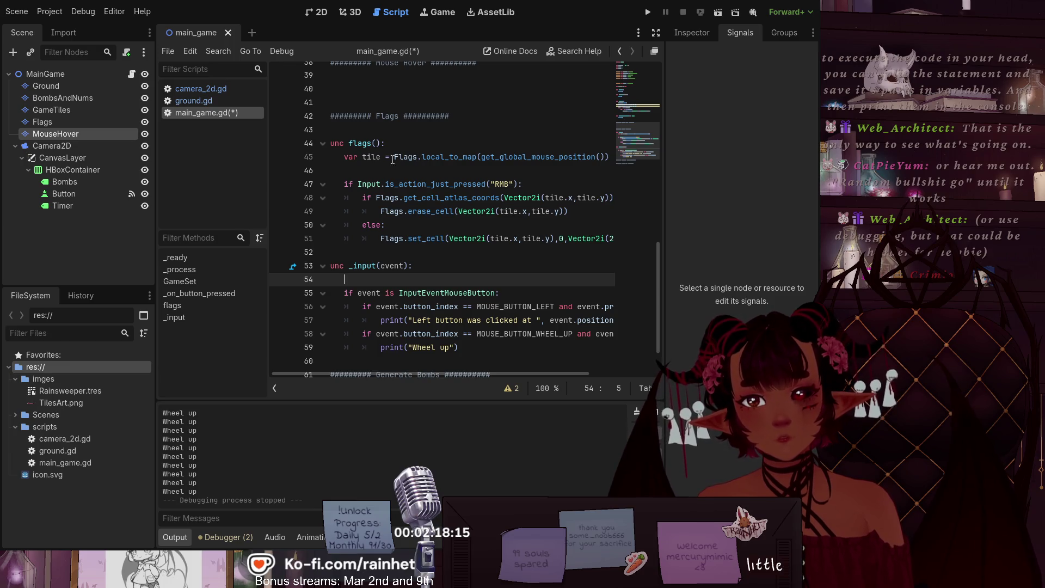
# Step: Copy var tile = Flags.local_to_map(get_global_mouse_position()) from flags() into _input's first line
pyautogui.moveTo(377, 372)
pyautogui.mouseDown()
pyautogui.moveTo(357, 373)
pyautogui.moveTo(499, 364)
pyautogui.moveTo(345, 373)
pyautogui.mouseUp()
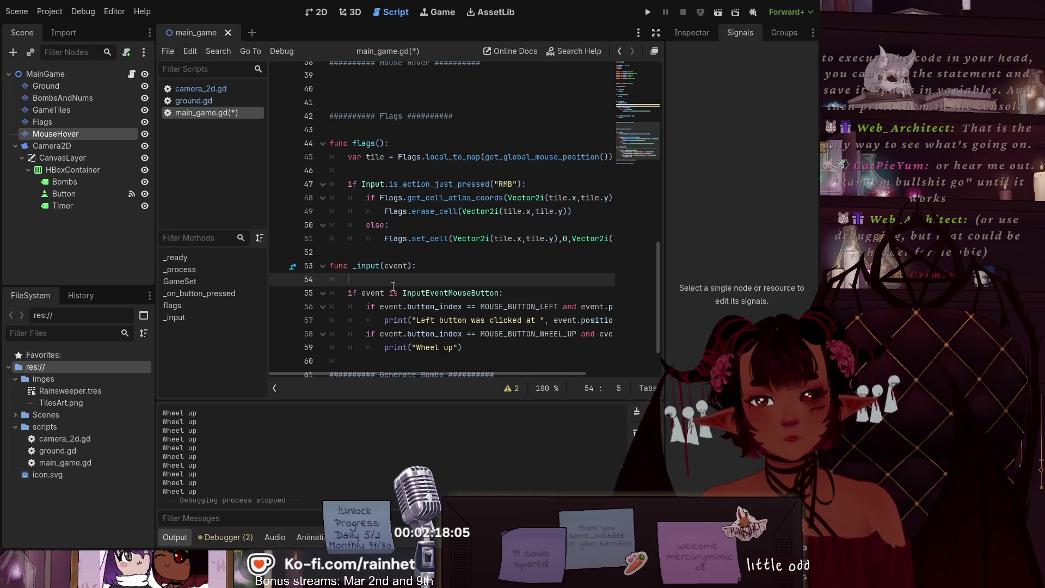
pyautogui.moveTo(346, 158)
pyautogui.mouseDown()
pyautogui.moveTo(652, 156)
pyautogui.moveTo(599, 157)
pyautogui.mouseUp()
pyautogui.hotkey('ctrl', 'c')
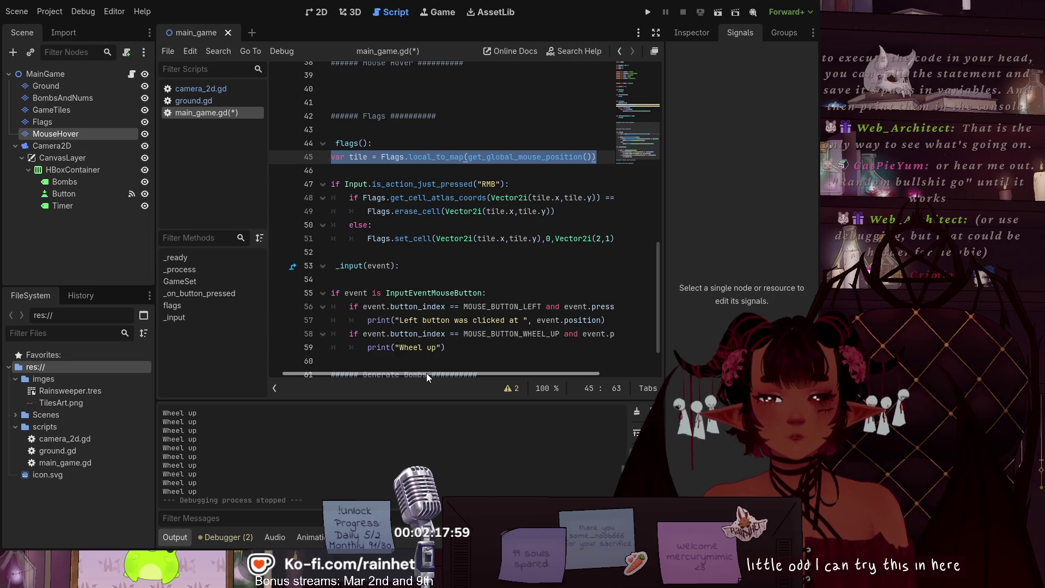
pyautogui.moveTo(426, 373); pyautogui.dragTo(391, 371)
pyautogui.click(361, 278)
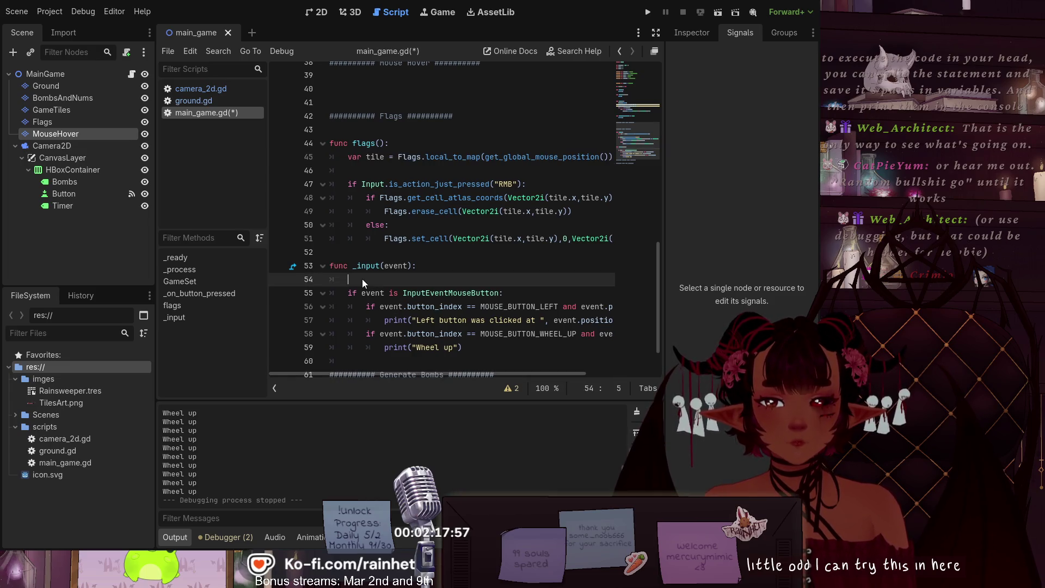
pyautogui.hotkey('ctrl', 'v')
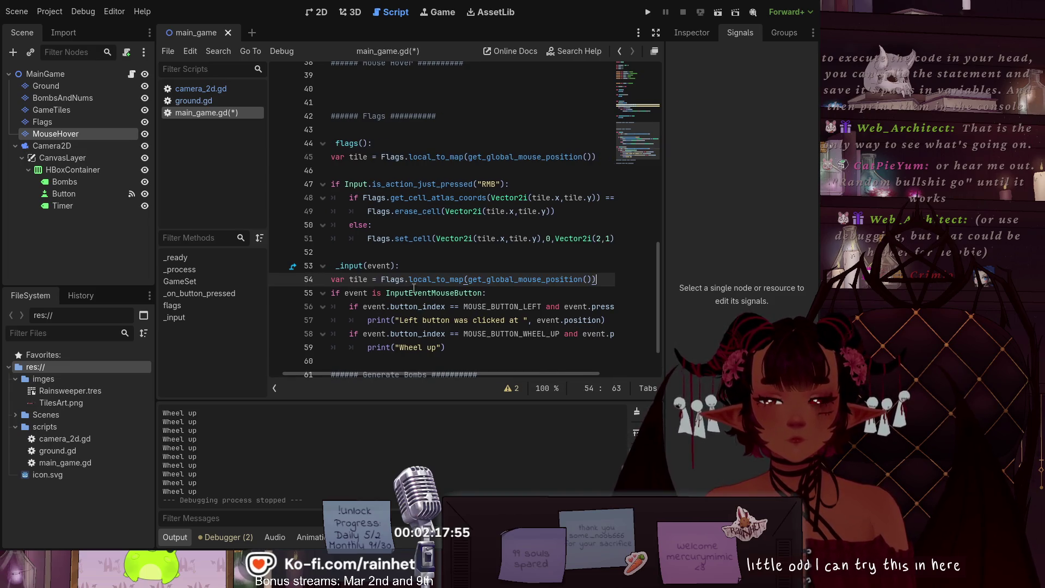
# Step: Add the tile lookup line to _input and change the button check to MOUSE_BUTTON_RIGHT
pyautogui.click(519, 298)
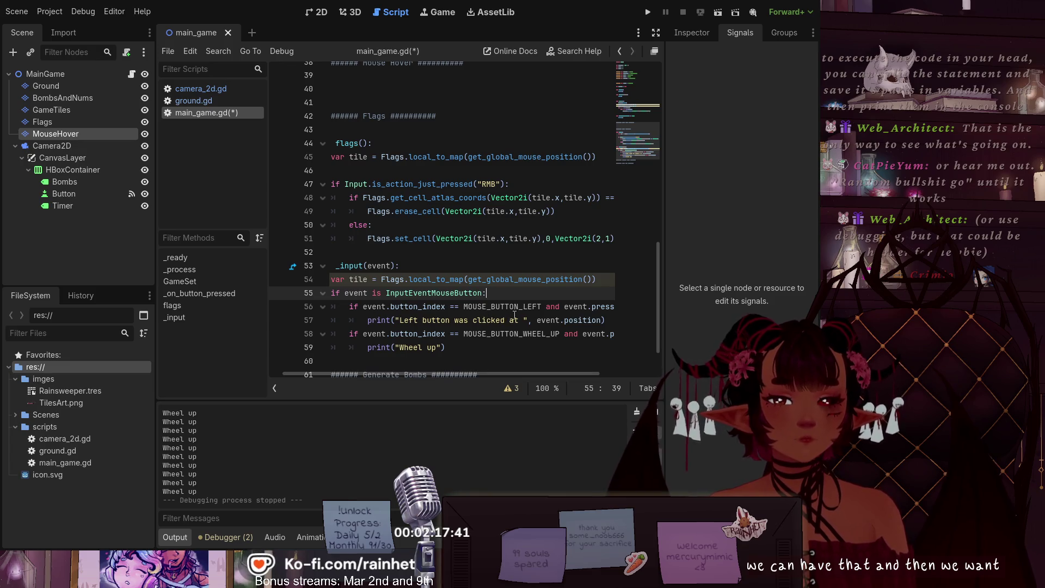
pyautogui.click(563, 306)
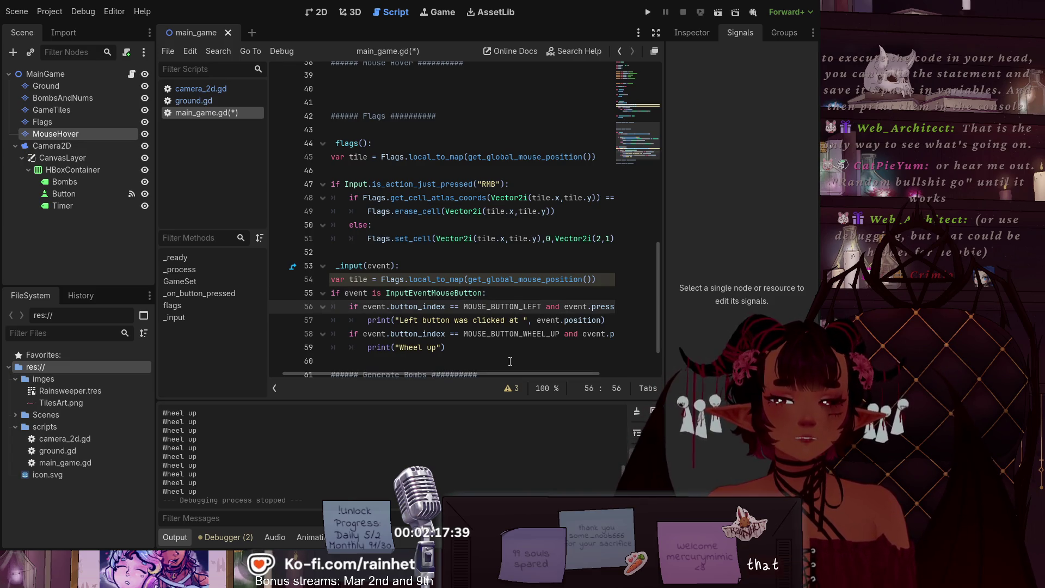
pyautogui.moveTo(493, 374)
pyautogui.mouseDown()
pyautogui.moveTo(557, 361)
pyautogui.moveTo(472, 374)
pyautogui.moveTo(540, 354)
pyautogui.moveTo(477, 347)
pyautogui.moveTo(536, 339)
pyautogui.mouseUp()
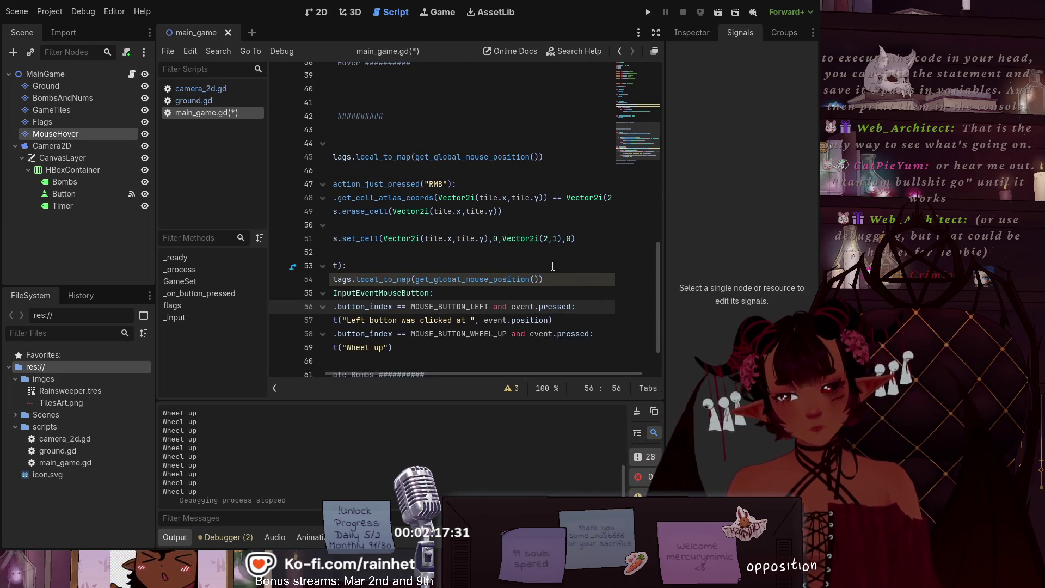
pyautogui.moveTo(474, 372)
pyautogui.mouseDown()
pyautogui.moveTo(400, 370)
pyautogui.moveTo(430, 361)
pyautogui.mouseUp()
pyautogui.click(526, 306)
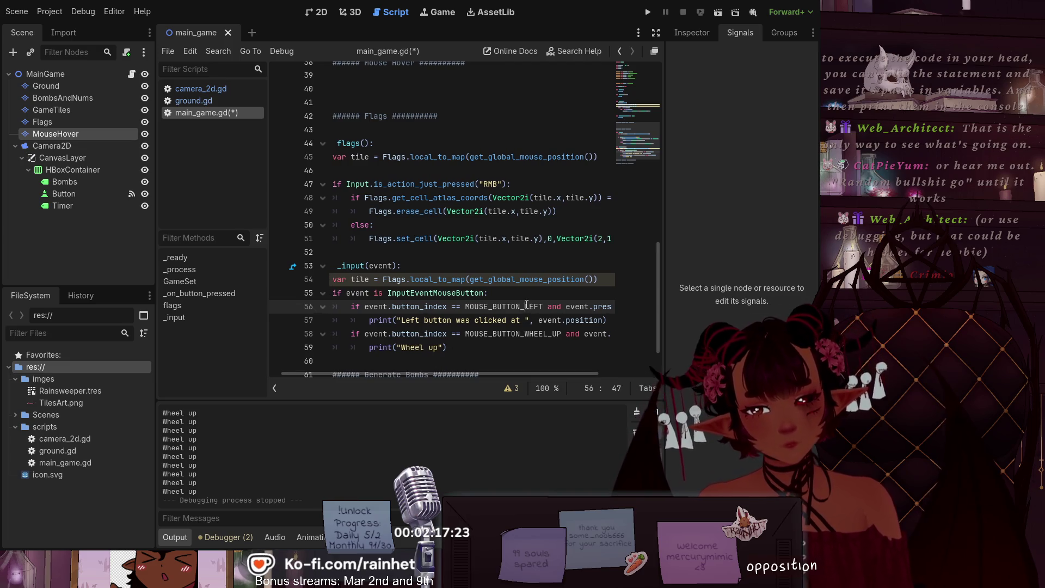
pyautogui.write('Right')
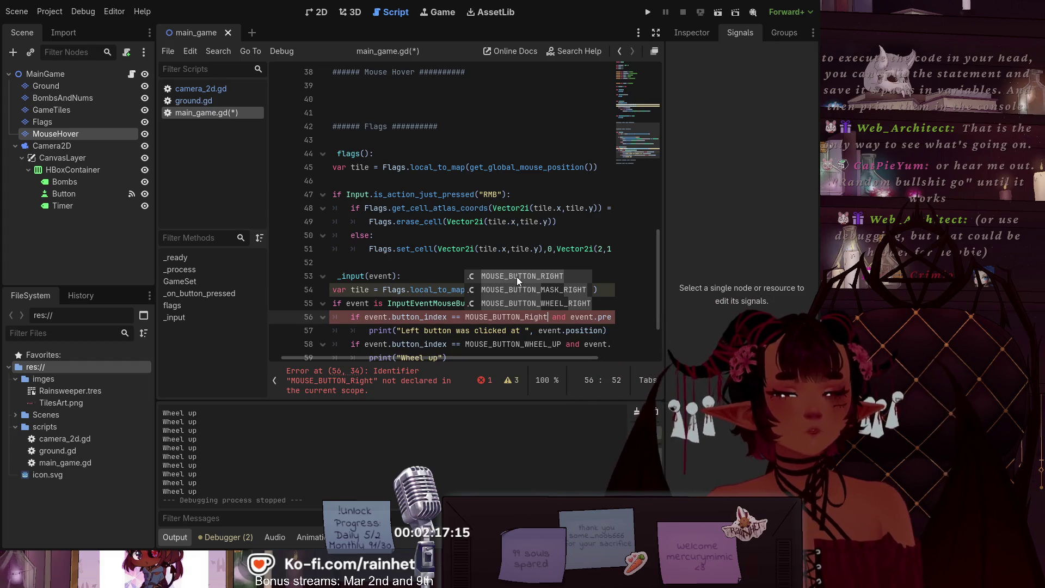
pyautogui.click(517, 277)
pyautogui.click(517, 276)
# Step: Delete the old print and wheel-up lines 57–59 and the ' and event.pressed' condition
pyautogui.moveTo(455, 360); pyautogui.dragTo(357, 326)
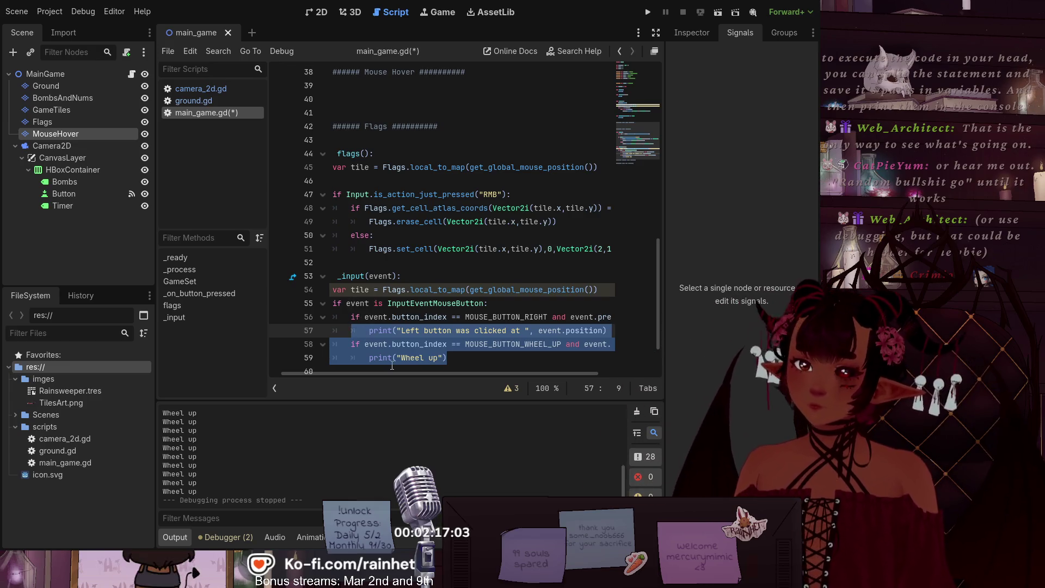
pyautogui.press('BackSpace')
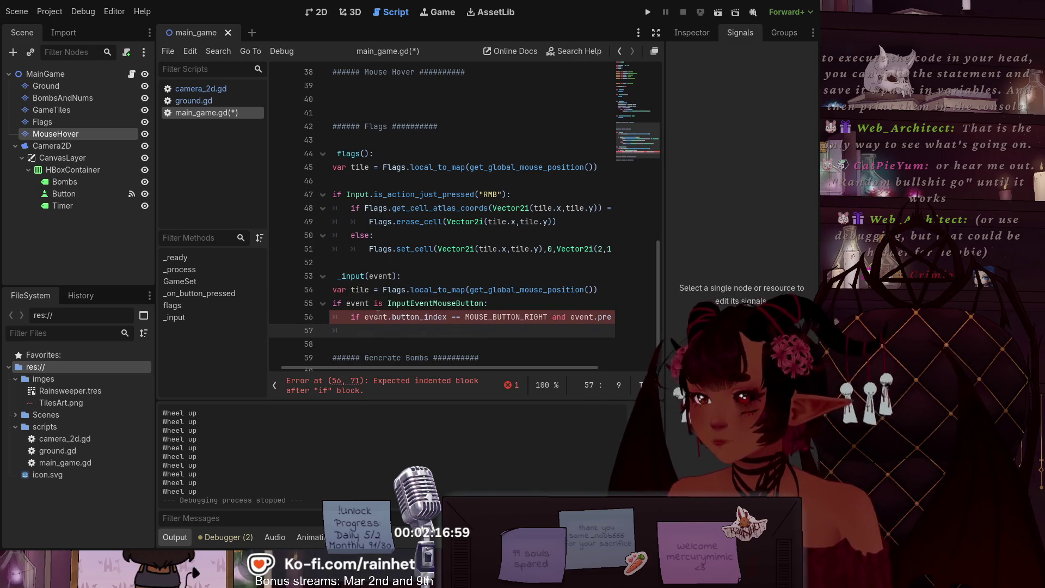
pyautogui.moveTo(392, 368); pyautogui.dragTo(491, 362)
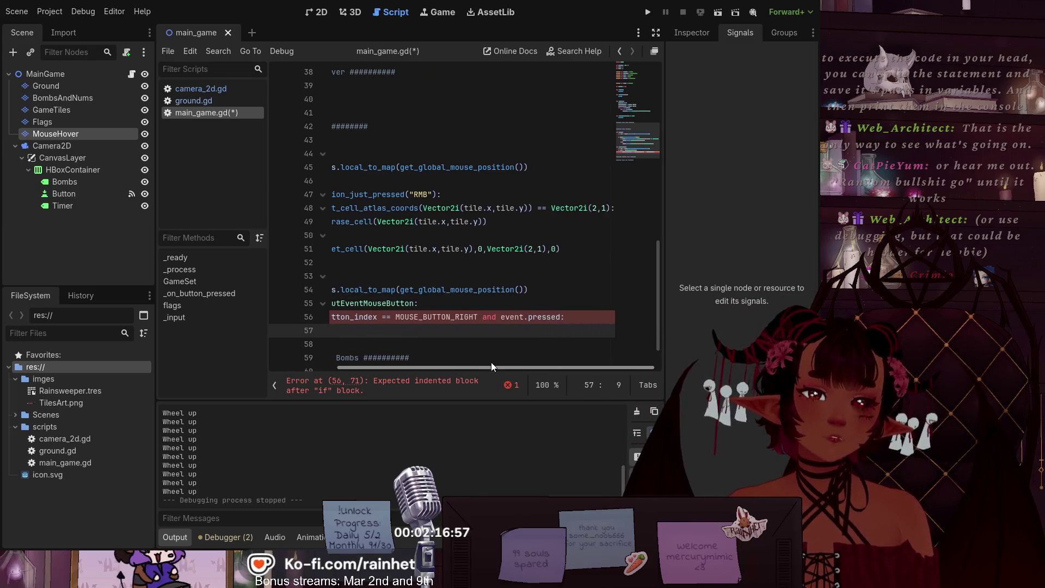
pyautogui.moveTo(480, 317); pyautogui.dragTo(566, 318)
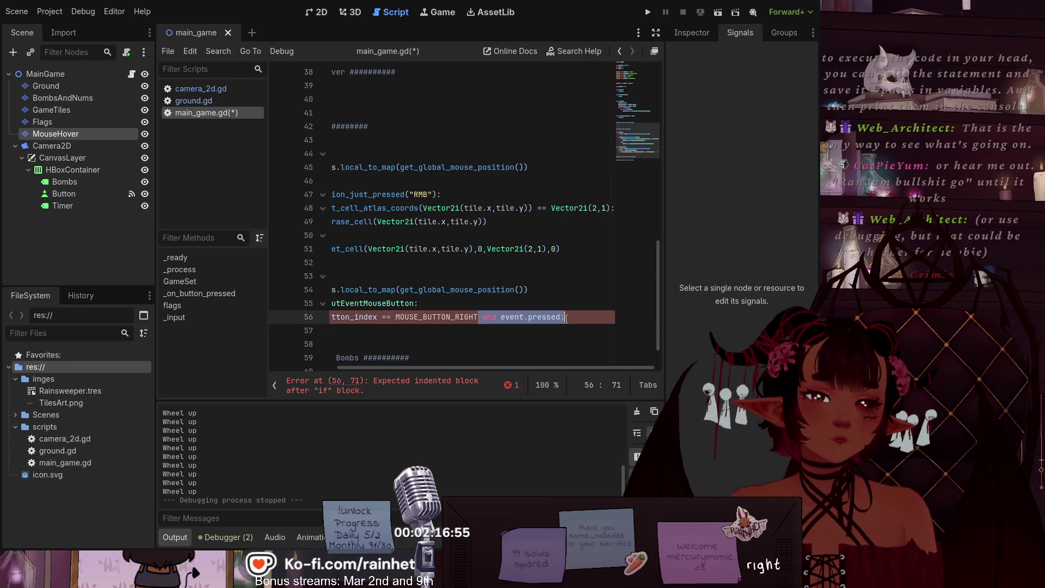
pyautogui.write(':')
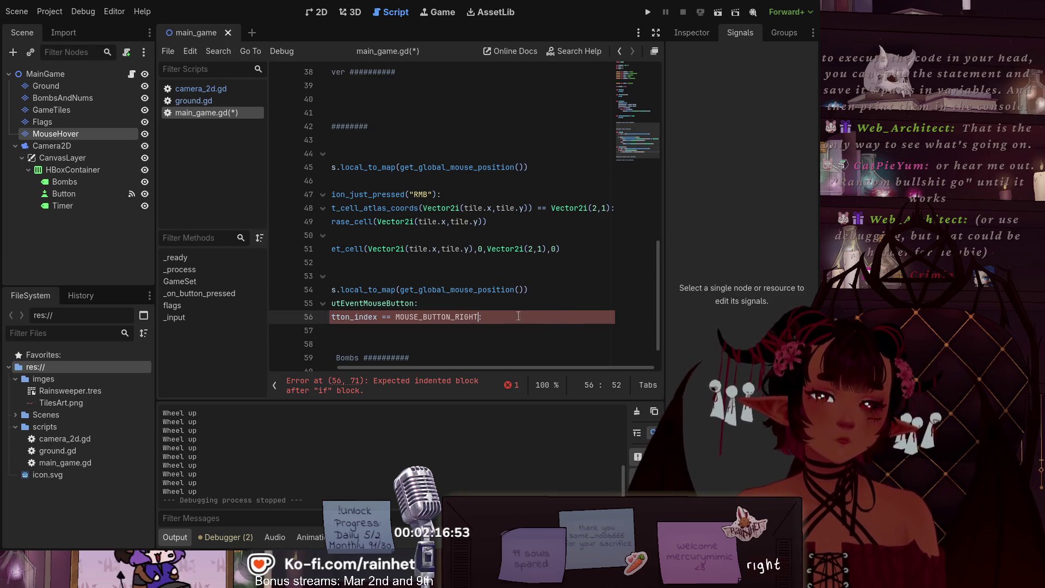
pyautogui.moveTo(460, 367); pyautogui.dragTo(393, 368)
pyautogui.click(387, 329)
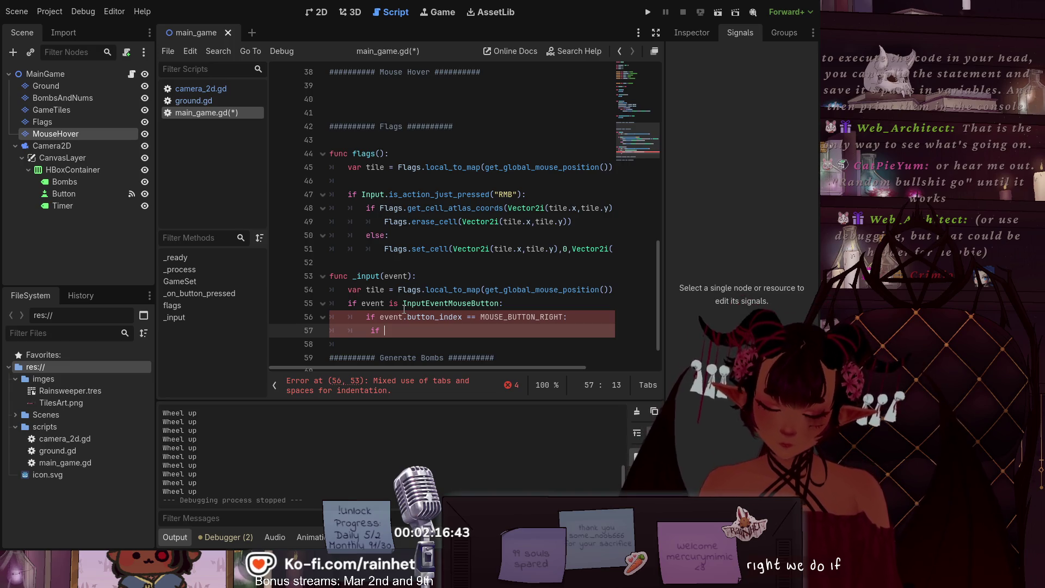
# Step: Write 'if tile.x <= GridL and tile.y <= GridH:' on line 57 and begin its indented body
pyautogui.write('ti')
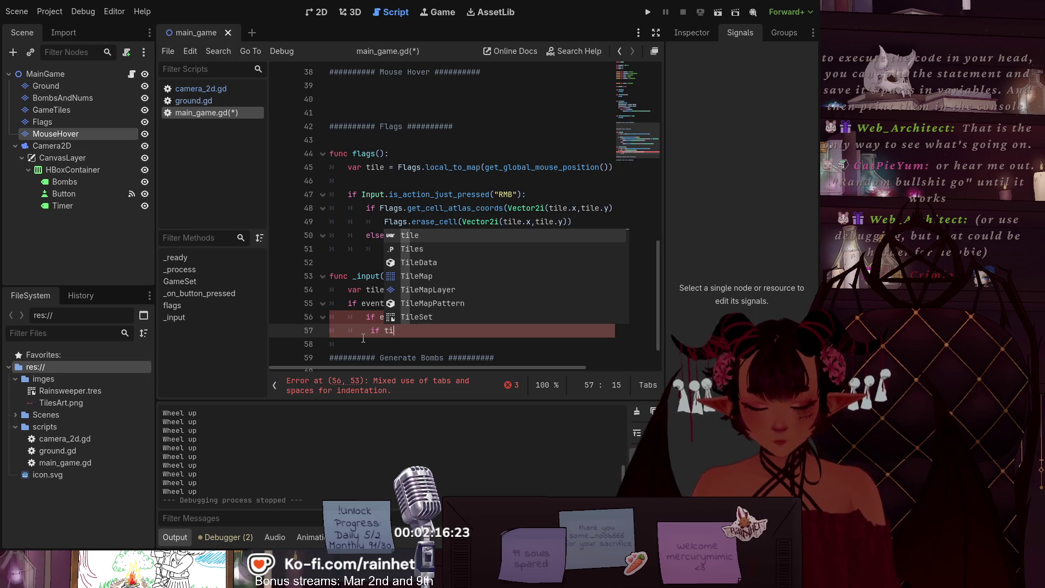
pyautogui.write('le.x')
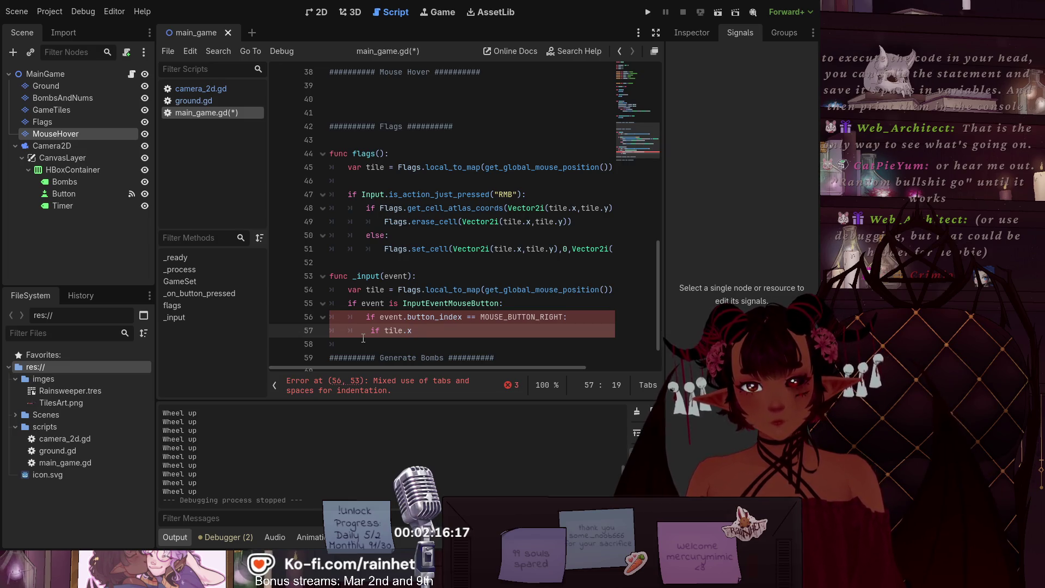
pyautogui.write('<')
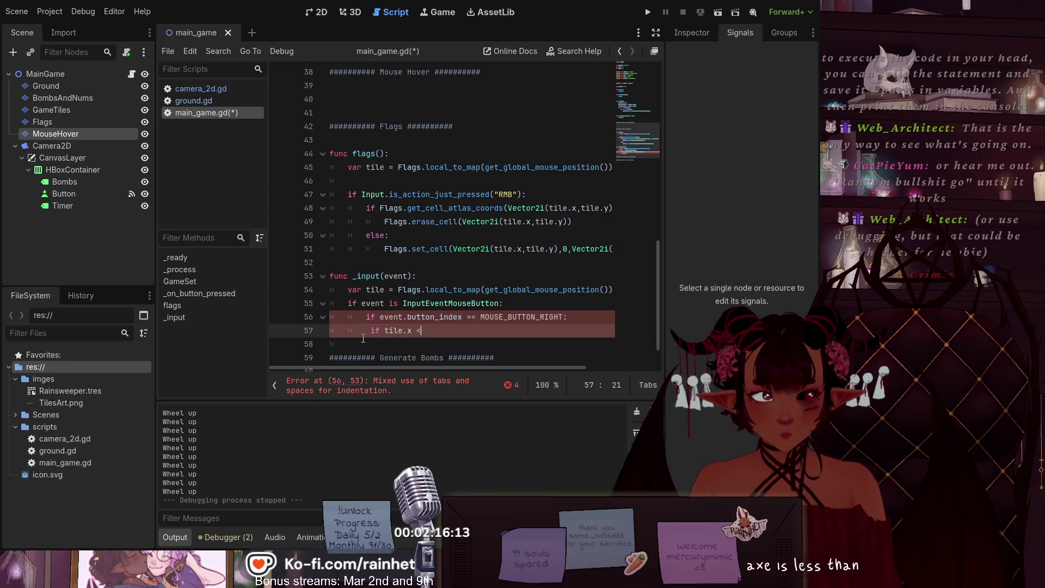
pyautogui.write('=')
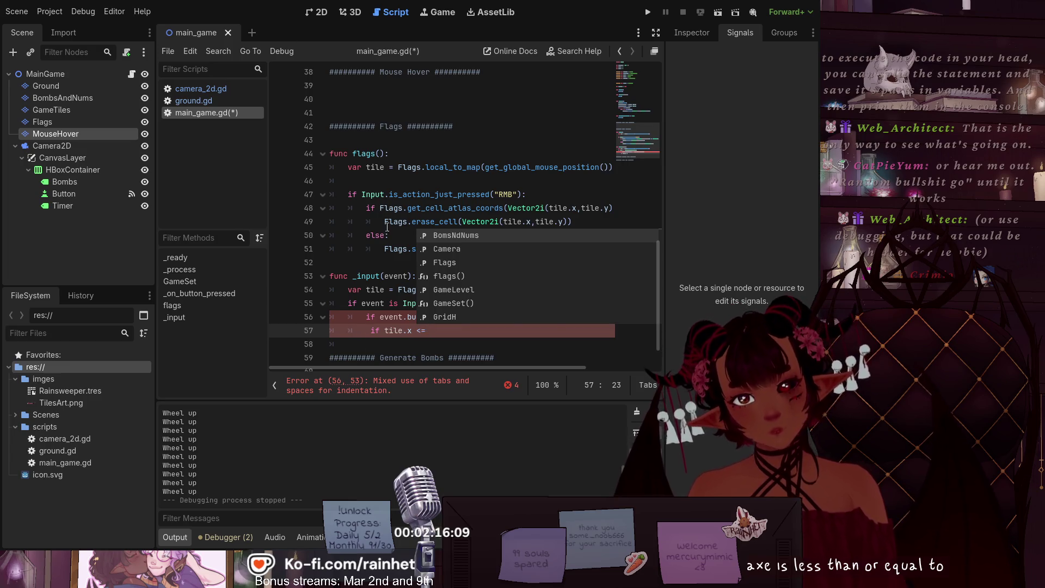
pyautogui.scroll(12, 363, 338)
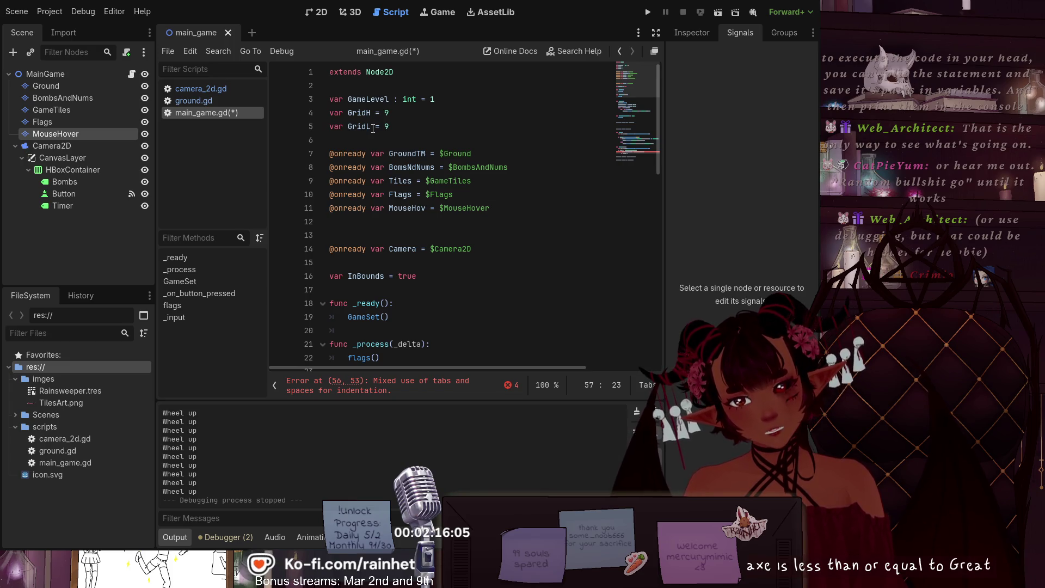
pyautogui.scroll(-13, 374, 129)
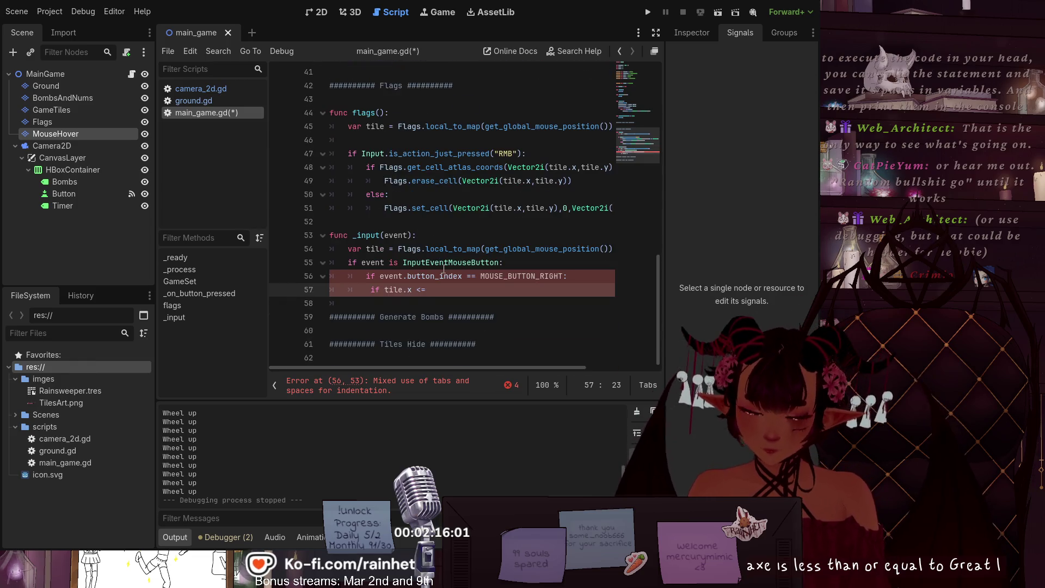
pyautogui.write('grid')
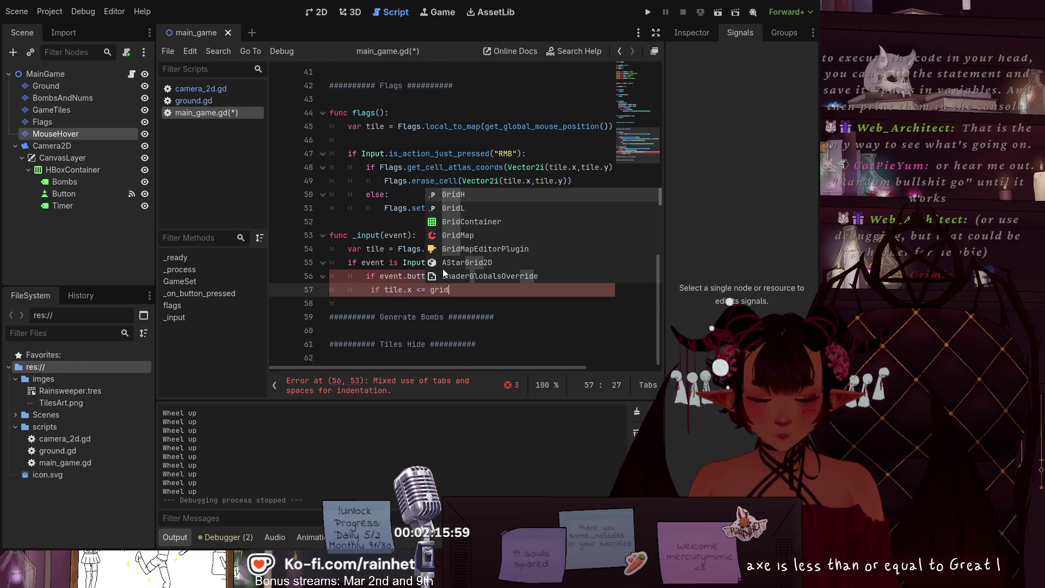
pyautogui.press('Down')
pyautogui.press('Return')
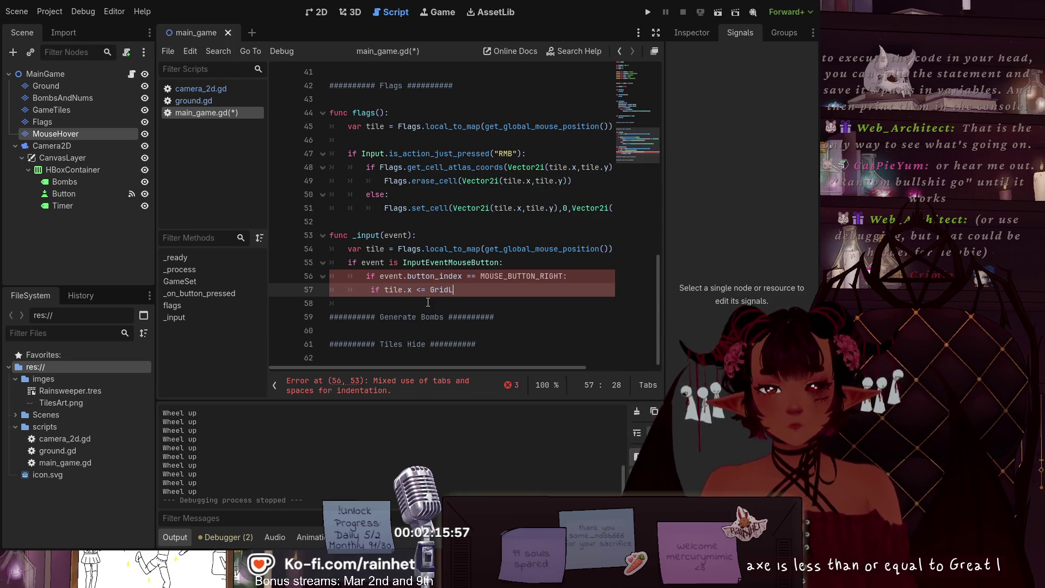
pyautogui.write(' and ')
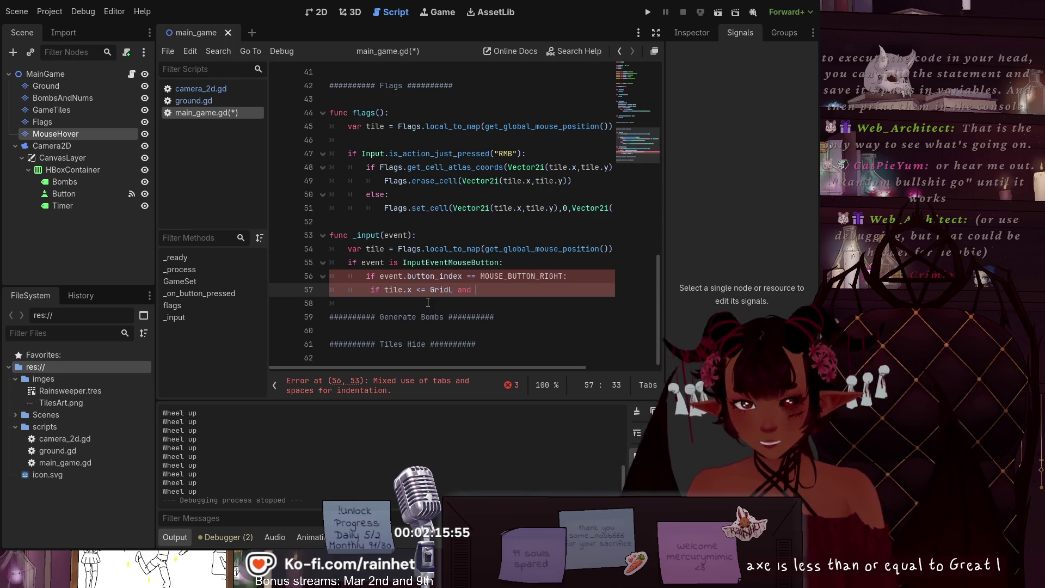
pyautogui.write('tile.')
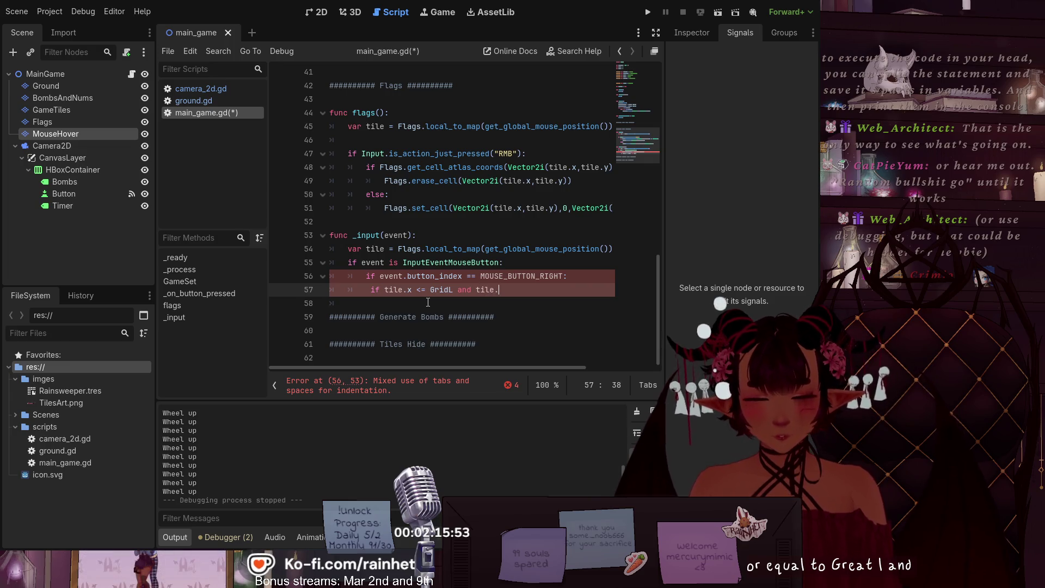
pyautogui.write('y ')
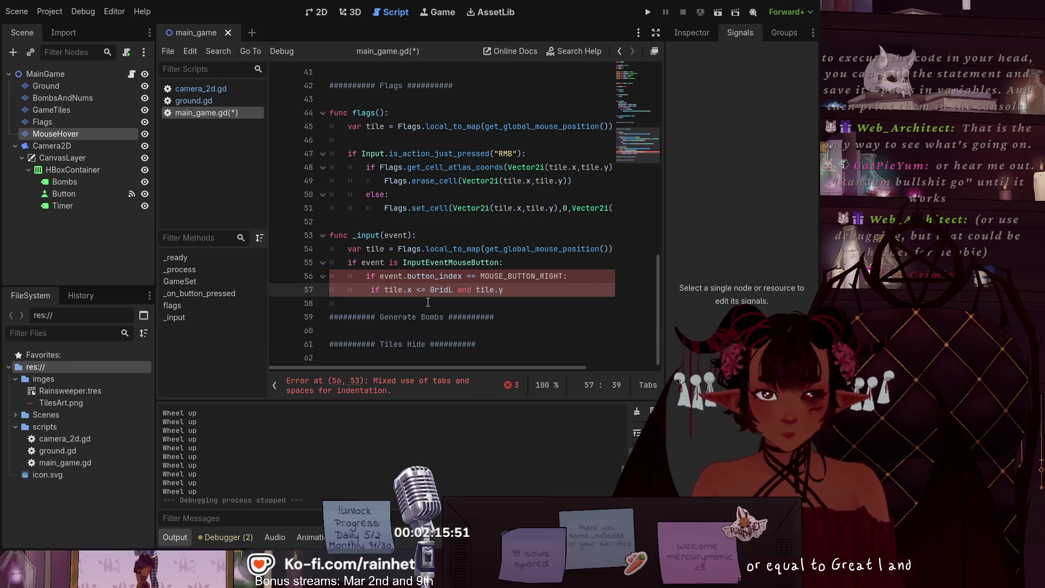
pyautogui.write('<=')
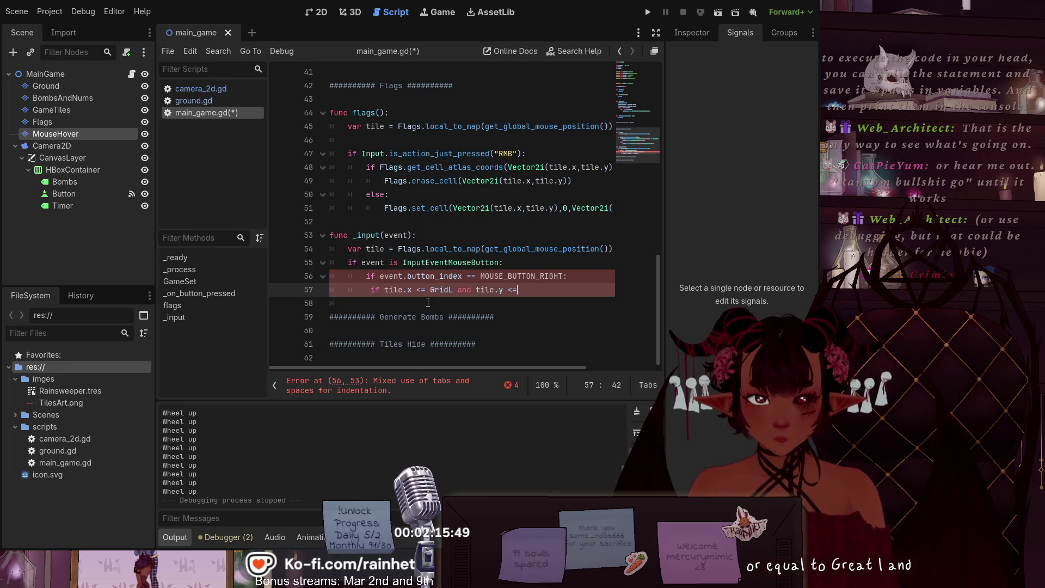
pyautogui.write(' G')
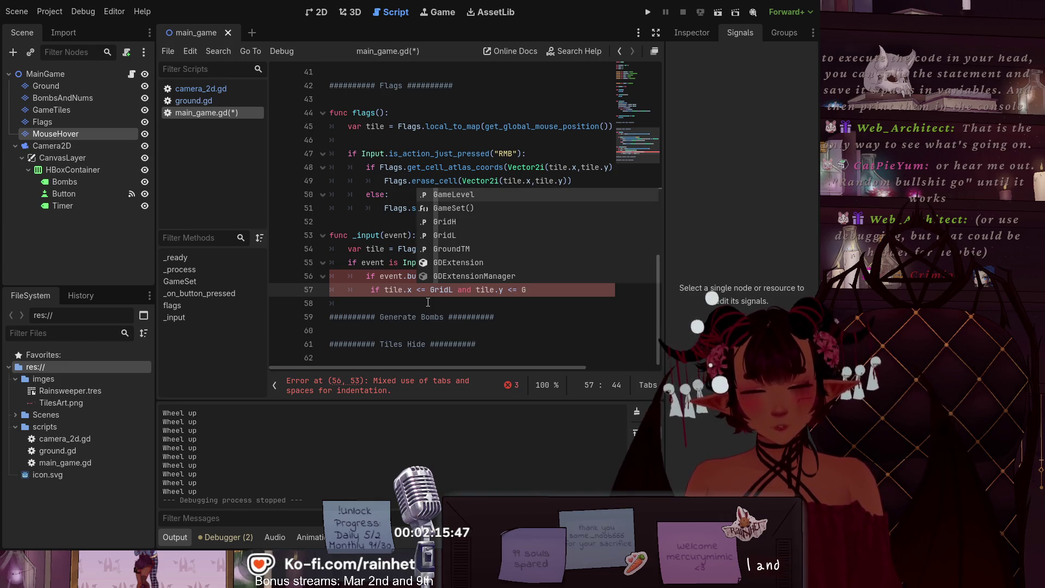
pyautogui.write('ridH')
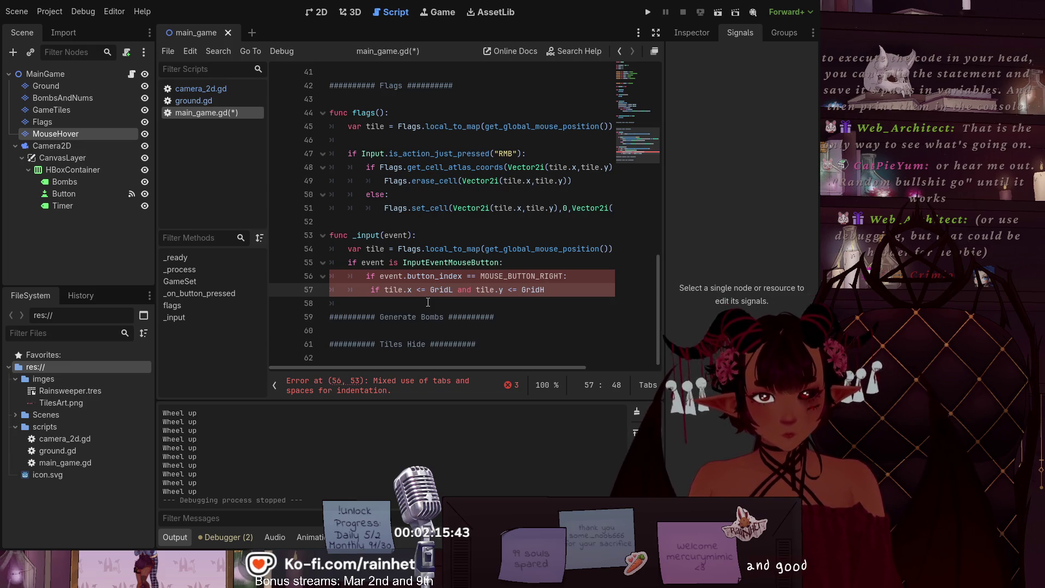
pyautogui.write(':')
pyautogui.press('Return')
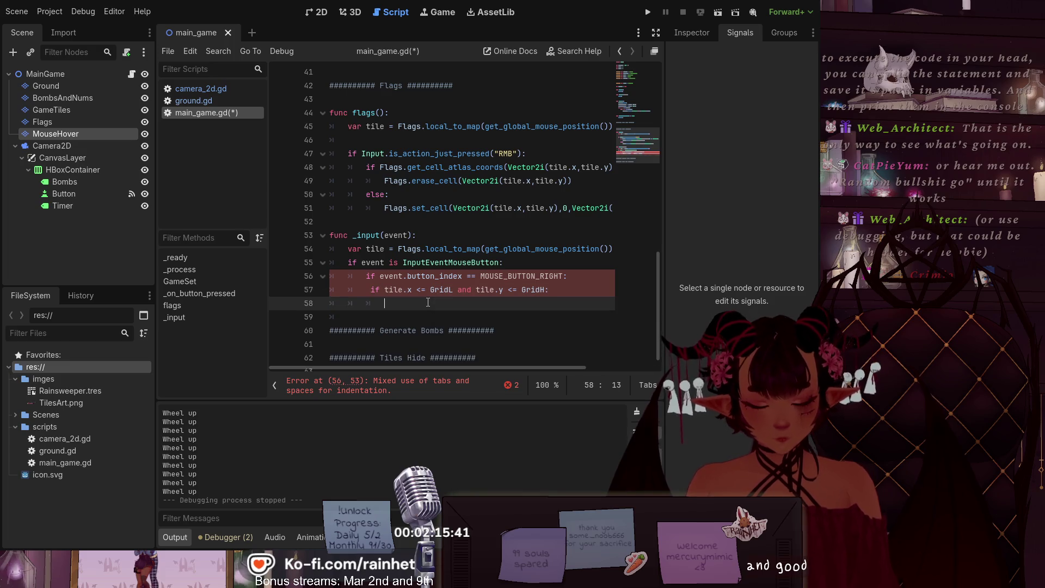
# Step: Add print("inbound") in the bounds check and an else branch with print("outbound")
pyautogui.write('p')
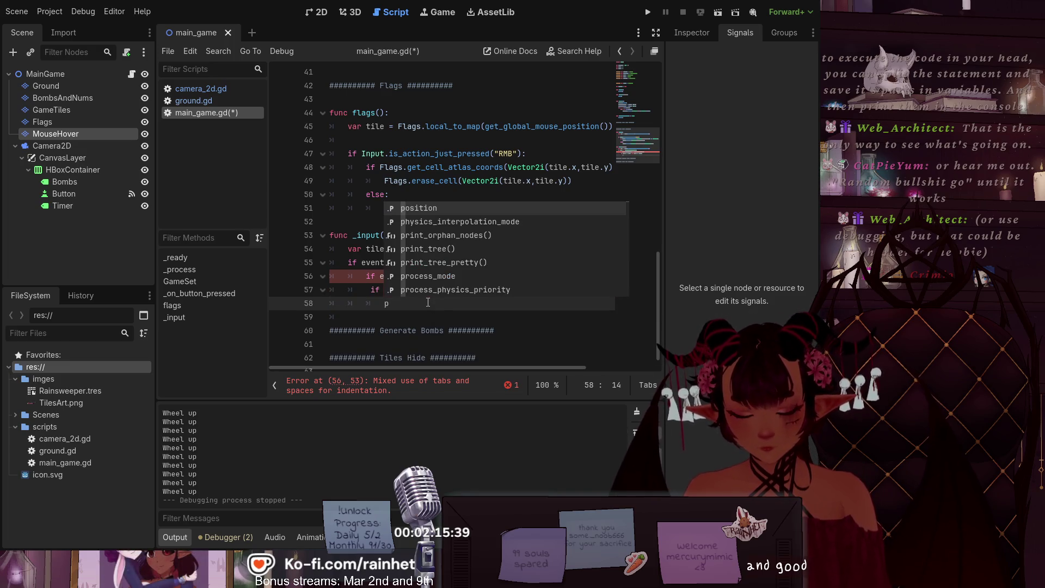
pyautogui.write('rint')
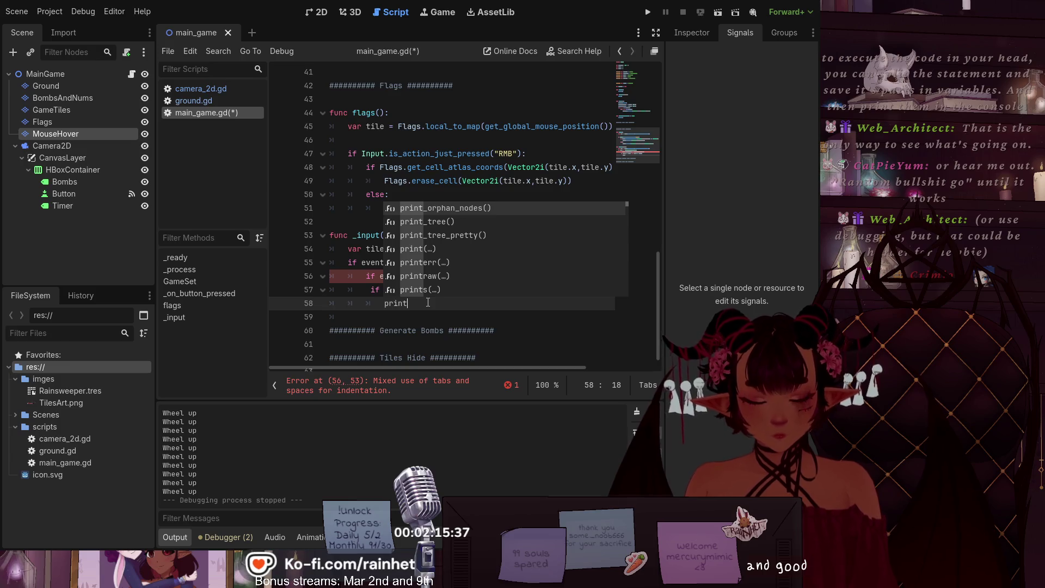
pyautogui.write('("i')
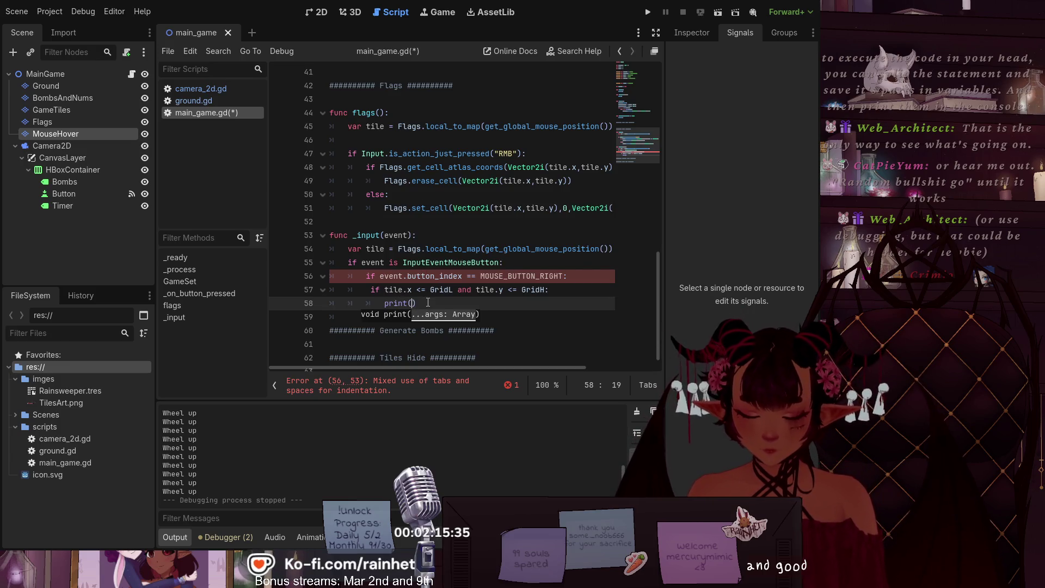
pyautogui.write('nbound')
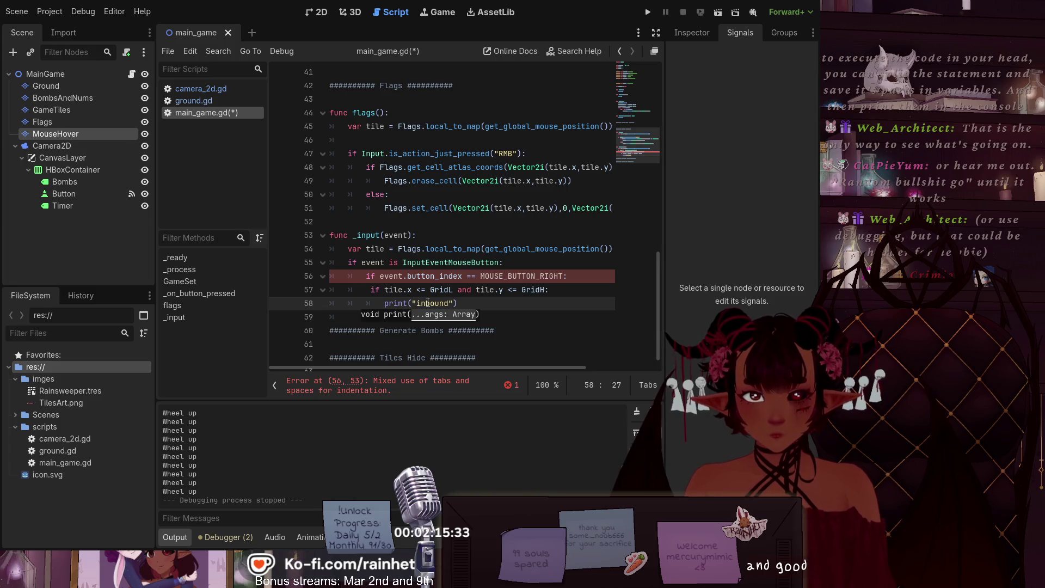
pyautogui.press('End')
pyautogui.press('Return')
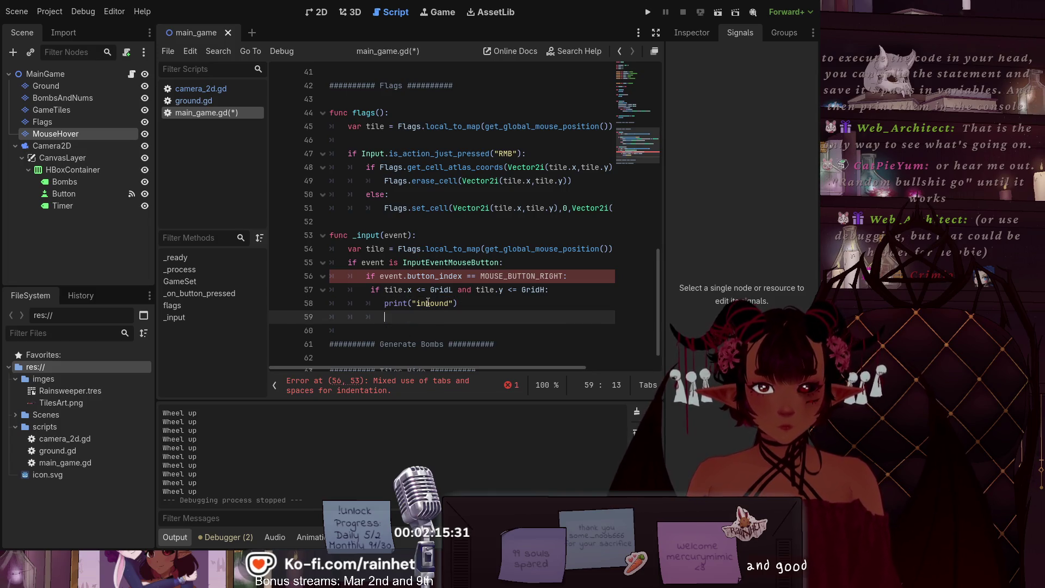
pyautogui.press('BackSpace')
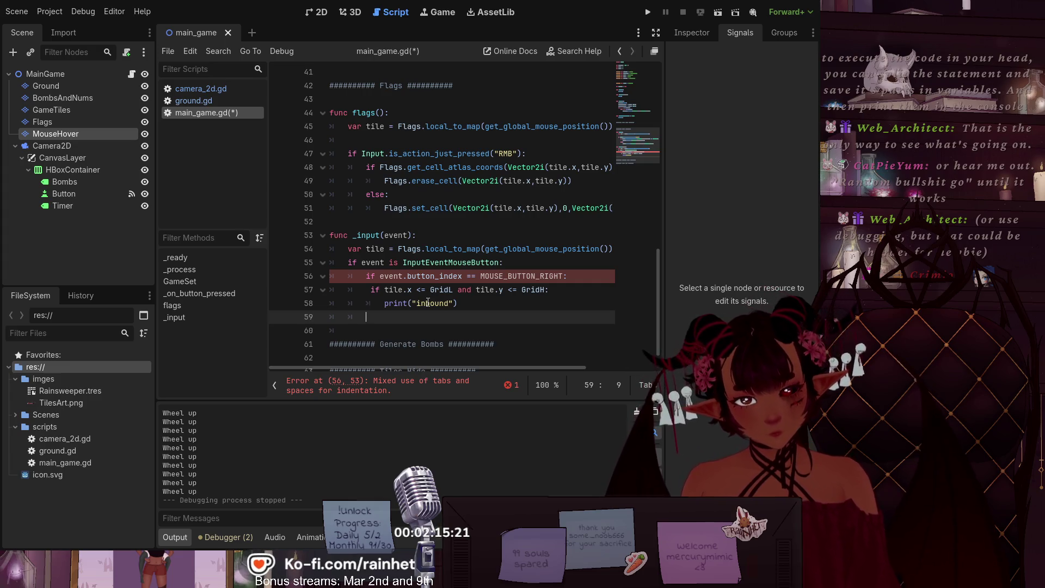
pyautogui.write('else:')
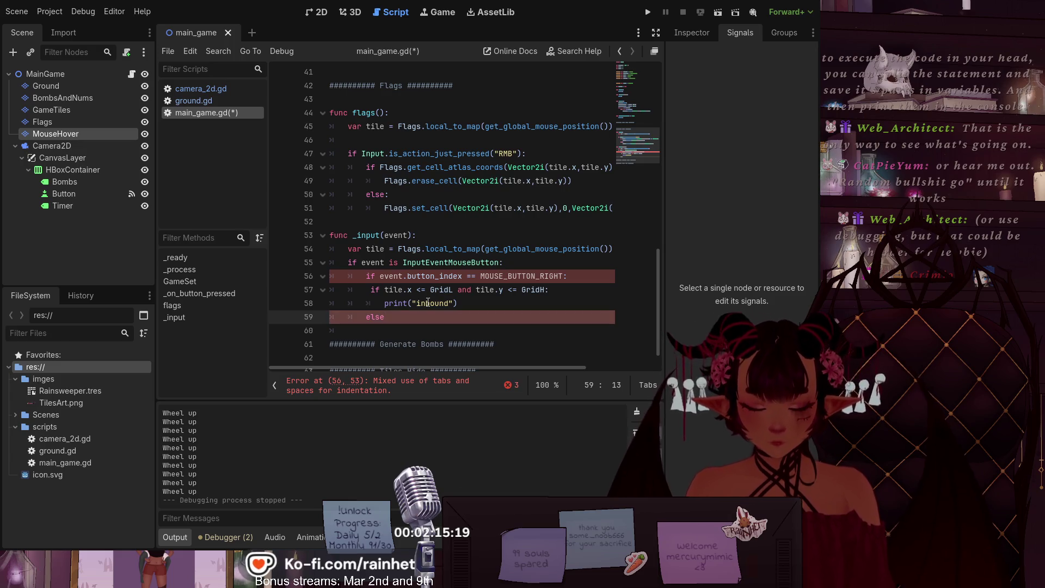
pyautogui.press('Return')
pyautogui.write('pr')
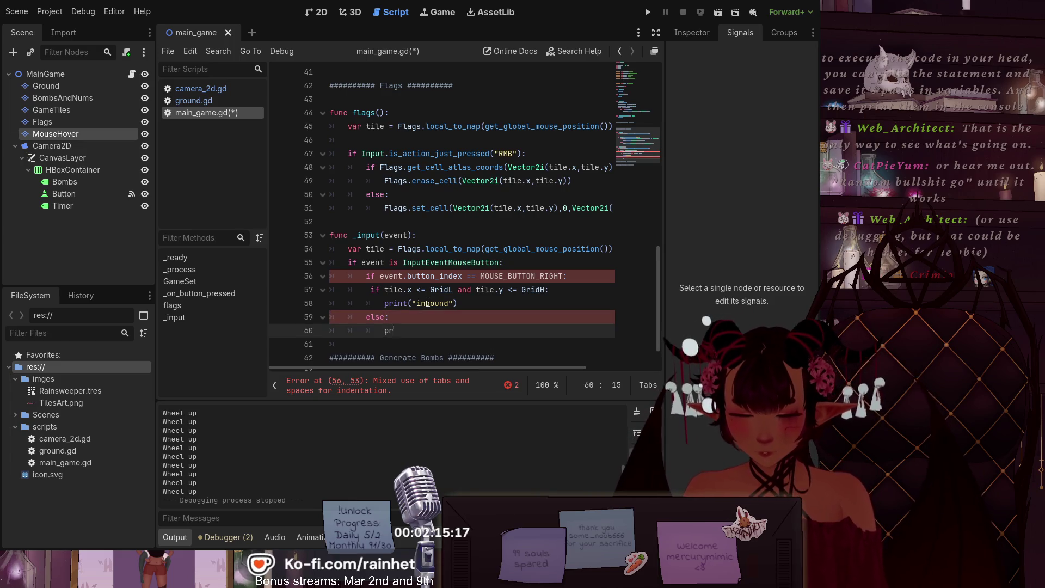
pyautogui.write('int("')
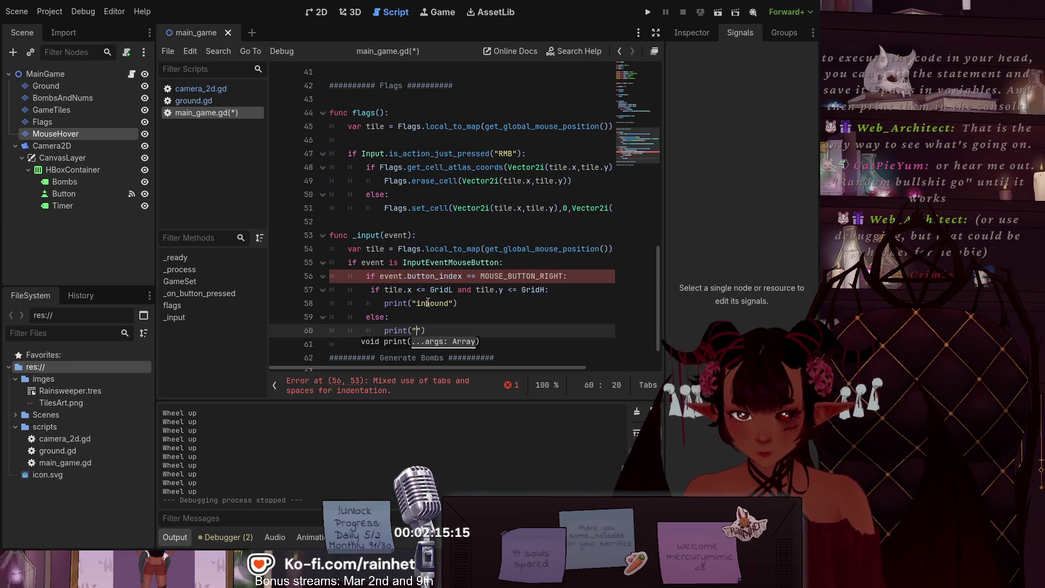
pyautogui.write('outbound')
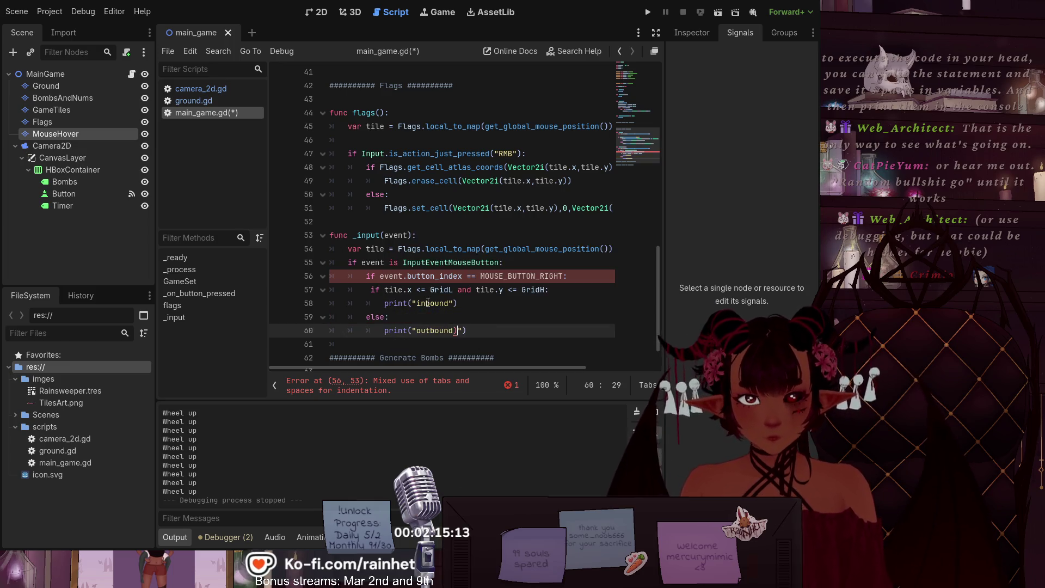
pyautogui.press('Up')
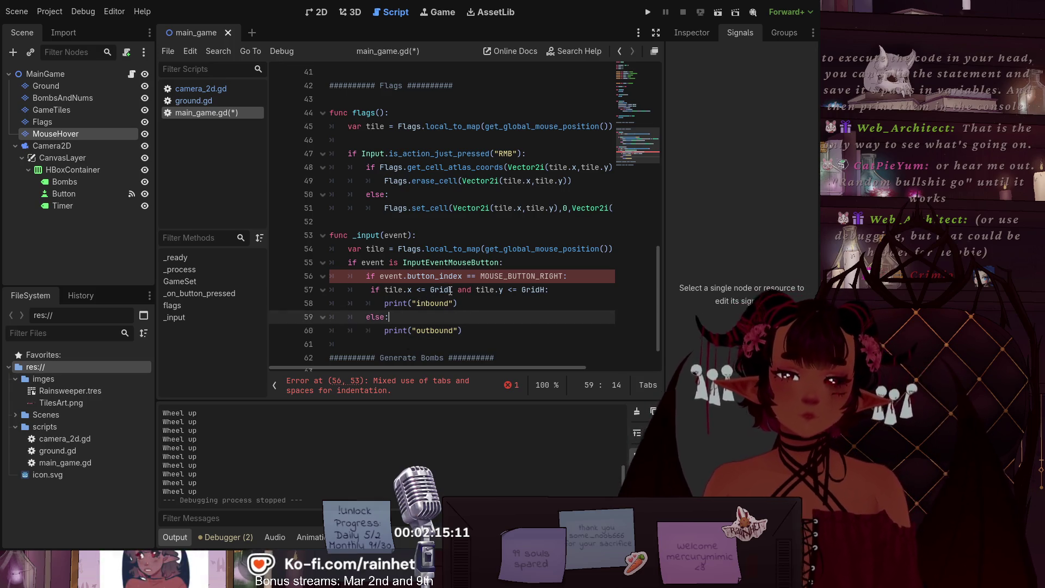
pyautogui.click(503, 267)
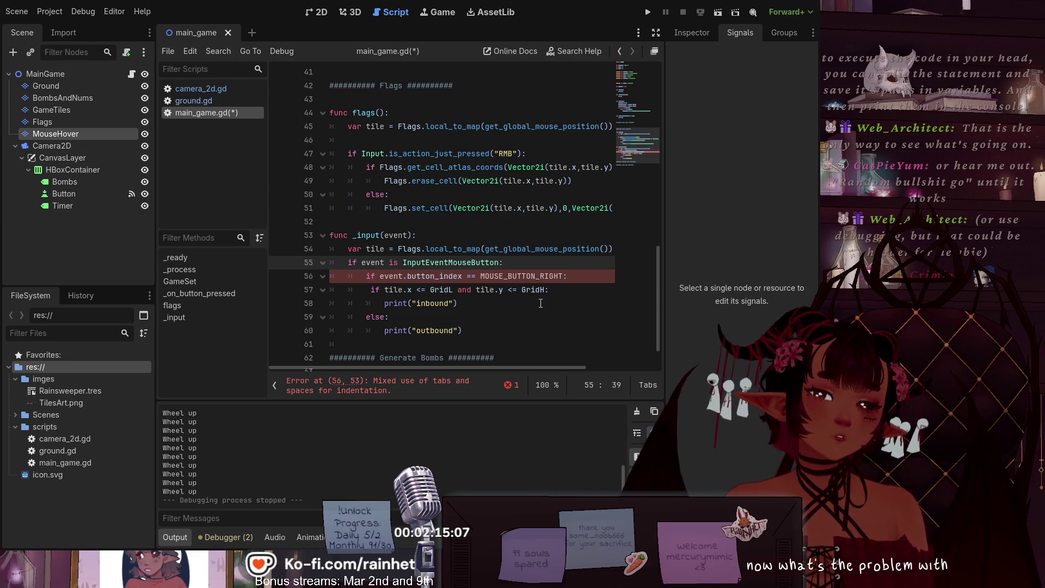
# Step: Tab-indent the bounds check and its inbound/outbound lines 57–60, then save main_game.gd
pyautogui.click(366, 289)
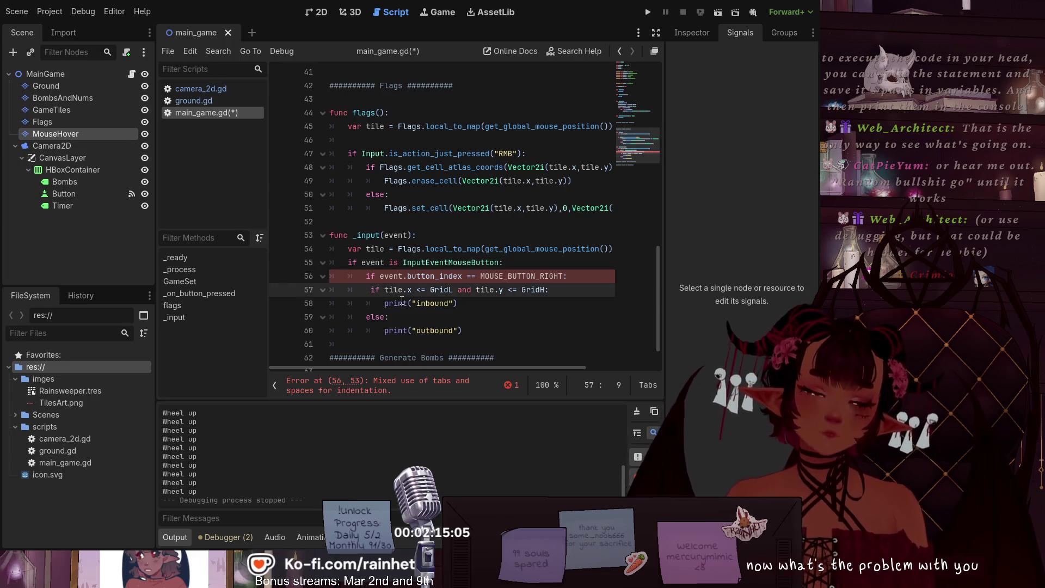
pyautogui.press('Delete')
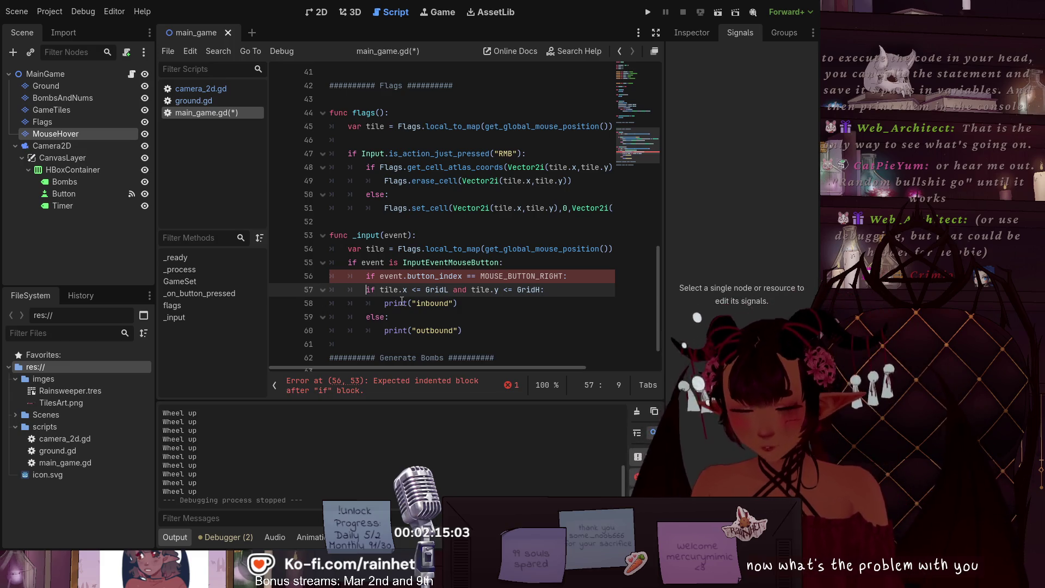
pyautogui.press('Tab')
pyautogui.press('Down')
pyautogui.press('Tab')
pyautogui.press('Down')
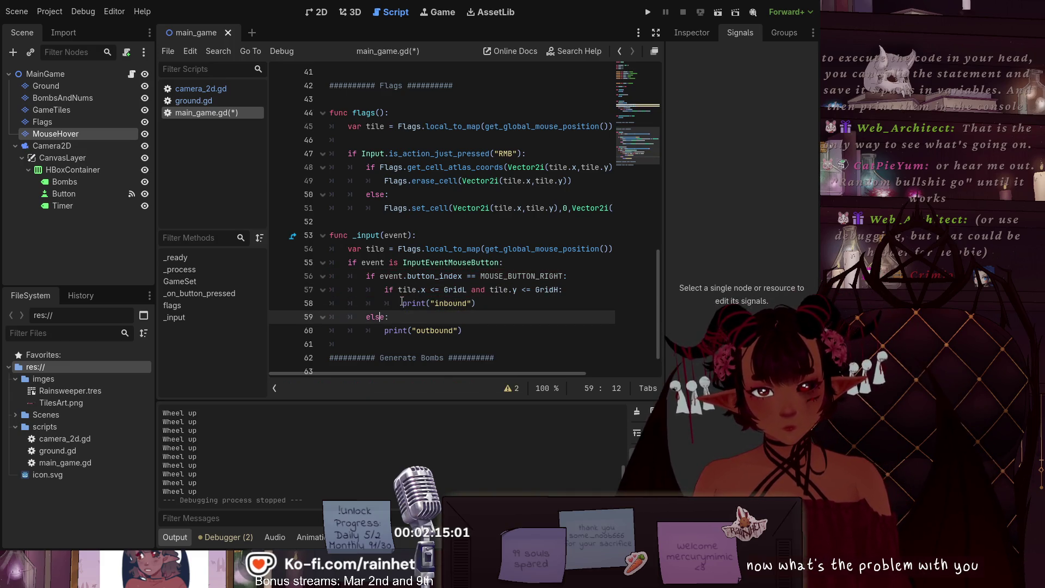
pyautogui.press('Home')
pyautogui.press('Tab')
pyautogui.press('Down')
pyautogui.press('Tab')
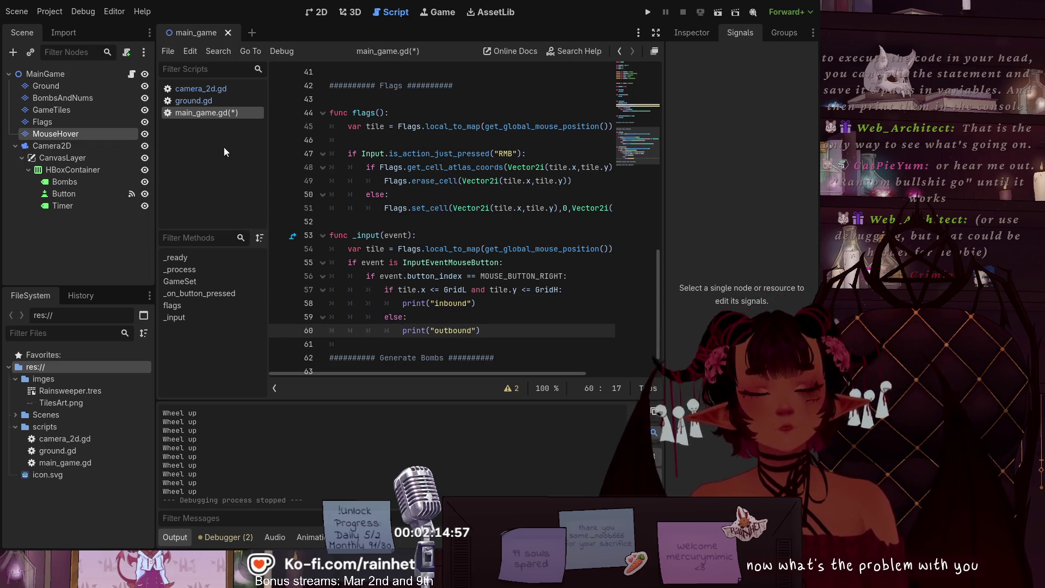
pyautogui.hotkey('ctrl', 's')
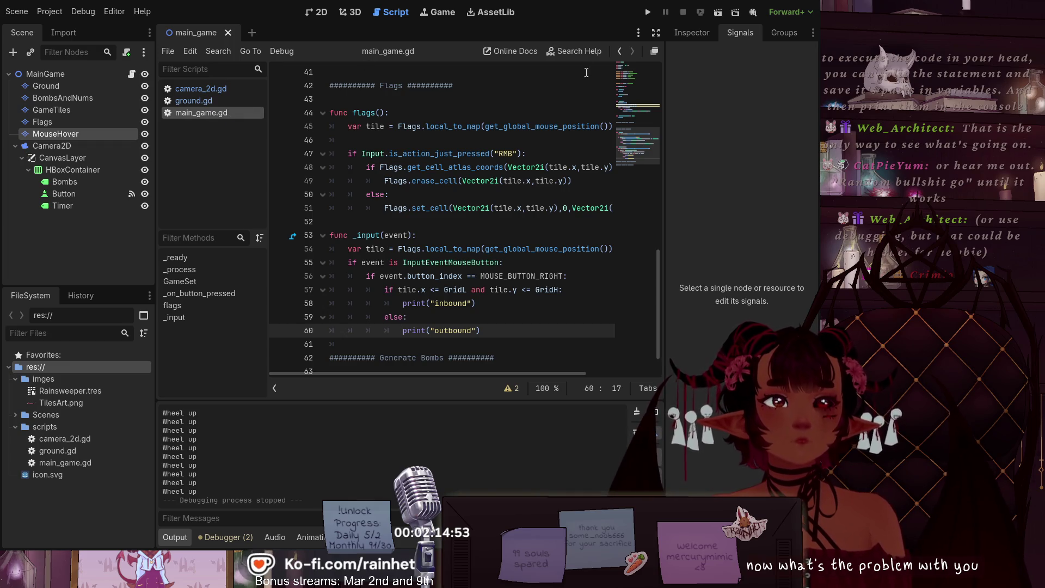
pyautogui.click(719, 15)
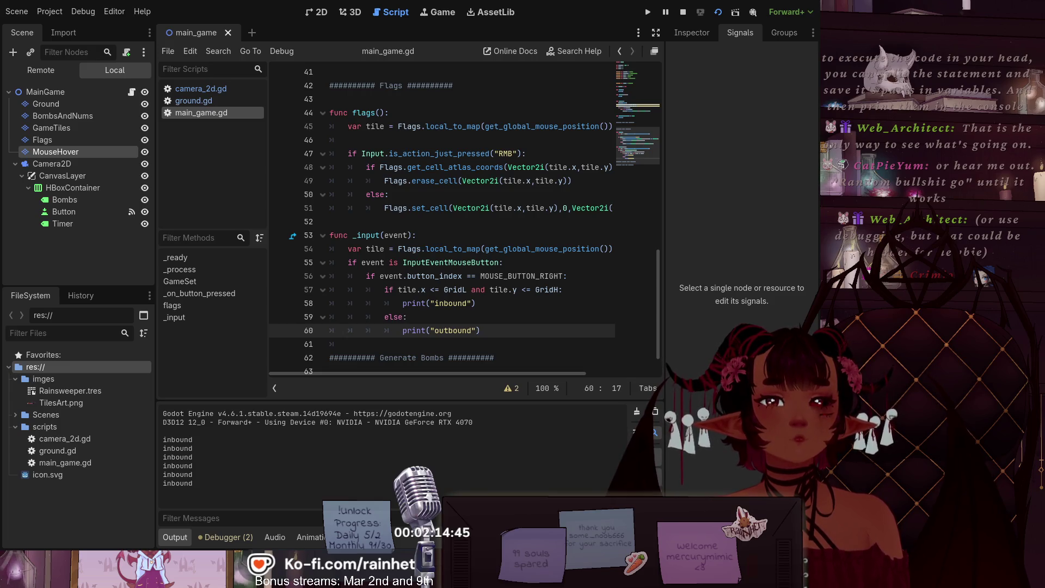
# Step: Right-click below, right of, above and inside the Minesweeper grid, then stop the game with F8
pyautogui.hotkey('alt', 'Tab')
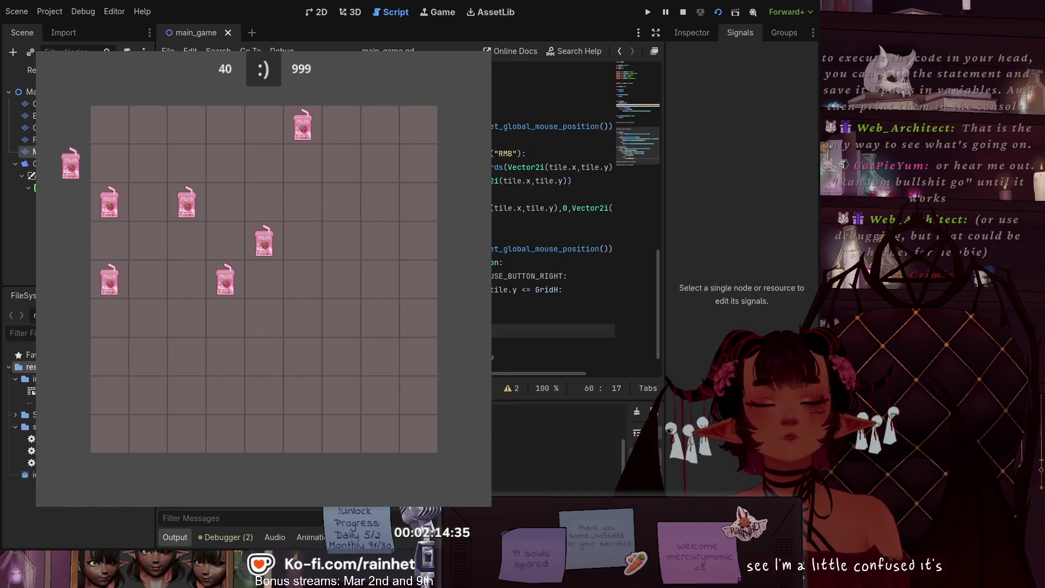
pyautogui.rightClick(70, 474)
pyautogui.rightClick(141, 479)
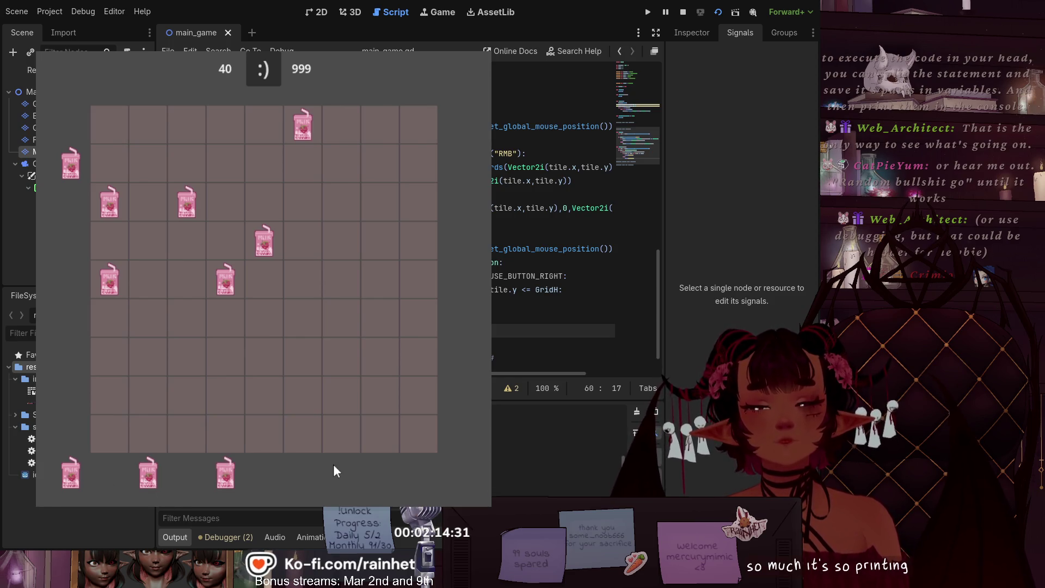
pyautogui.rightClick(456, 436)
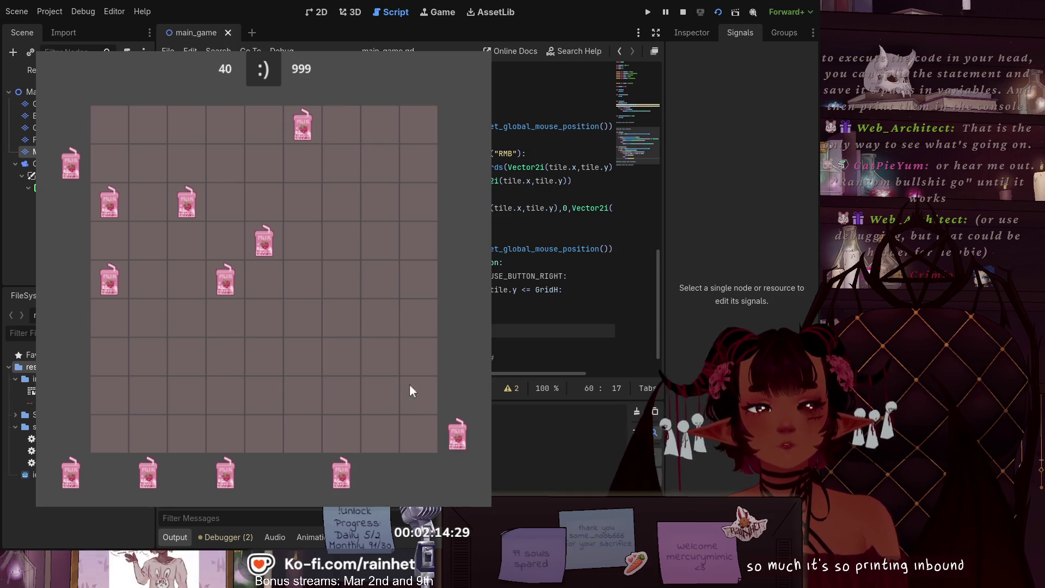
pyautogui.rightClick(418, 85)
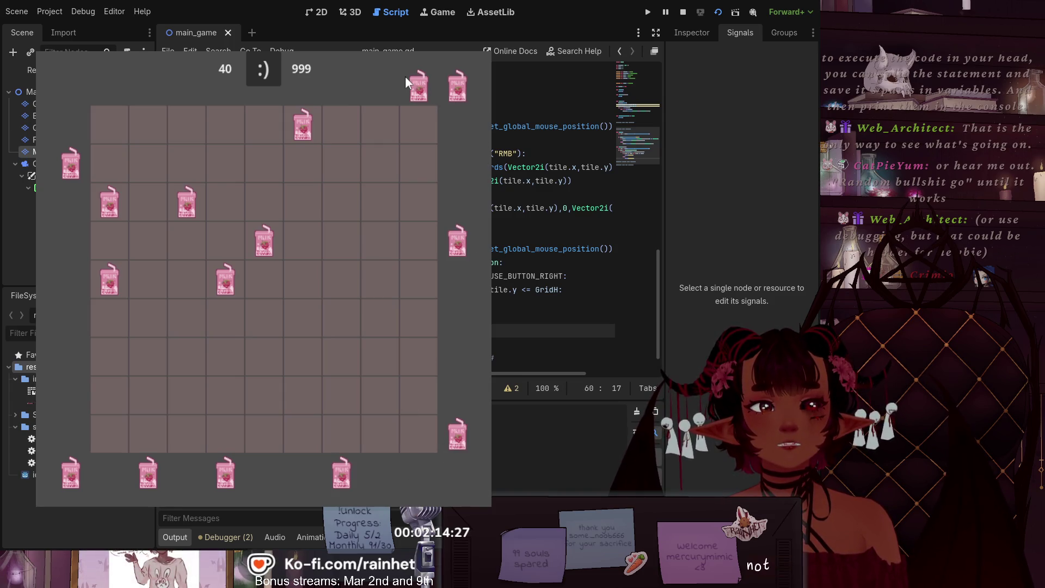
pyautogui.rightClick(207, 378)
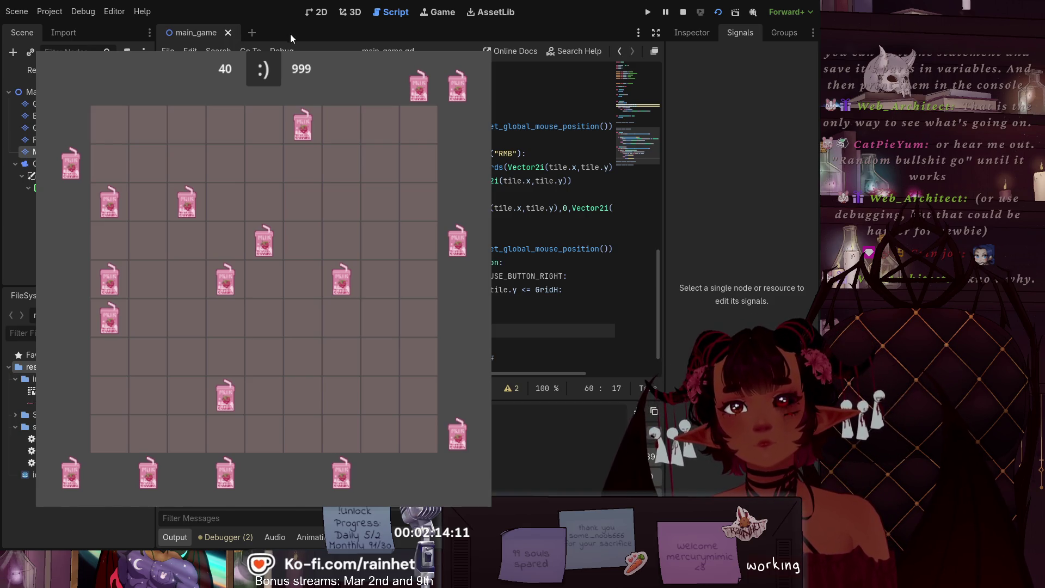
pyautogui.press('F8')
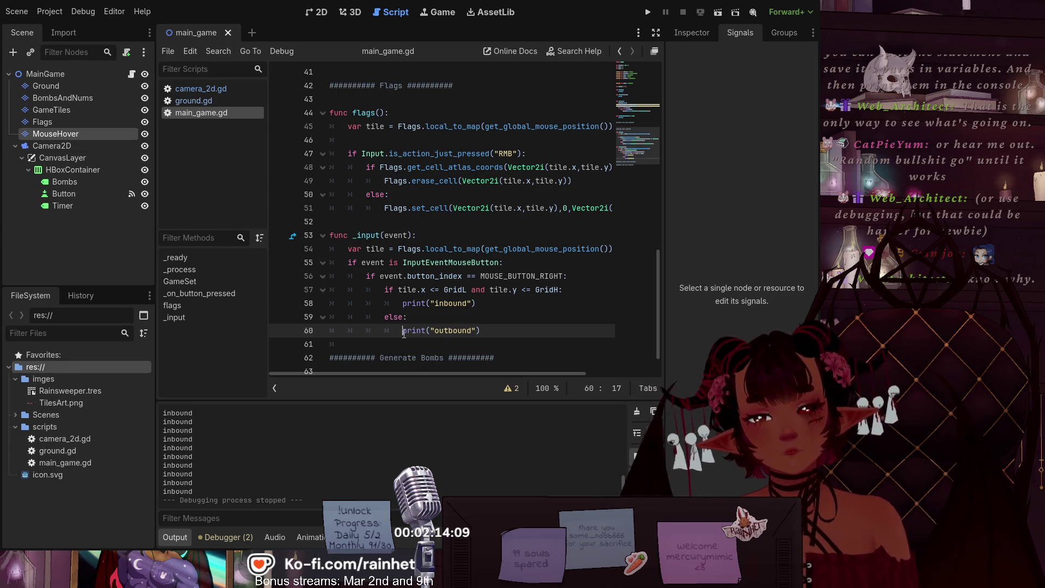
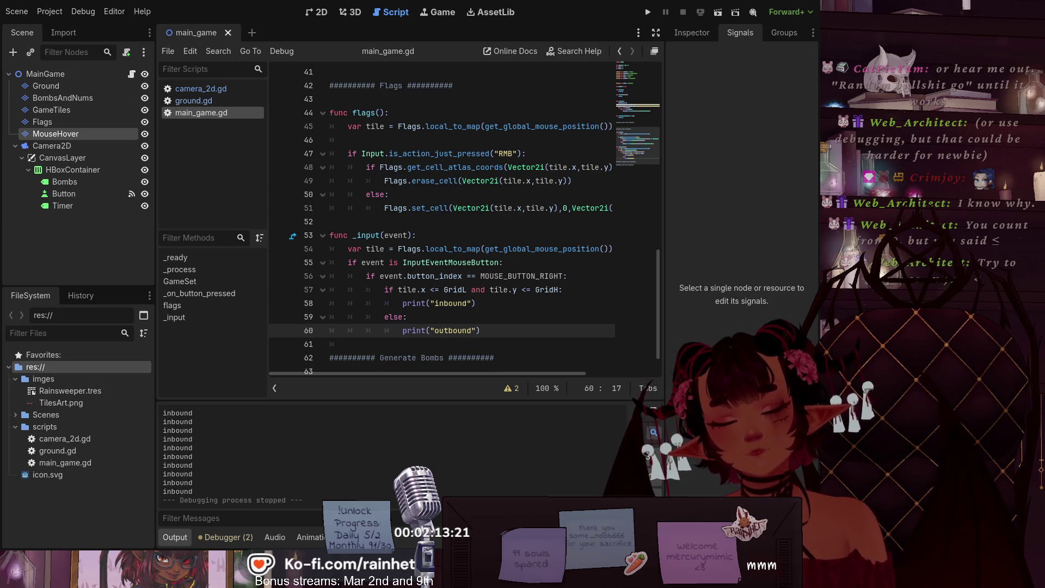
# Step: Change line 57's bounds tests to tile.x < GridL and tile.y < GridH, save, and run the scene
pyautogui.click(434, 290)
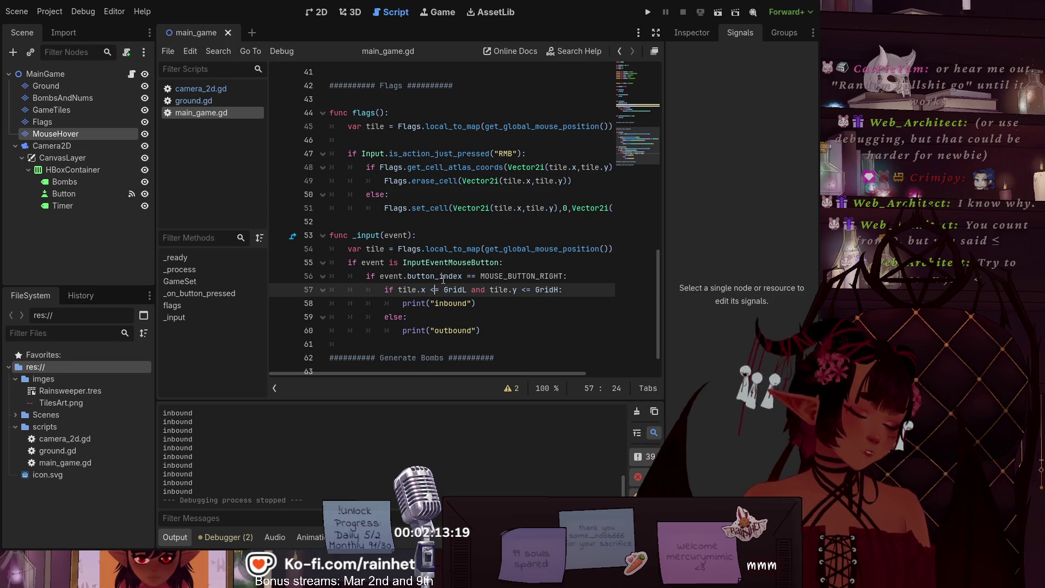
pyautogui.press('BackSpace')
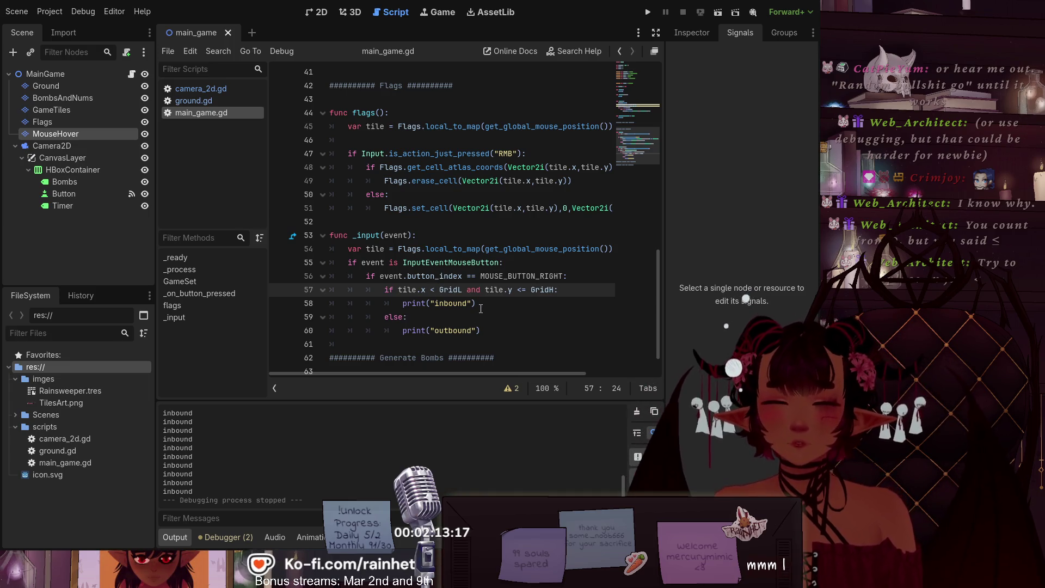
pyautogui.press('Delete')
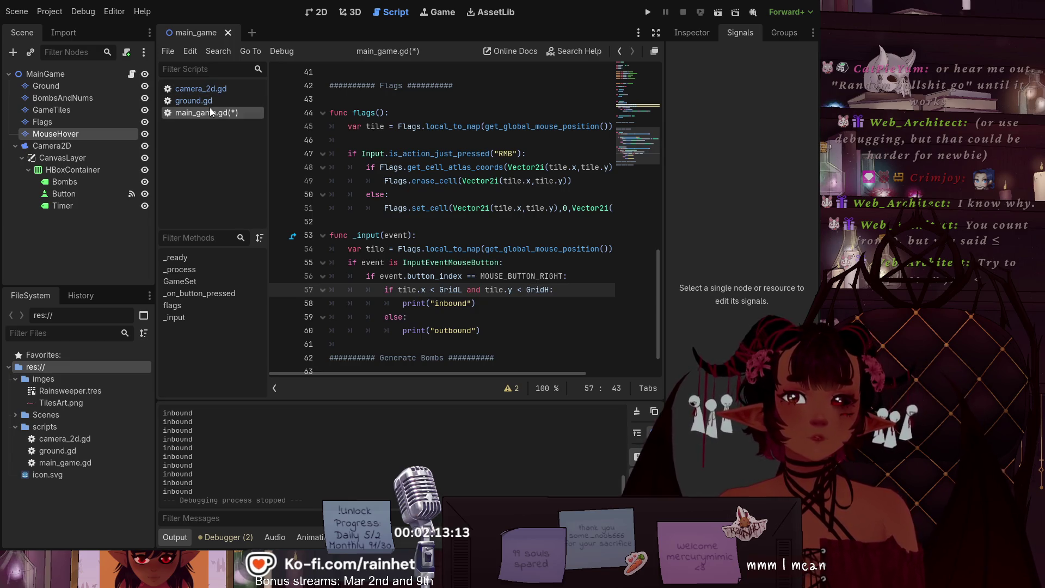
pyautogui.hotkey('ctrl', 's')
pyautogui.click(718, 12)
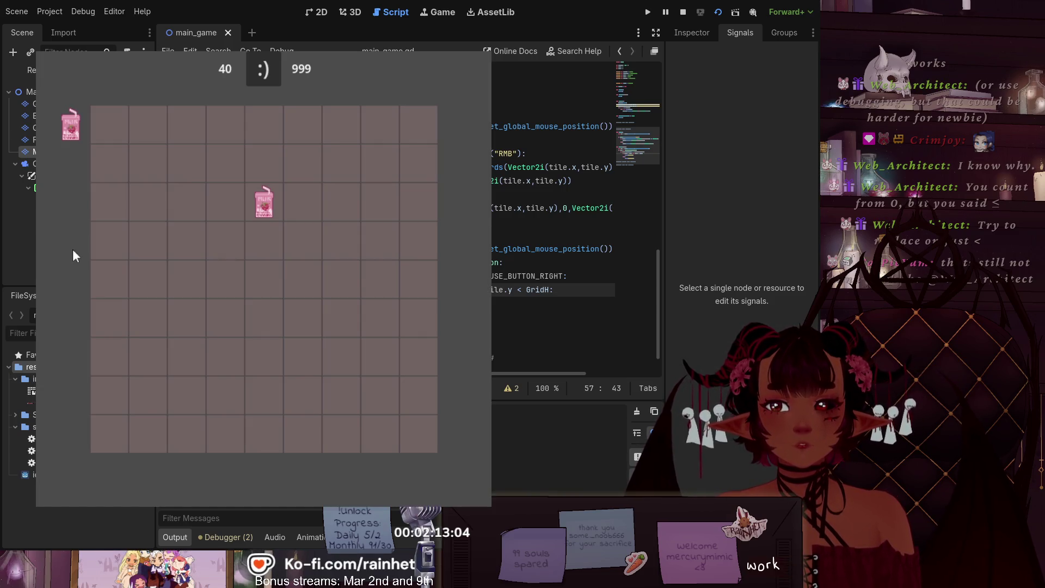
# Step: Right-click a tile outside the grid to test flagging, then stop the game with F8
pyautogui.rightClick(73, 254)
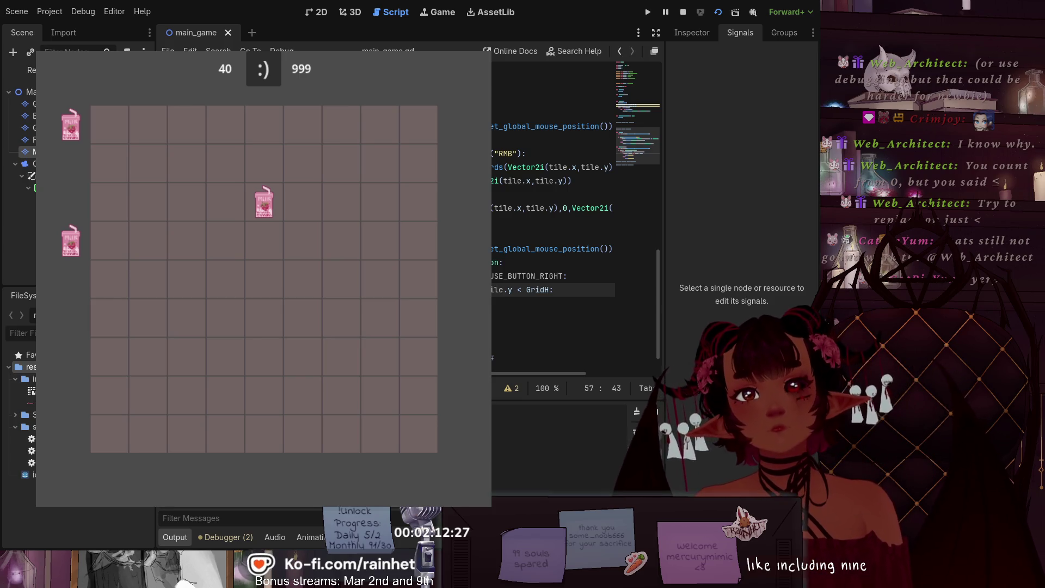
pyautogui.press('F8')
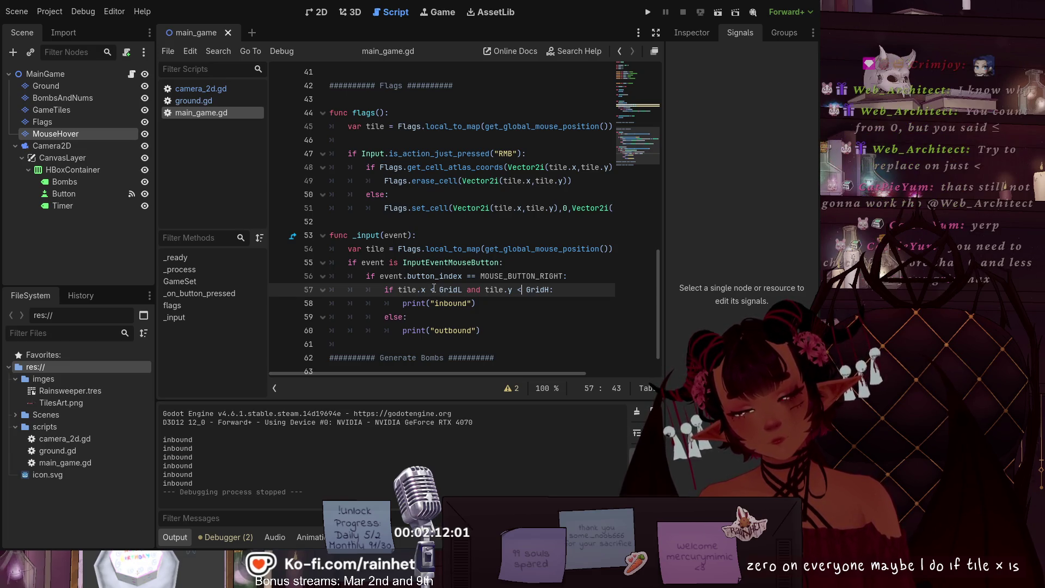
# Step: Restore <= in both the tile.x and tile.y comparisons on line 57
pyautogui.click(431, 289)
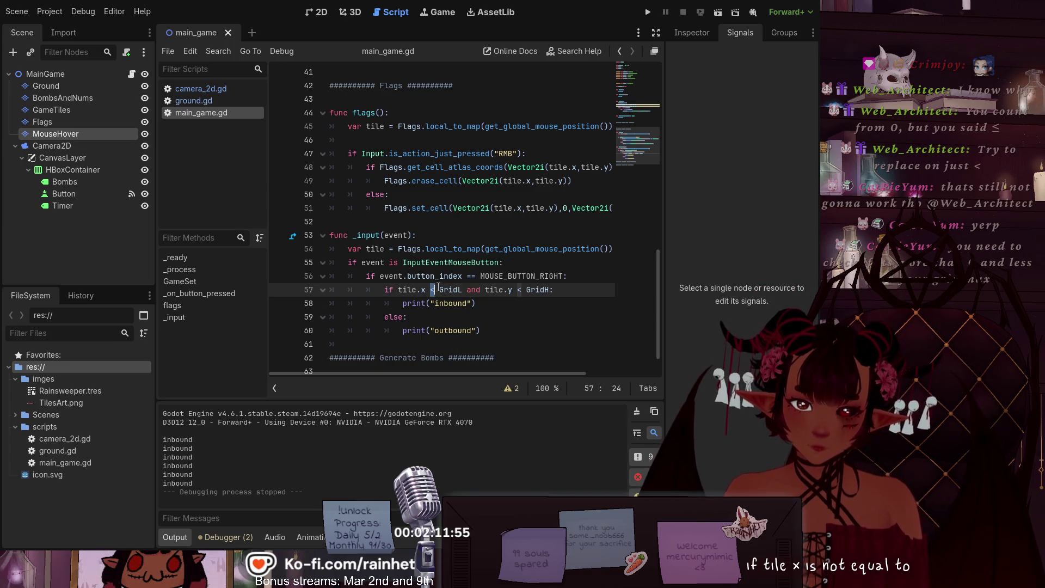
pyautogui.write('=')
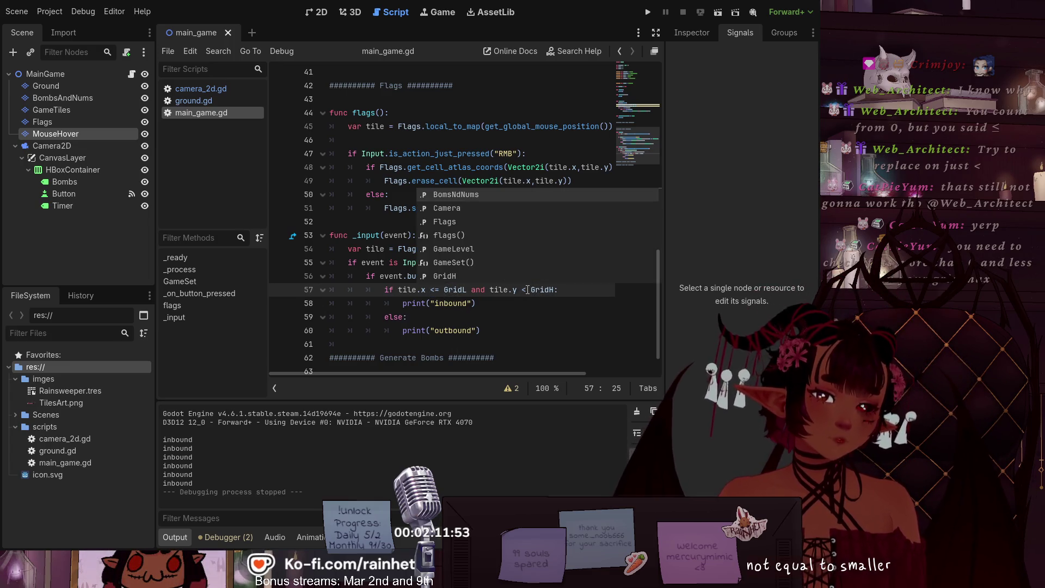
pyautogui.click(527, 290)
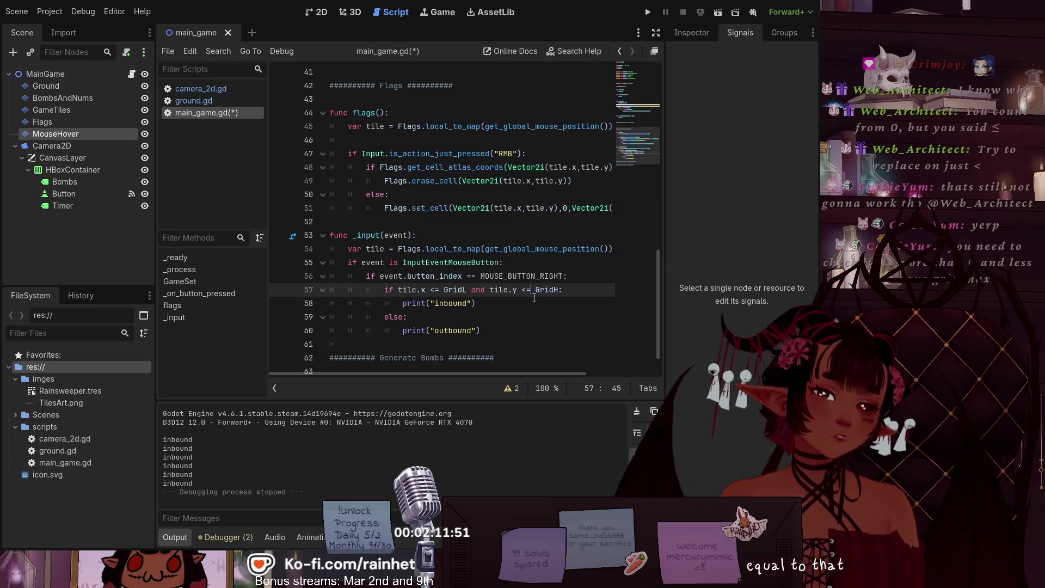
pyautogui.write('=')
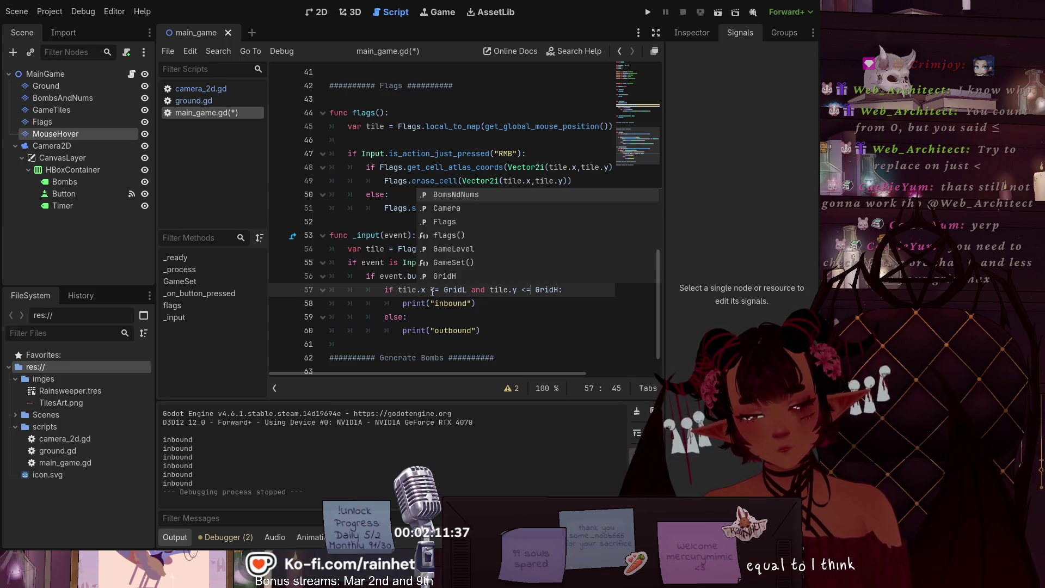
# Step: Insert '>0 and' before '<= GridL' and wrap the x test in parentheses
pyautogui.click(433, 292)
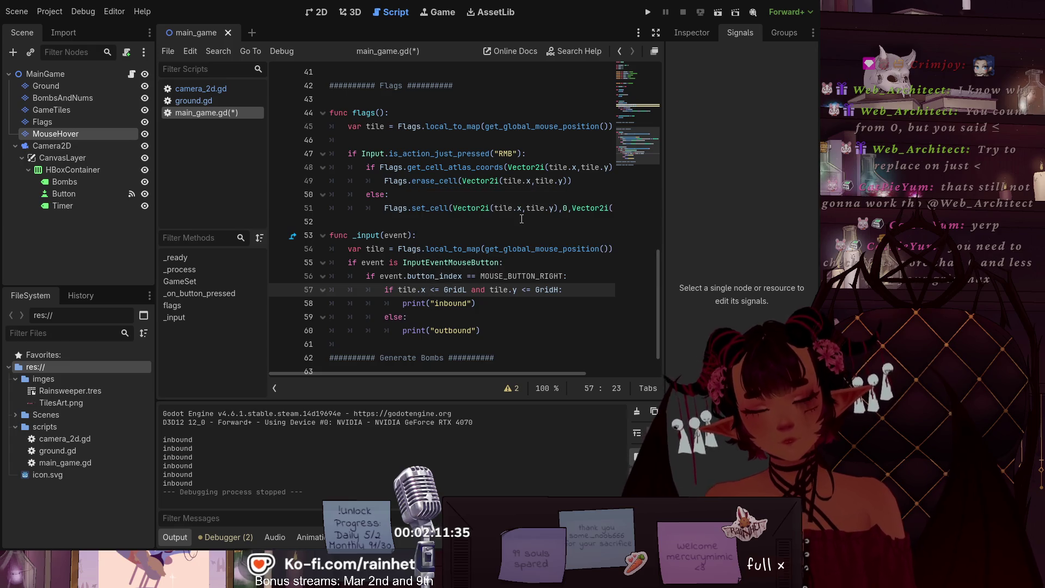
pyautogui.write('>')
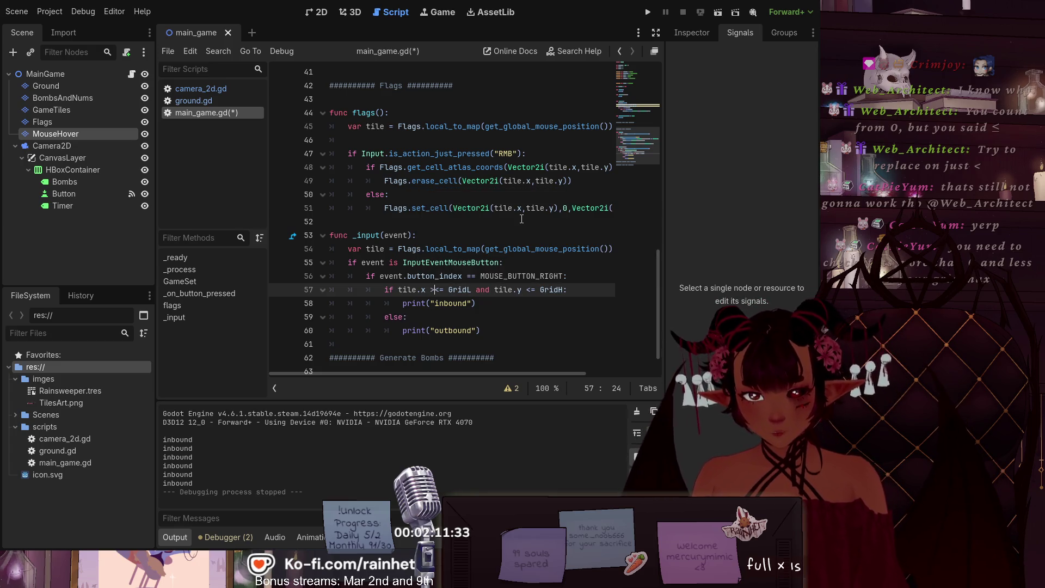
pyautogui.write('0 and')
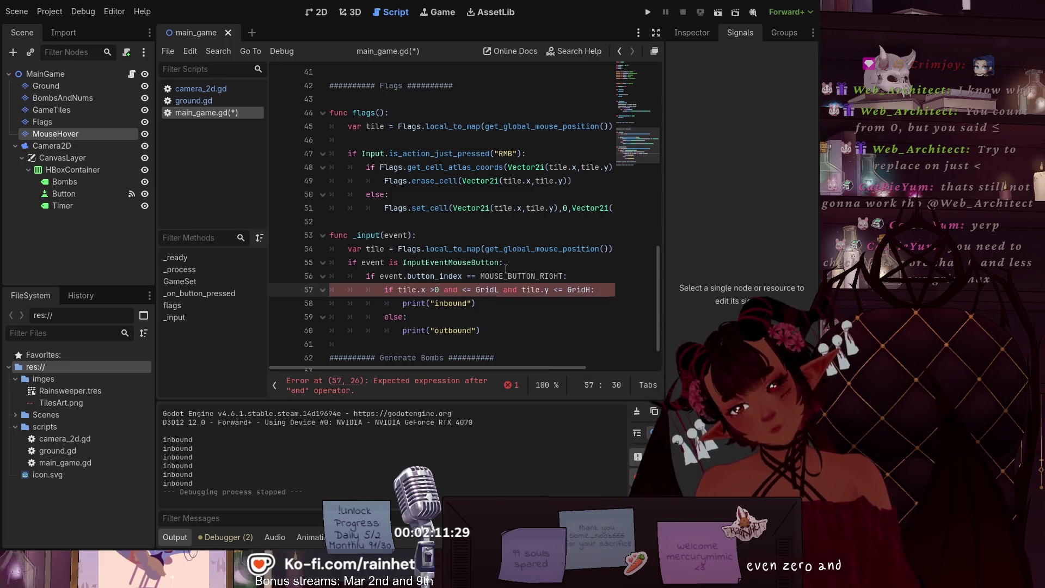
pyautogui.click(499, 295)
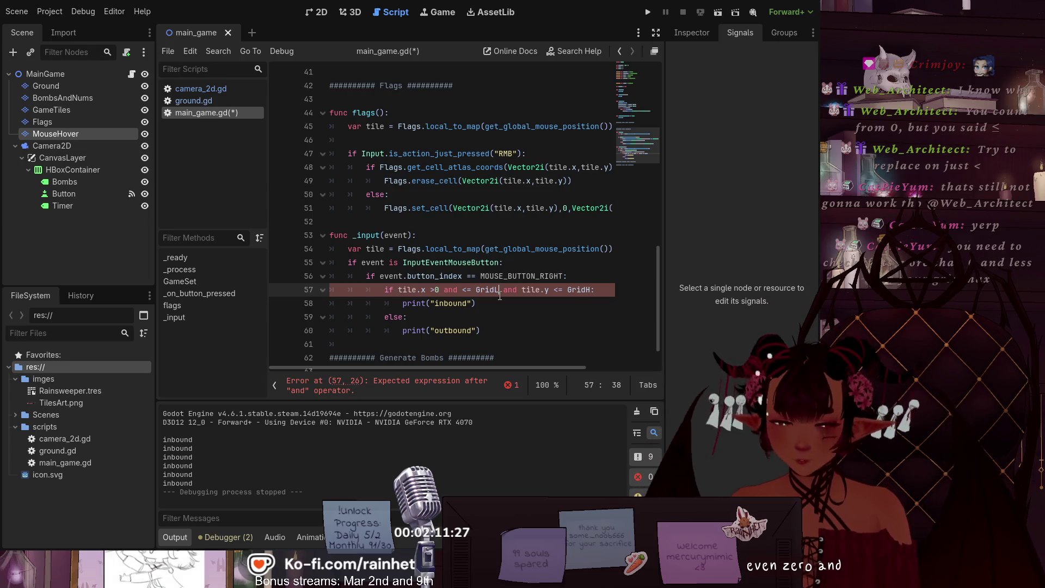
pyautogui.write(')')
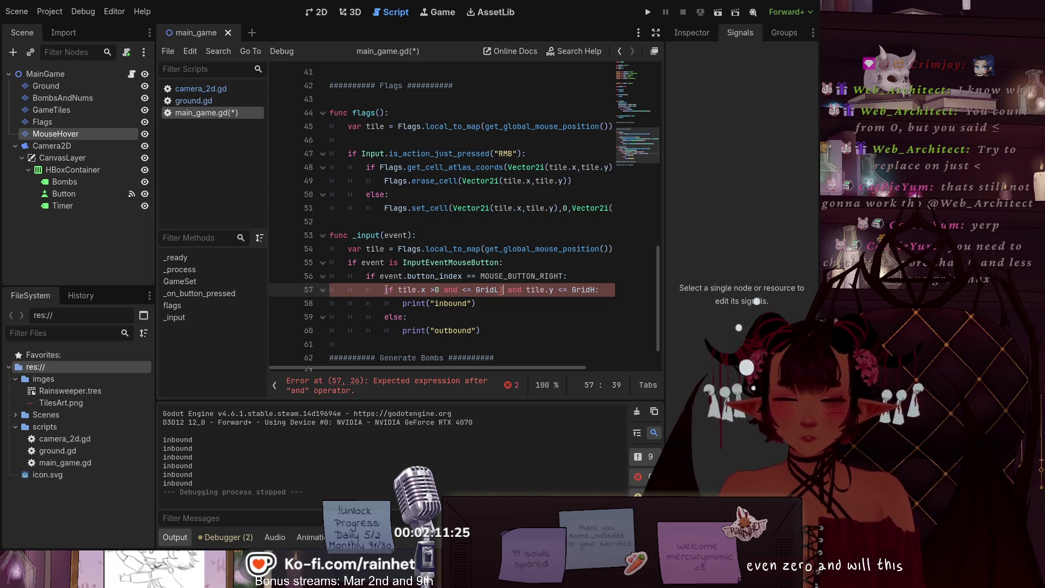
pyautogui.click(400, 290)
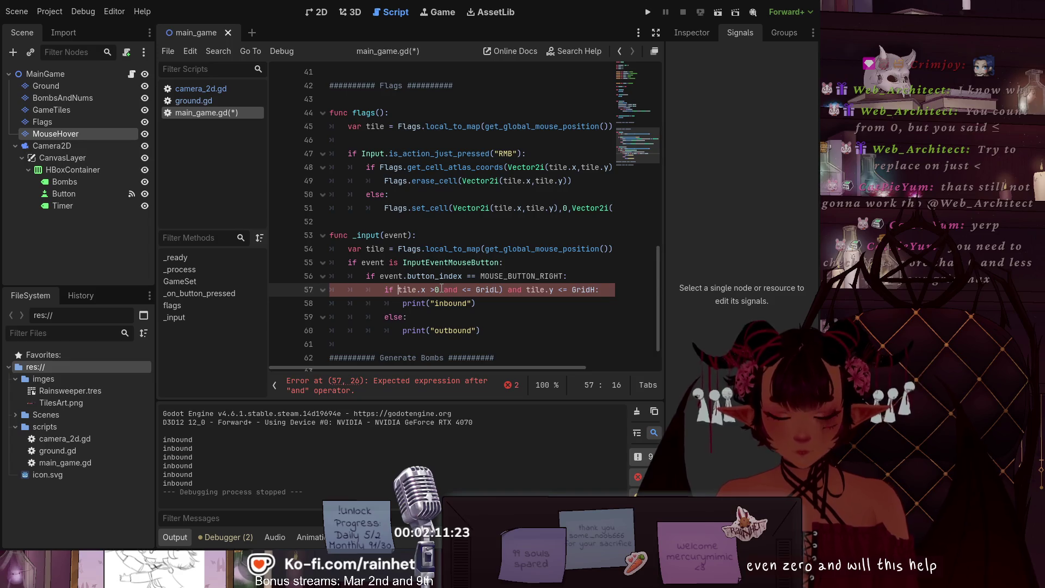
pyautogui.write('(')
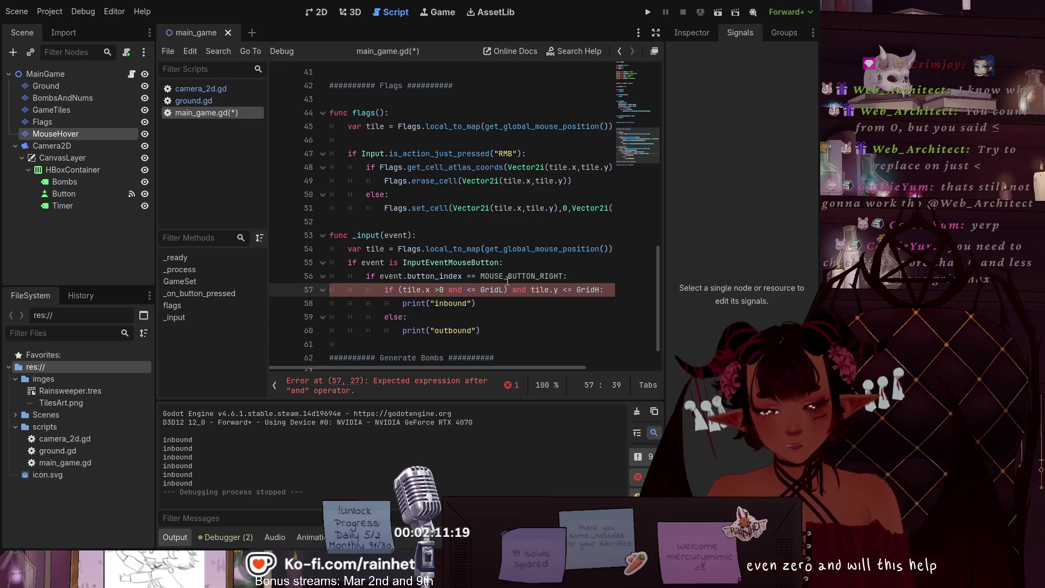
# Step: Delete ' and tile.y <= GridH' and the parentheses from line 57
pyautogui.press('Delete')
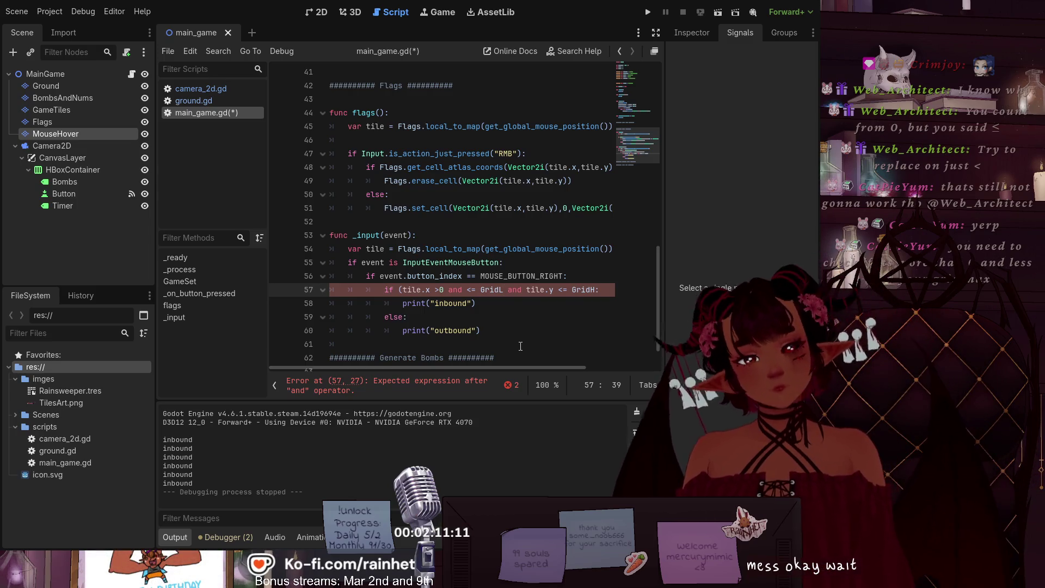
pyautogui.moveTo(596, 290); pyautogui.dragTo(504, 290)
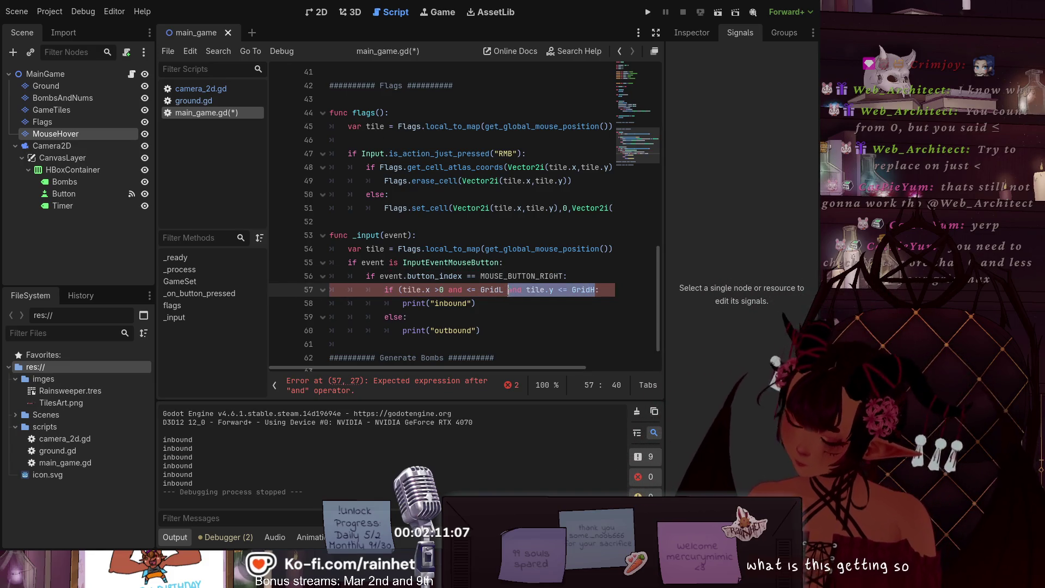
pyautogui.press('BackSpace')
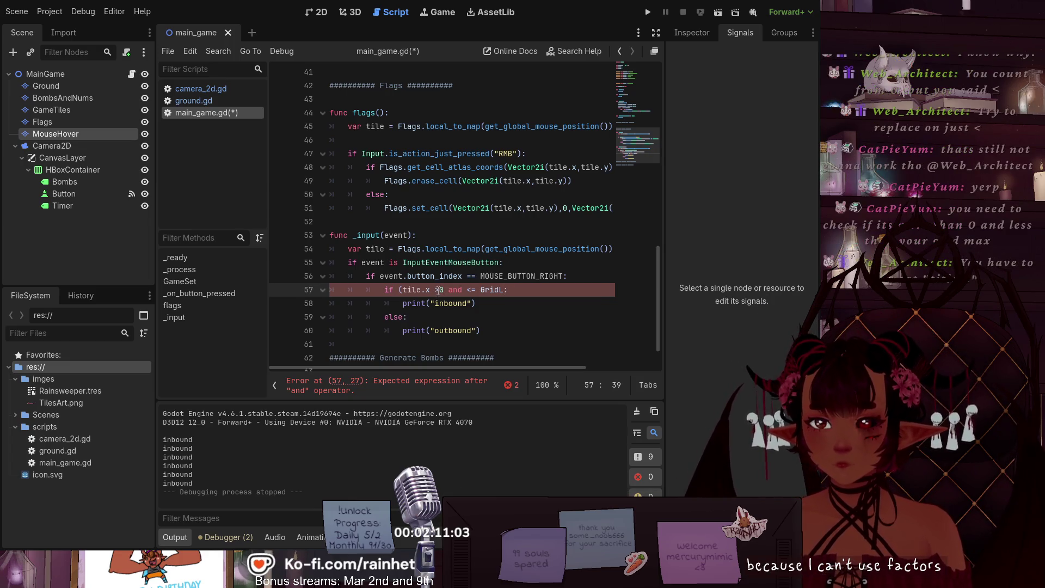
pyautogui.click(403, 290)
pyautogui.press('BackSpace')
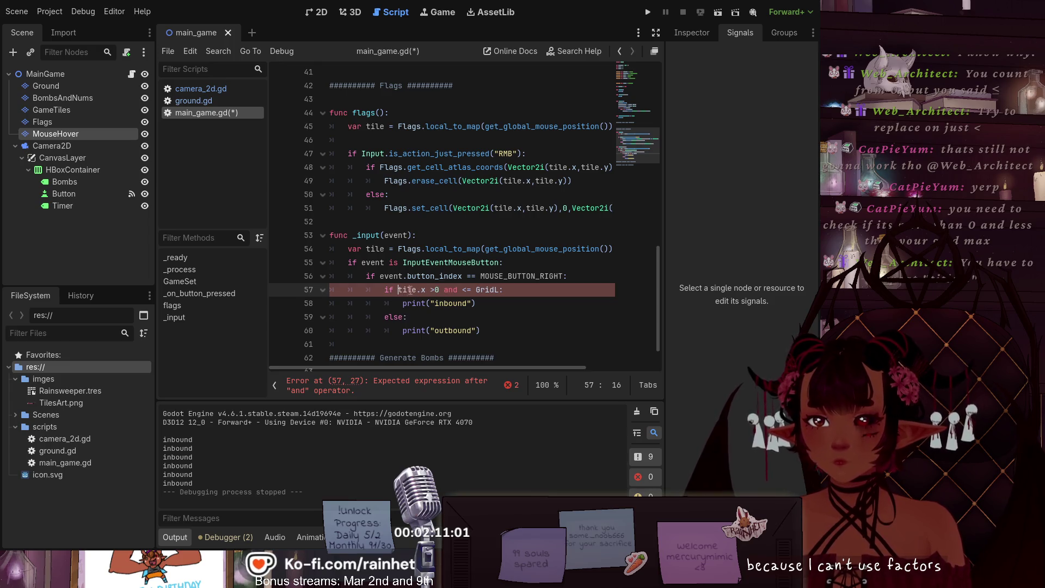
pyautogui.press('Down')
pyautogui.press('End')
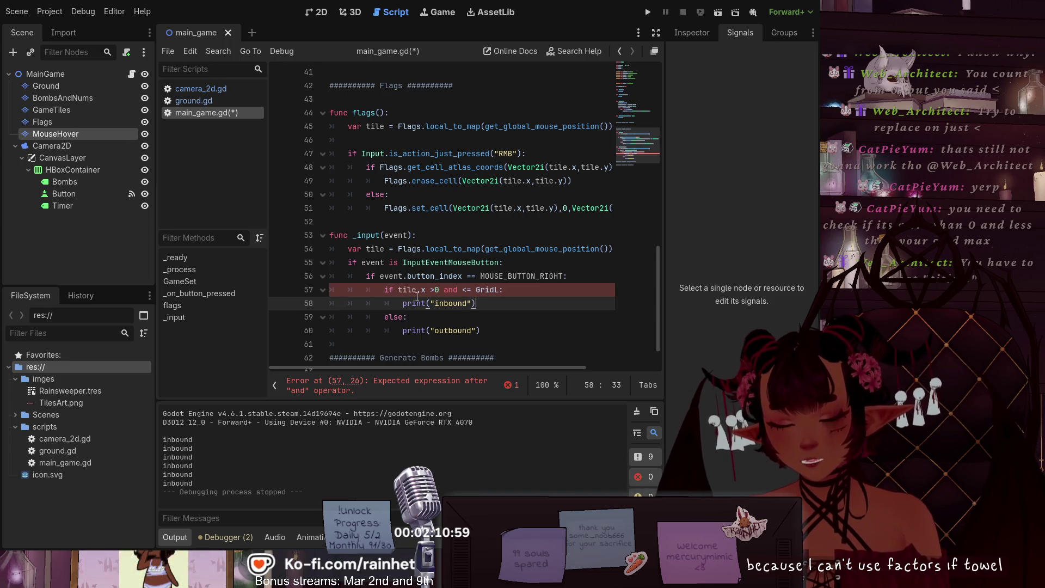
# Step: Insert 'tile.x' before '<= GridL' so line 57 reads tile.x > 0 and tile.x <= GridL
pyautogui.click(434, 290)
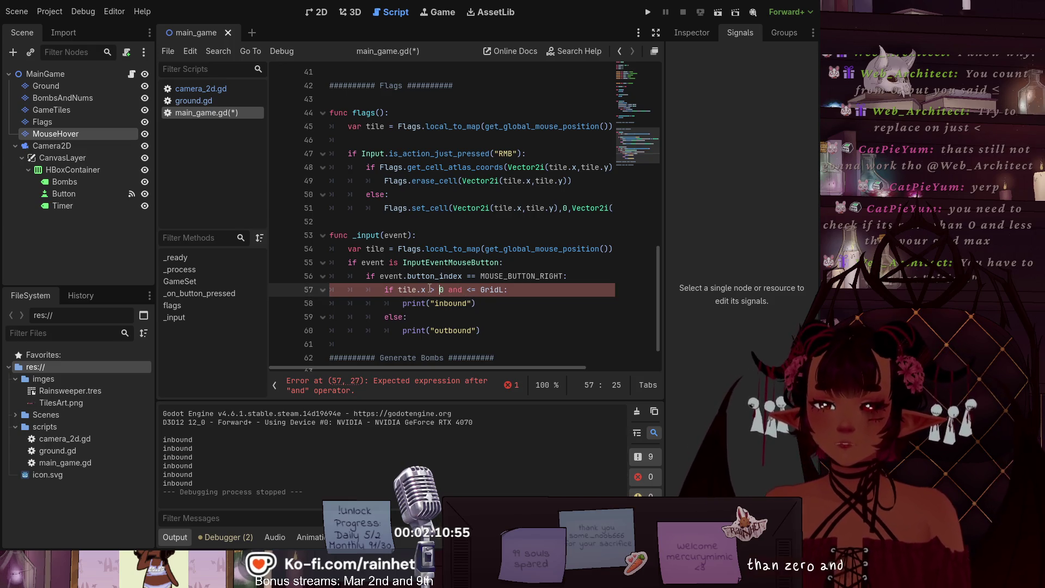
pyautogui.moveTo(426, 290); pyautogui.dragTo(399, 290)
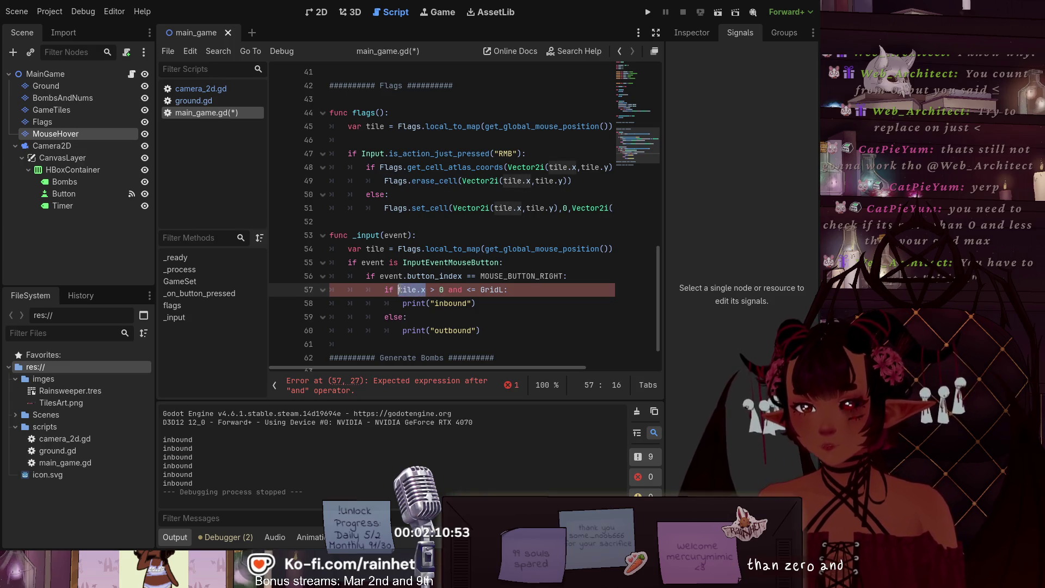
pyautogui.click(466, 289)
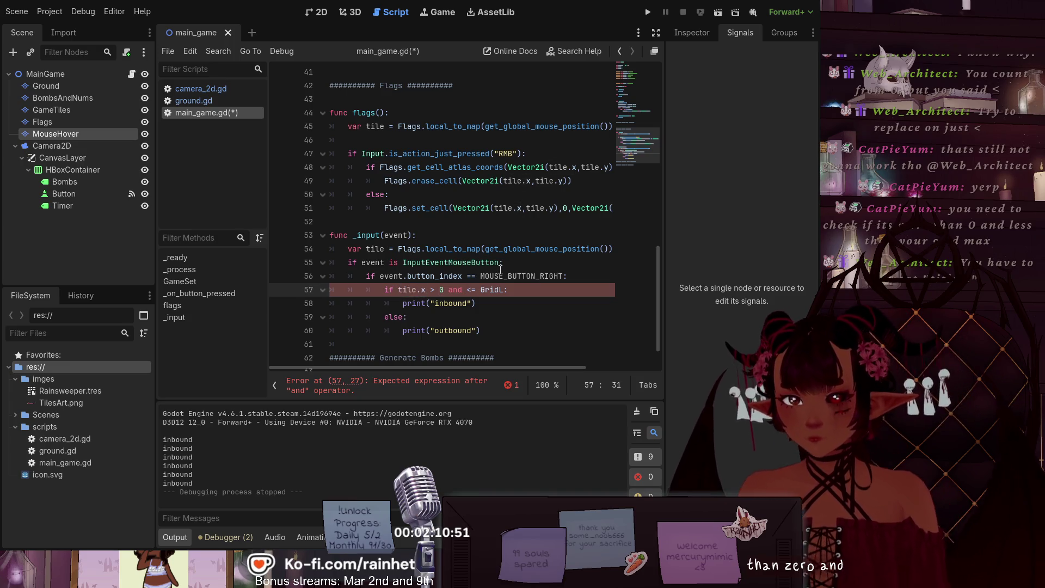
pyautogui.write('tile.x')
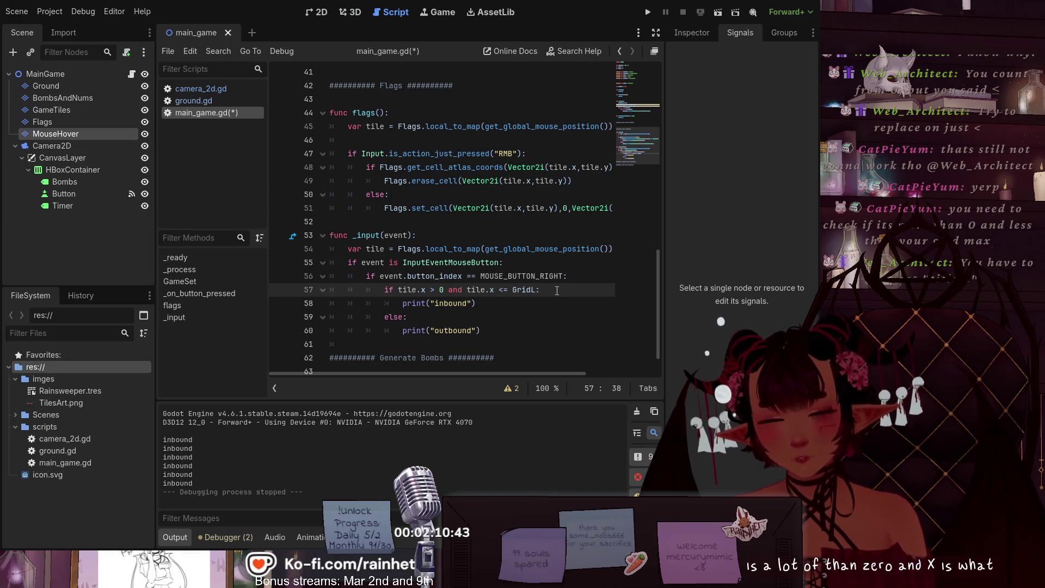
# Step: Add a new line 58 with an if test on tile.y, pasted from the old comparison
pyautogui.press('Return')
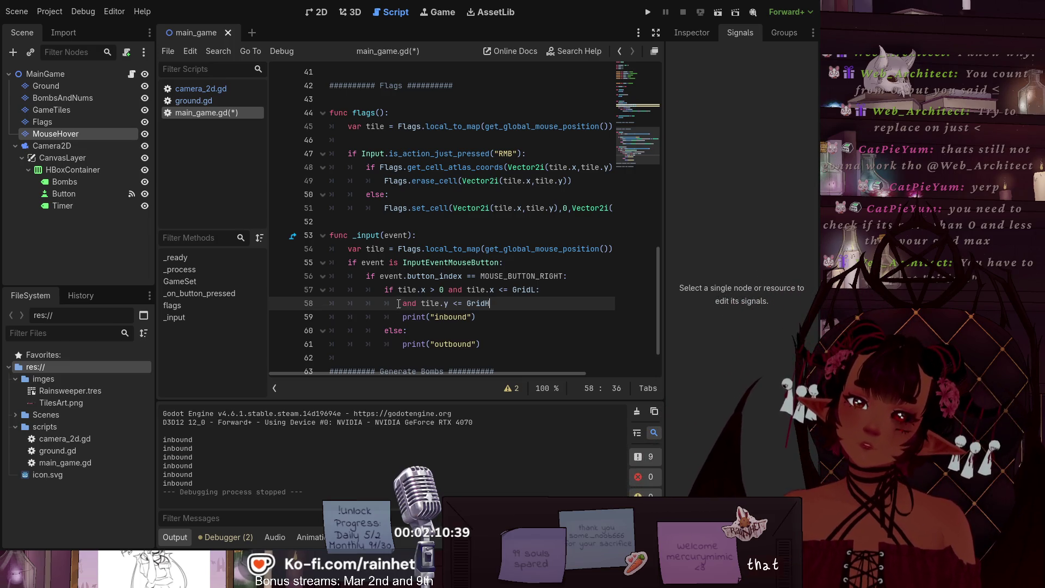
pyautogui.hotkey('ctrl', 'v')
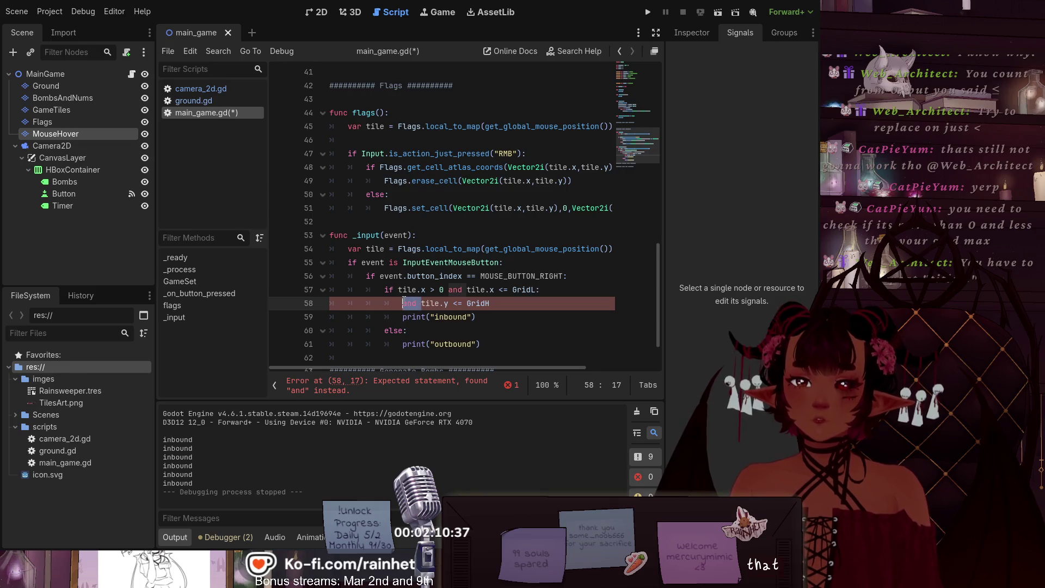
pyautogui.press('Delete')
pyautogui.press('Delete')
pyautogui.press('Delete')
pyautogui.write('if')
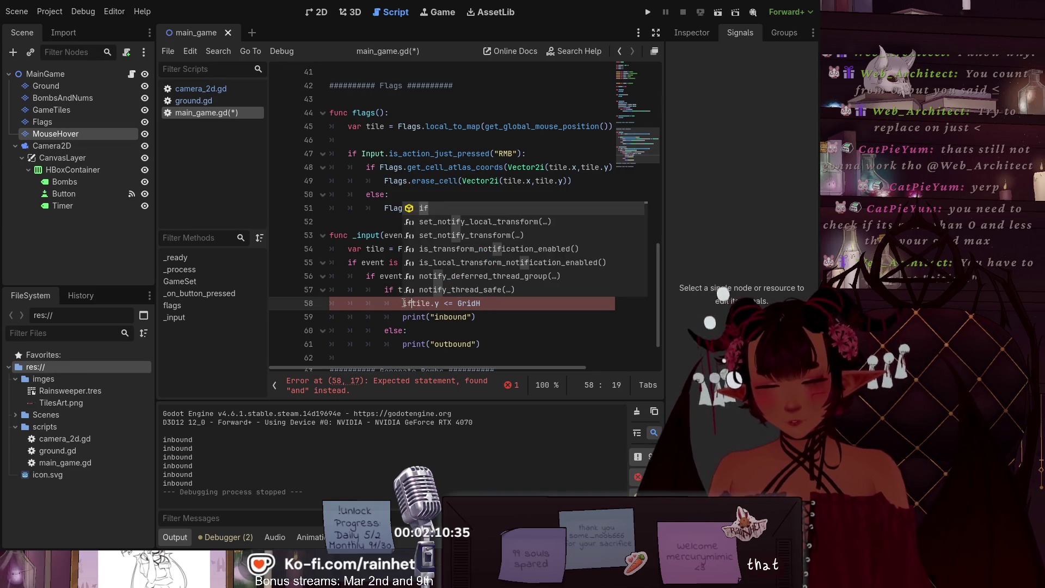
pyautogui.click(450, 305)
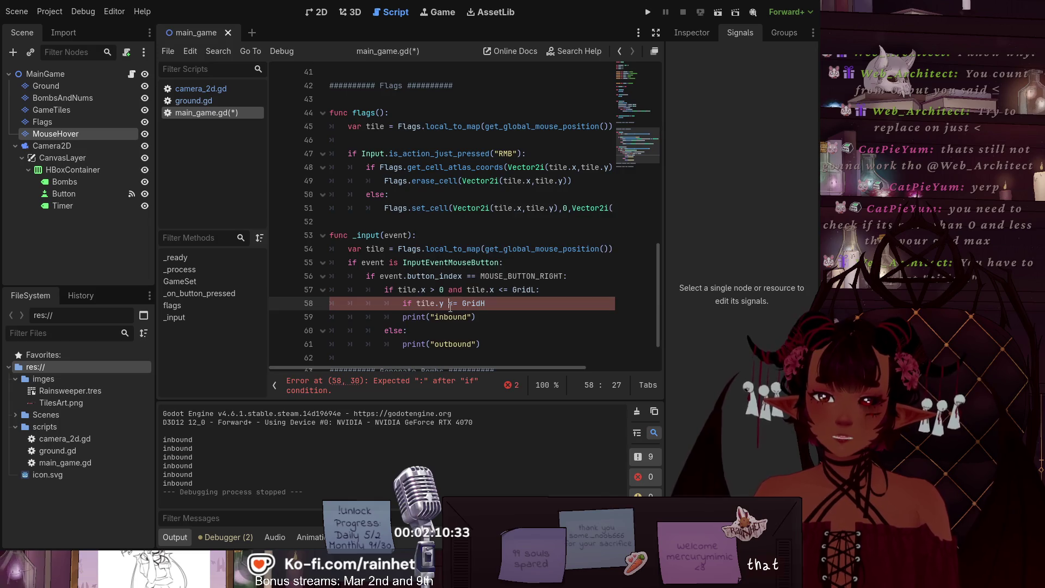
pyautogui.write('>0')
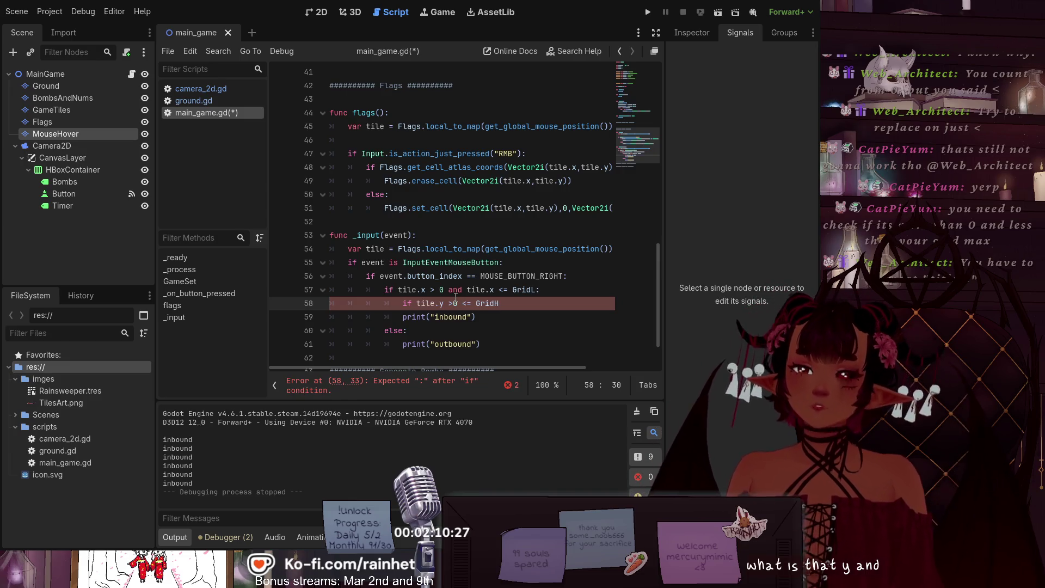
# Step: Make line 57 test tile.x >= 0 and line 58 test tile.y >= 0 ... tile.y <= GridH:
pyautogui.click(439, 290)
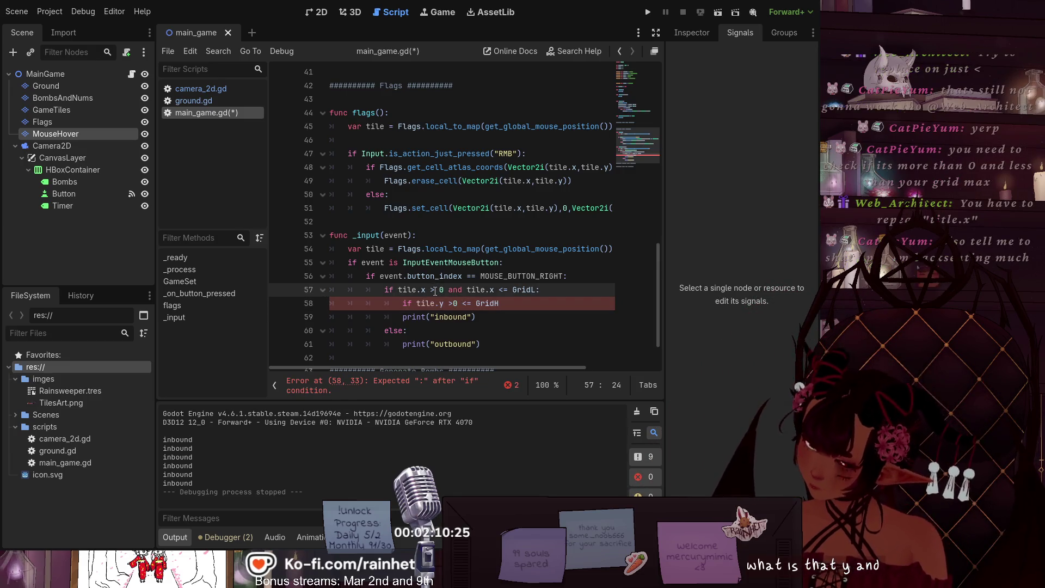
pyautogui.write('=')
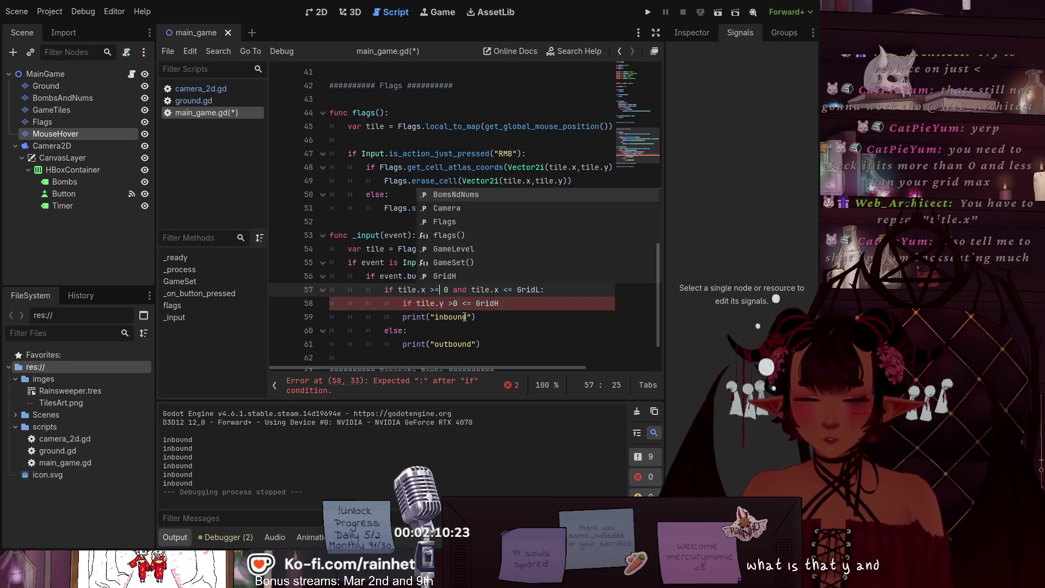
pyautogui.click(457, 303)
pyautogui.write('=')
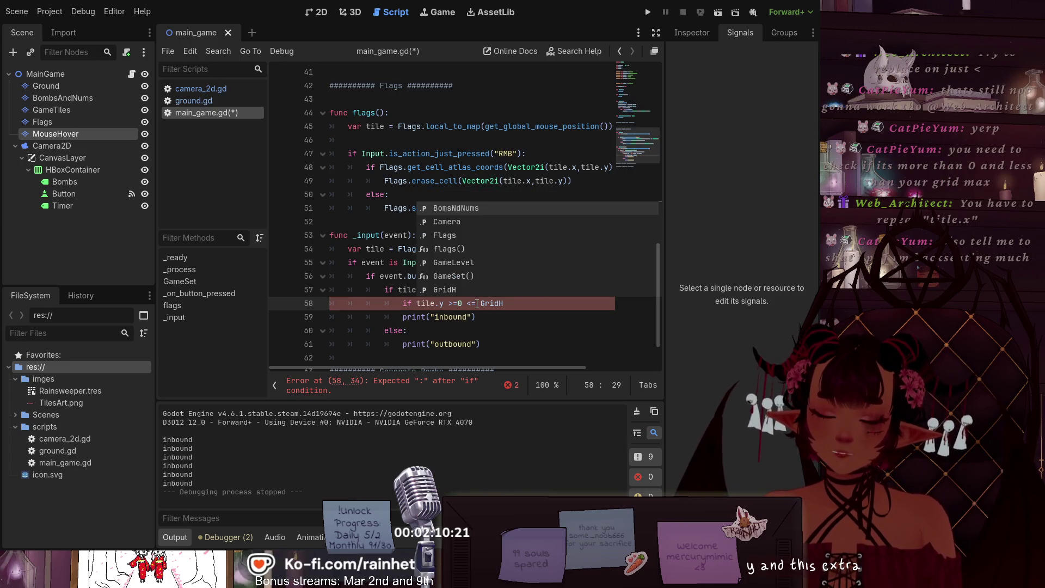
pyautogui.click(471, 303)
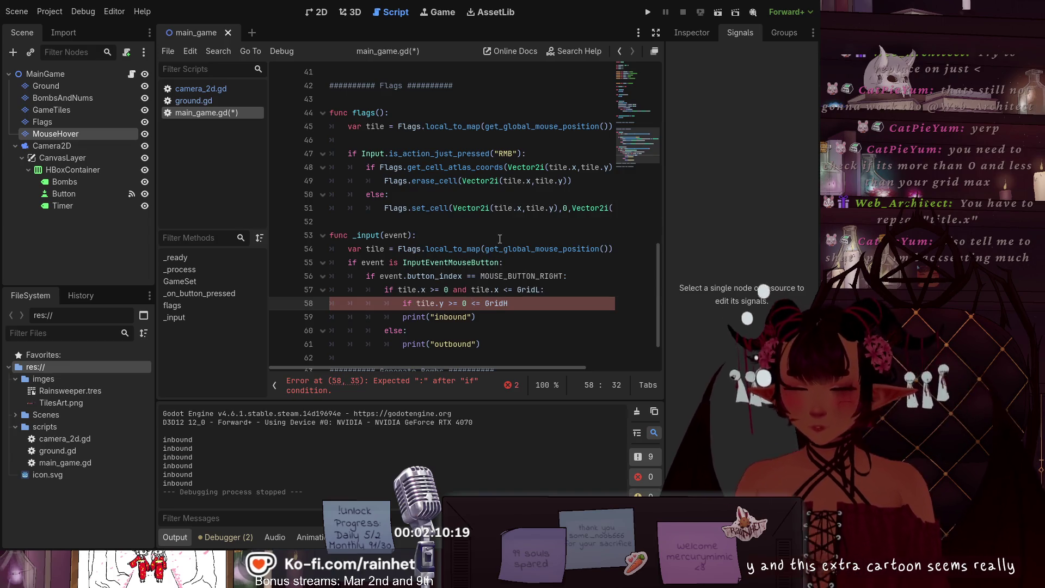
pyautogui.write('tile.y')
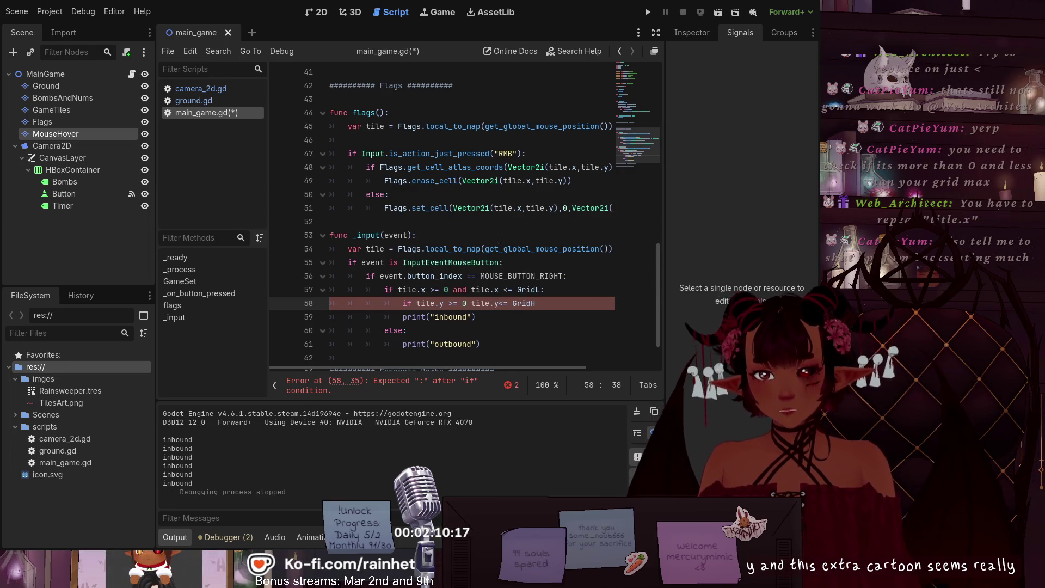
pyautogui.click(557, 303)
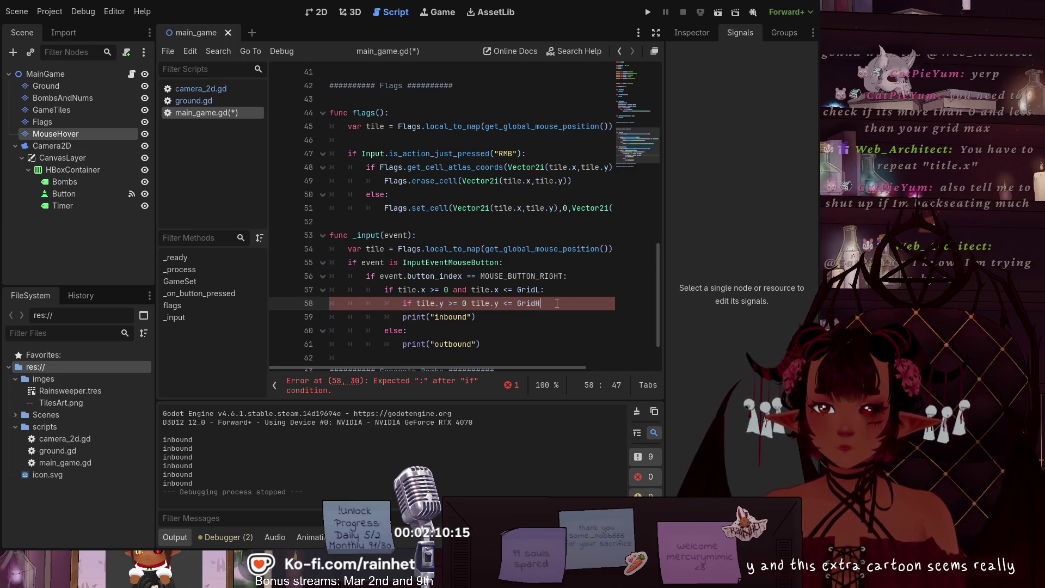
pyautogui.write(':')
# Step: Indent the inbound and outbound prints under the tile.y check and add the missing 'and' on line 58
pyautogui.click(398, 317)
pyautogui.press('Tab')
pyautogui.click(383, 330)
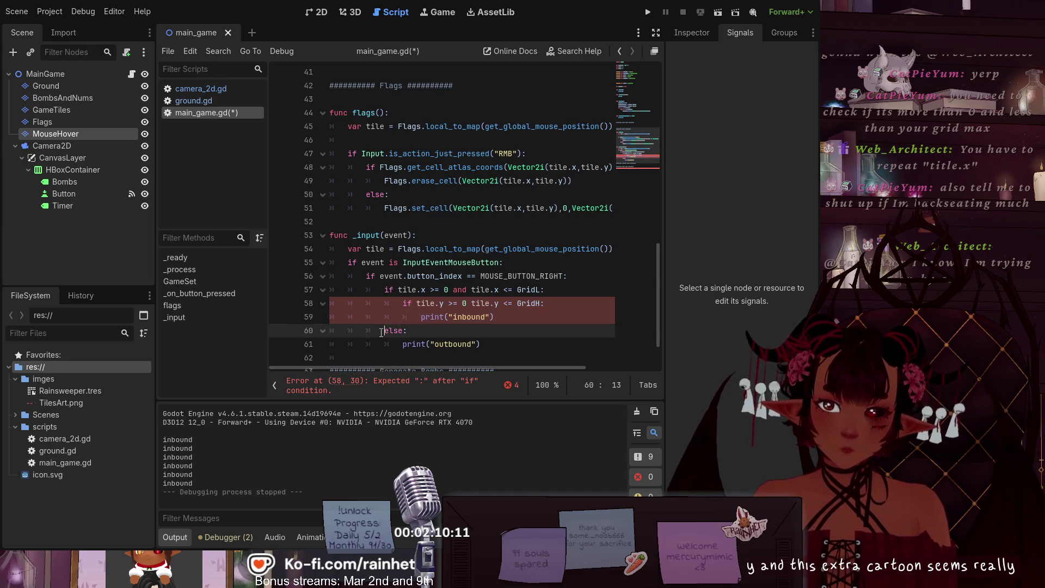
pyautogui.click(401, 347)
pyautogui.press('Tab')
pyautogui.click(563, 321)
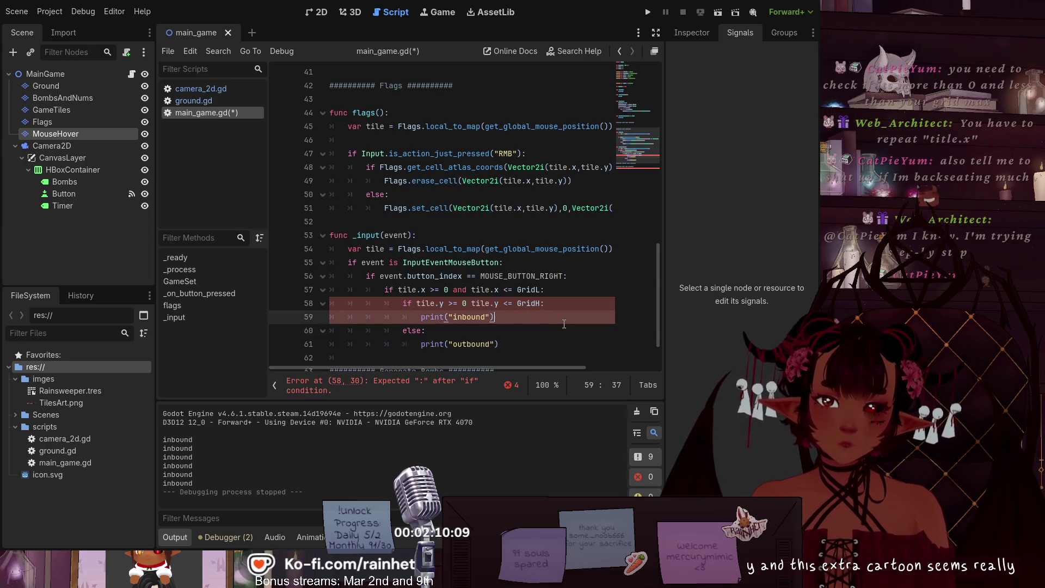
pyautogui.click(566, 302)
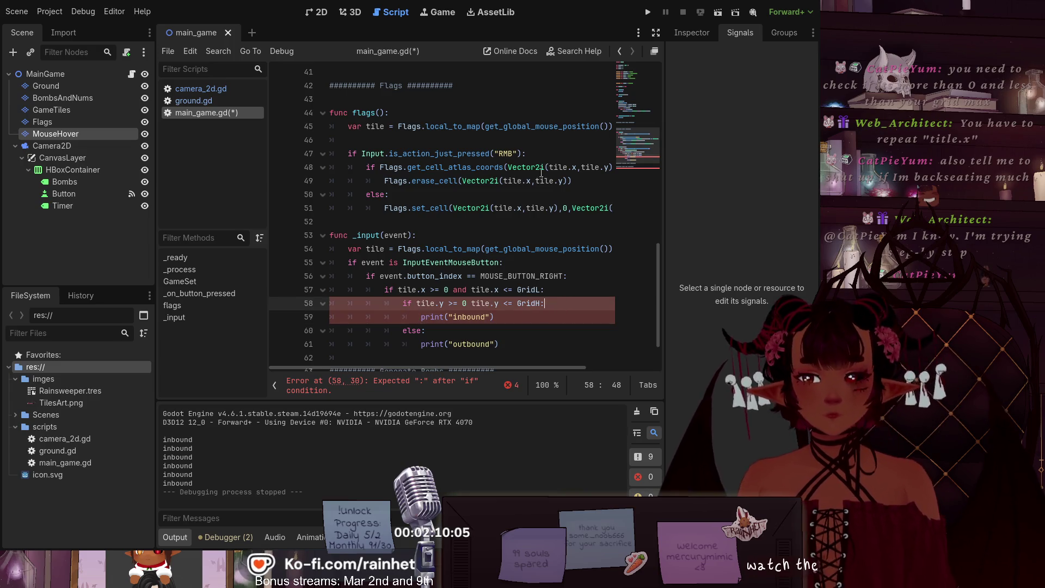
pyautogui.click(387, 339)
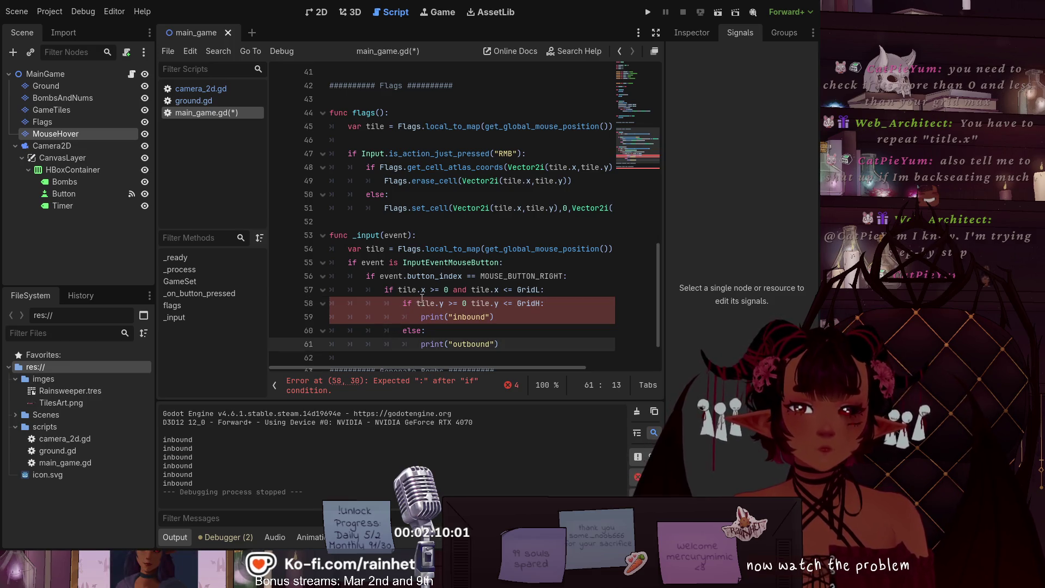
pyautogui.click(459, 305)
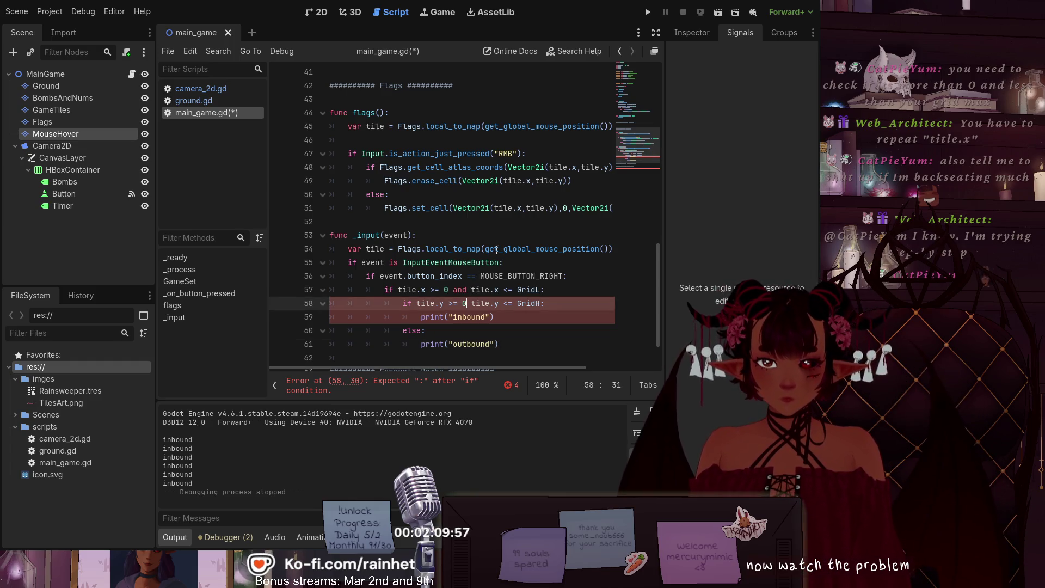
pyautogui.write('and')
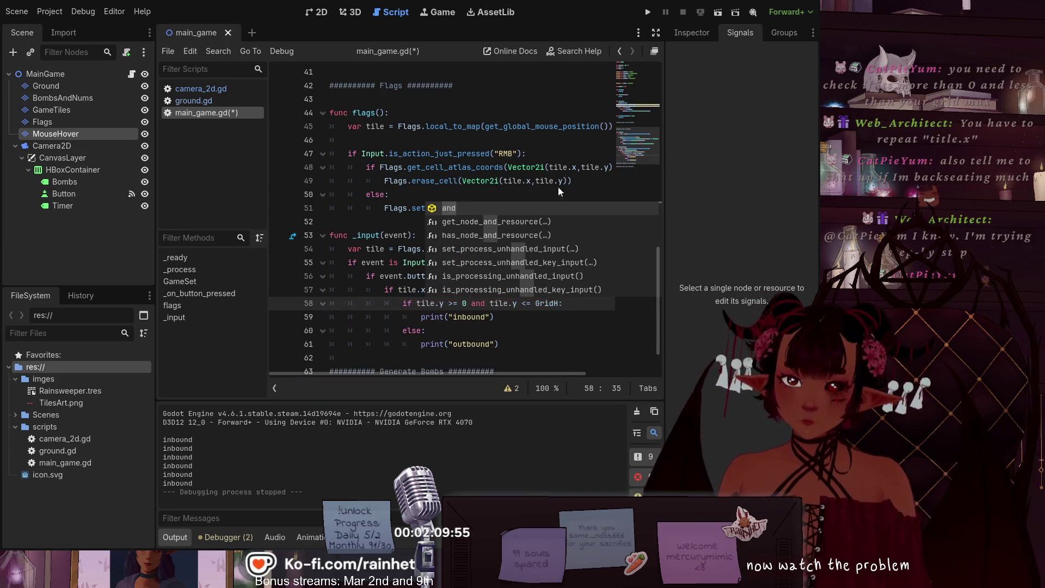
pyautogui.click(544, 331)
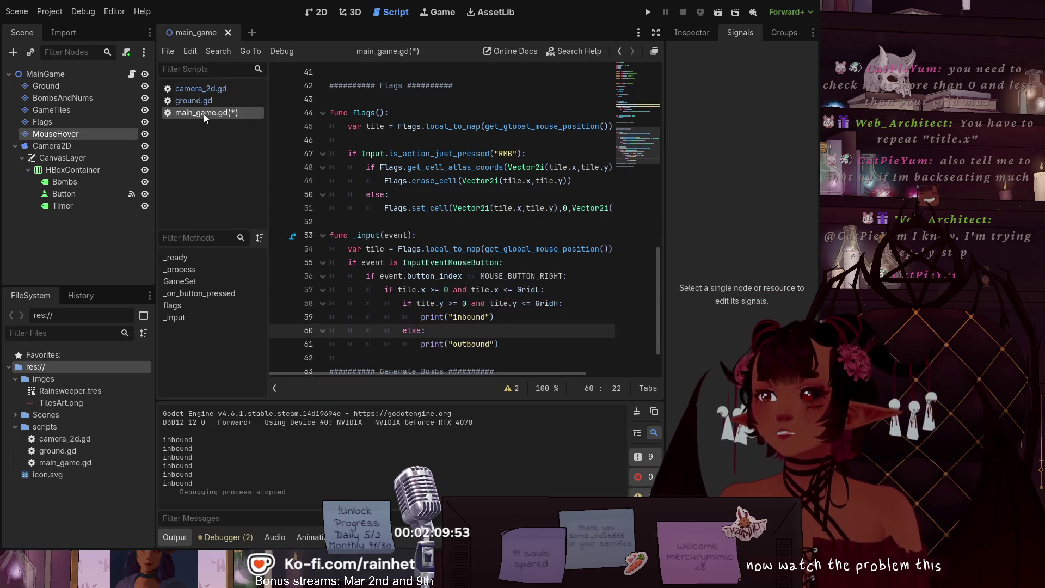
# Step: Save main_game.gd, run the scene, and toggle flags below the grid
pyautogui.hotkey('ctrl', 's')
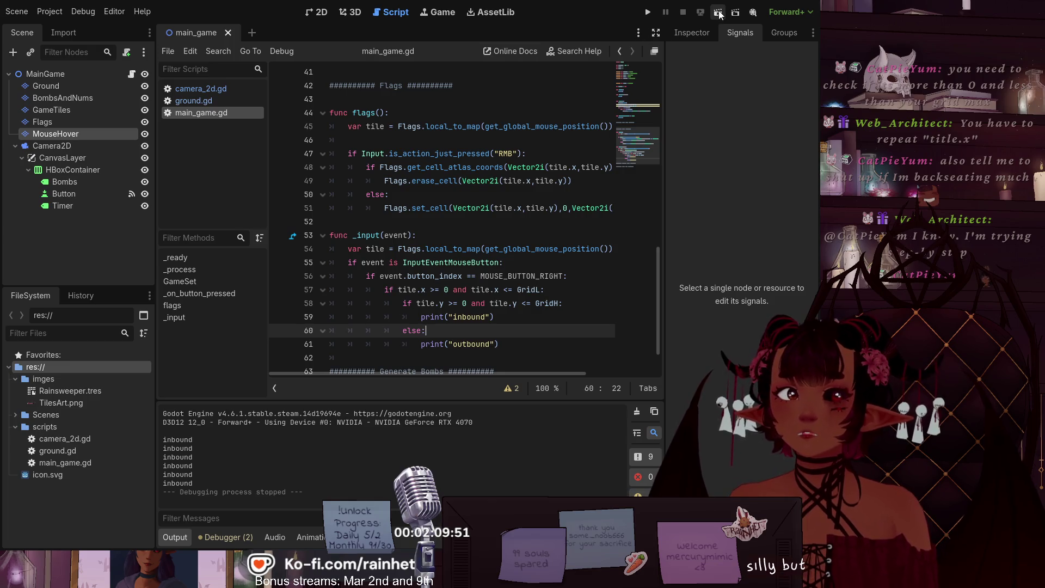
pyautogui.click(719, 13)
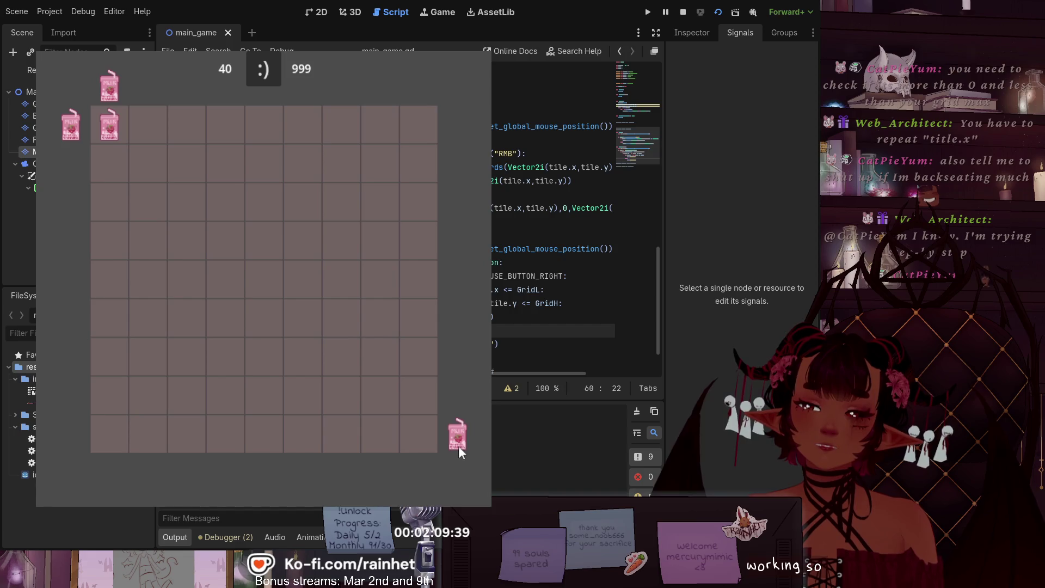
pyautogui.click(444, 477)
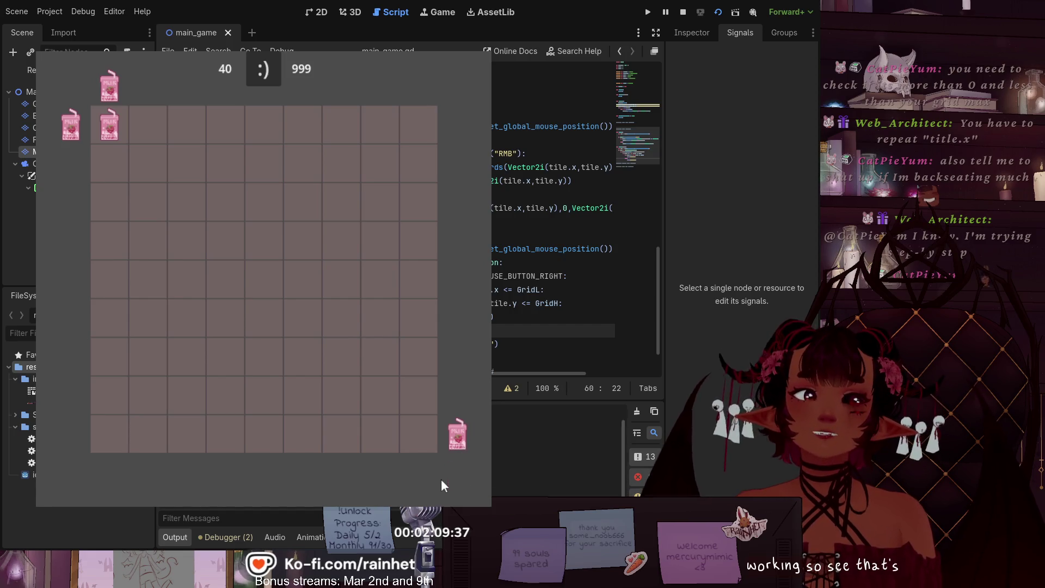
pyautogui.click(416, 481)
pyautogui.click(337, 482)
pyautogui.click(232, 482)
pyautogui.click(419, 481)
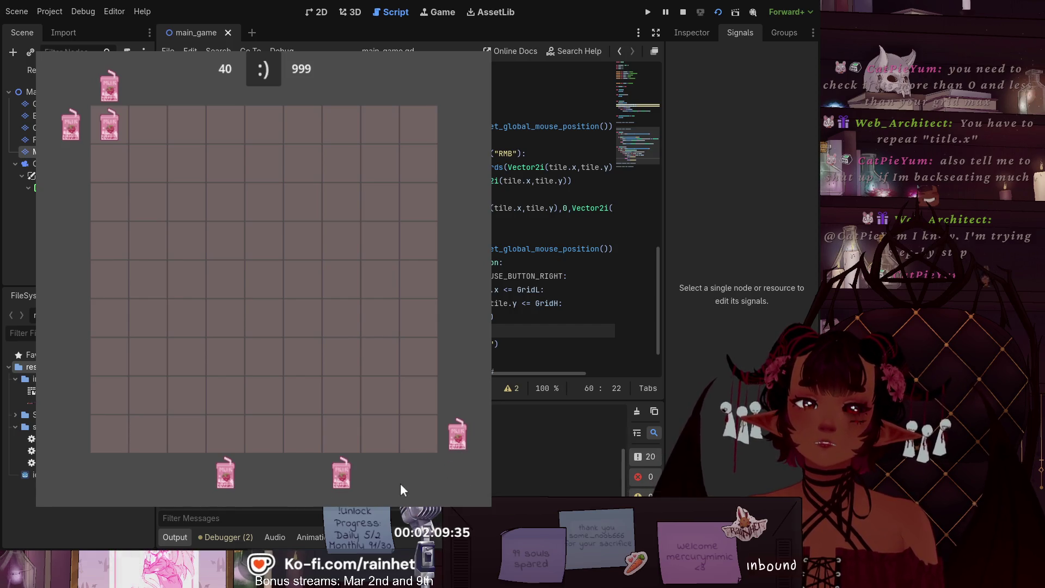
# Step: Place and remove flags right of, above, and left of the grid, then stop the game
pyautogui.click(472, 279)
pyautogui.click(477, 178)
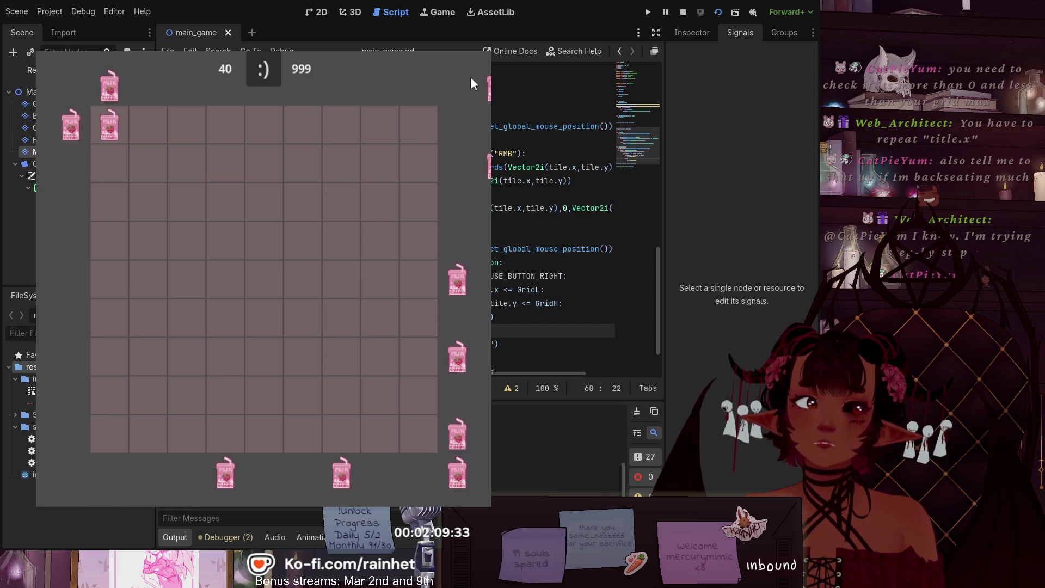
pyautogui.click(297, 85)
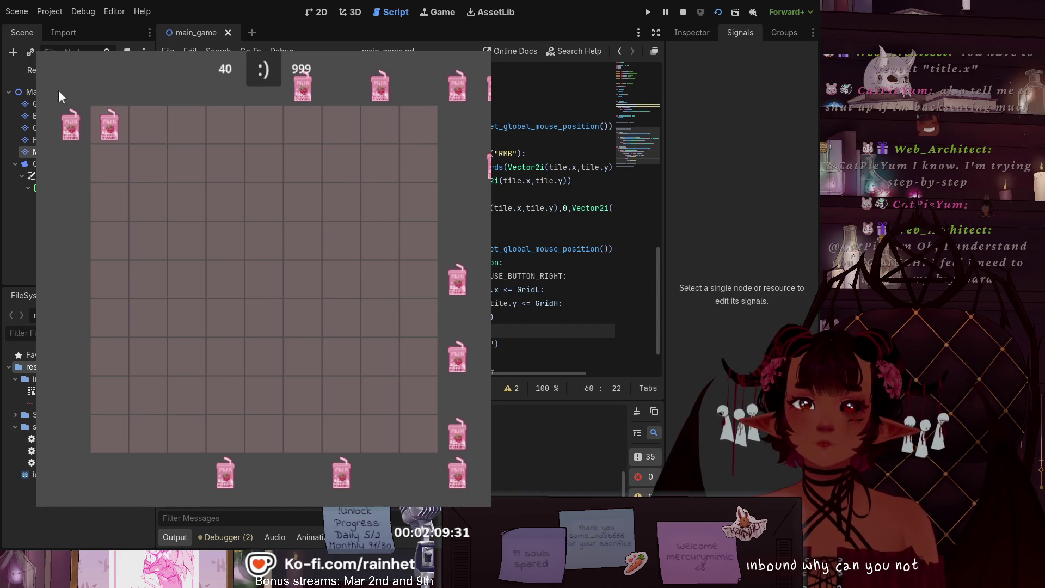
pyautogui.click(61, 123)
pyautogui.click(47, 269)
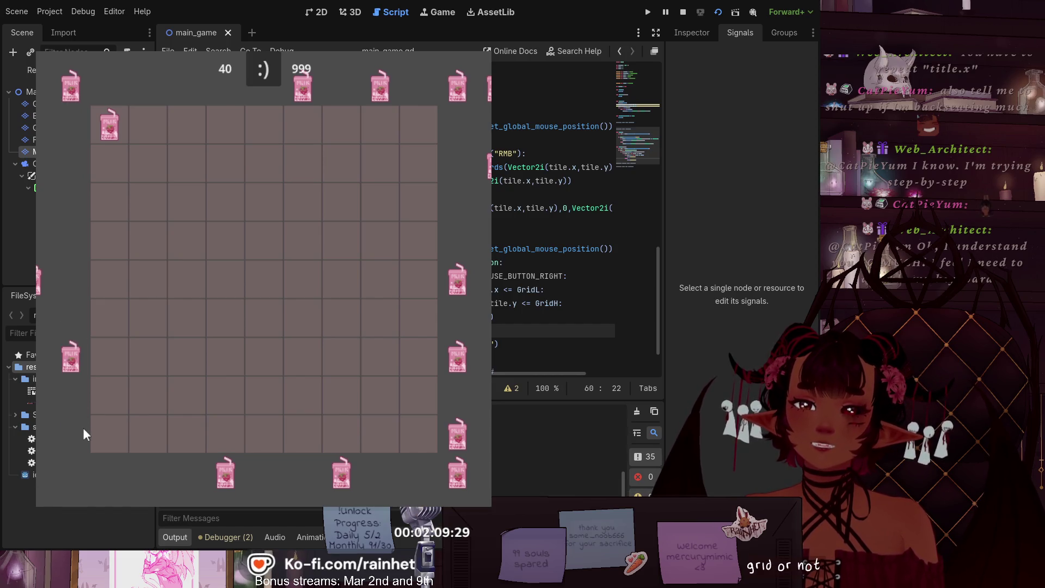
pyautogui.click(225, 477)
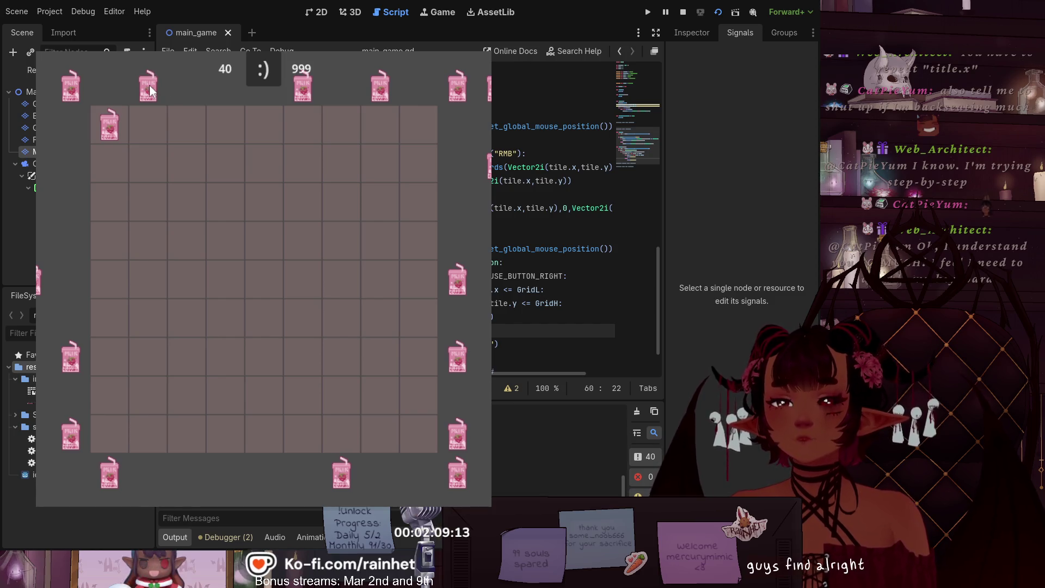
pyautogui.moveTo(76, 275)
pyautogui.mouseDown()
pyautogui.moveTo(53, 210)
pyautogui.moveTo(67, 168)
pyautogui.mouseUp()
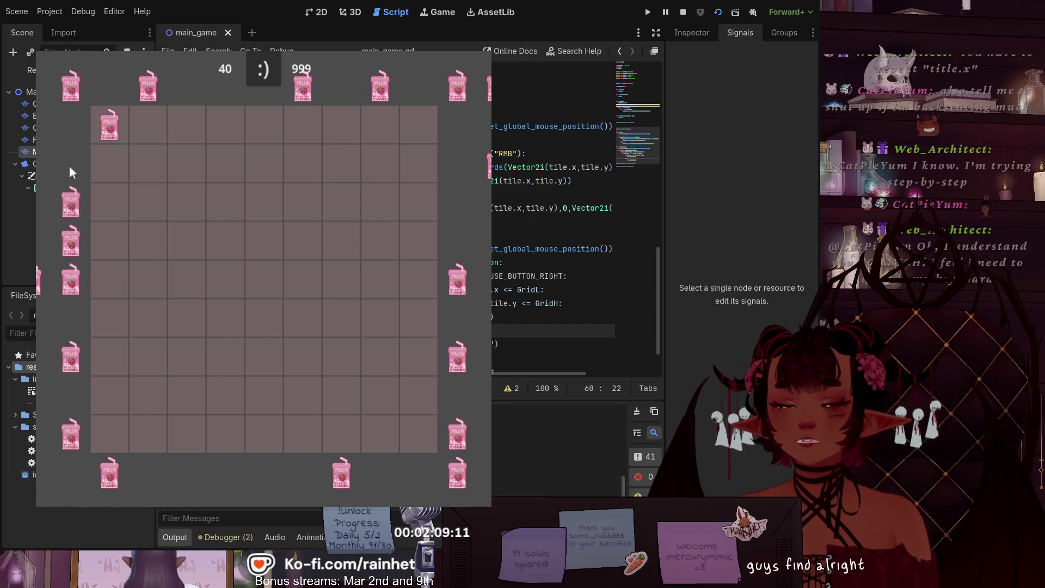
pyautogui.rightClick(61, 355)
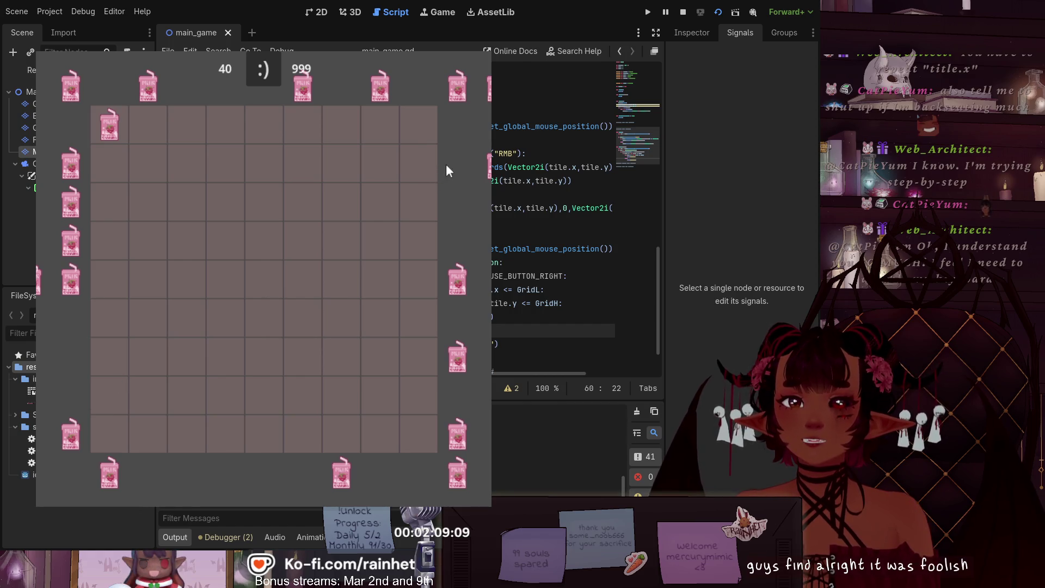
pyautogui.click(465, 329)
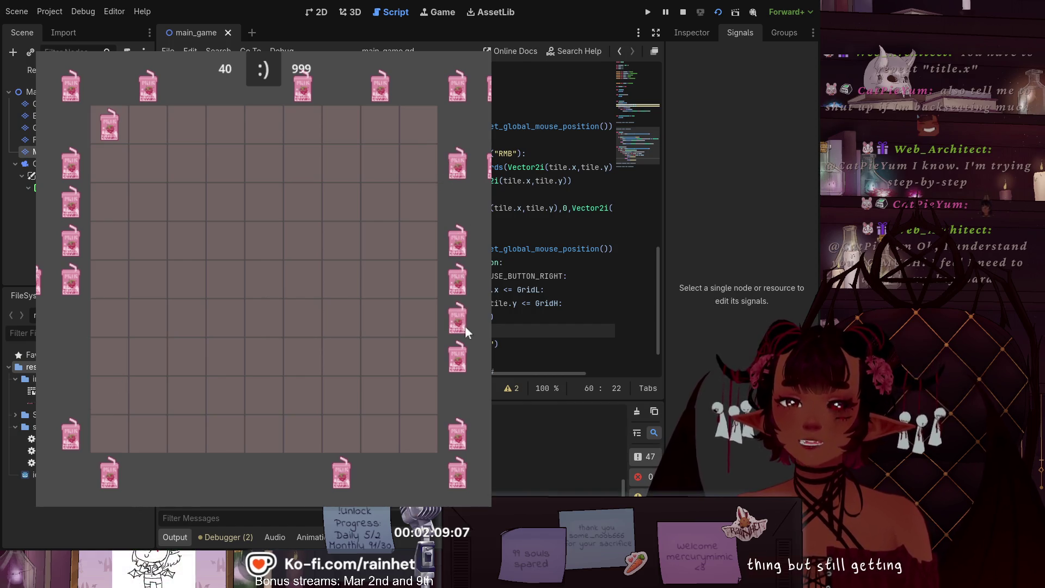
pyautogui.click(407, 469)
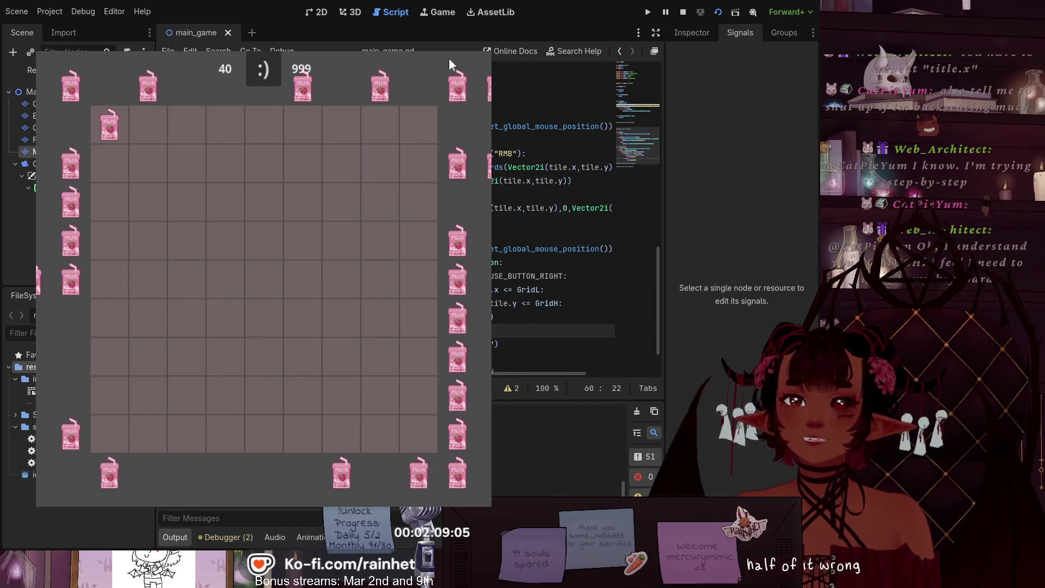
pyautogui.press('F8')
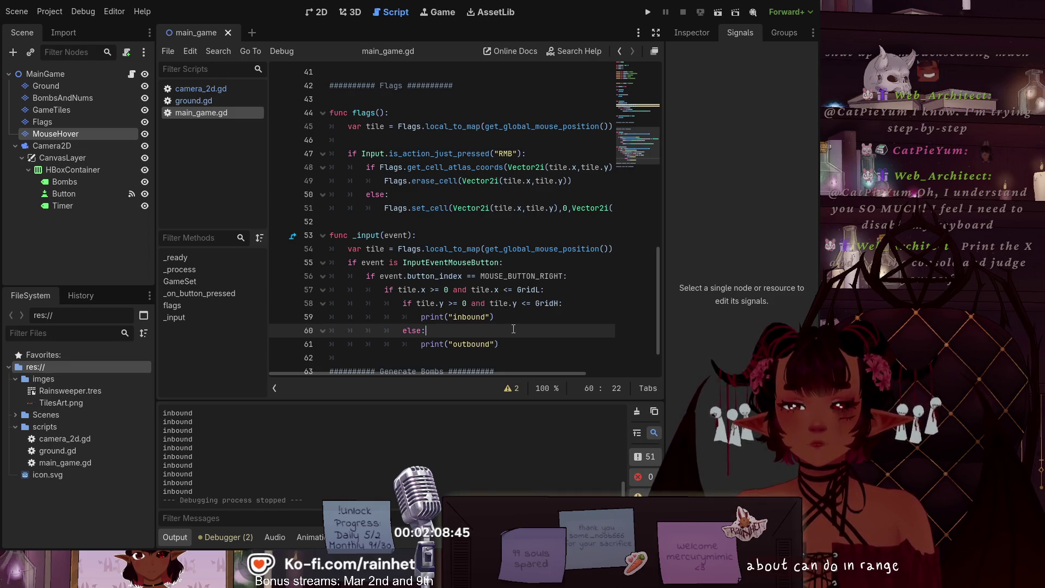
# Step: Review the bounds-check code on lines 56–61 of the right-click handler in _input
pyautogui.moveTo(514, 340)
pyautogui.mouseDown()
pyautogui.moveTo(436, 331)
pyautogui.moveTo(392, 305)
pyautogui.moveTo(379, 280)
pyautogui.moveTo(381, 290)
pyautogui.mouseUp()
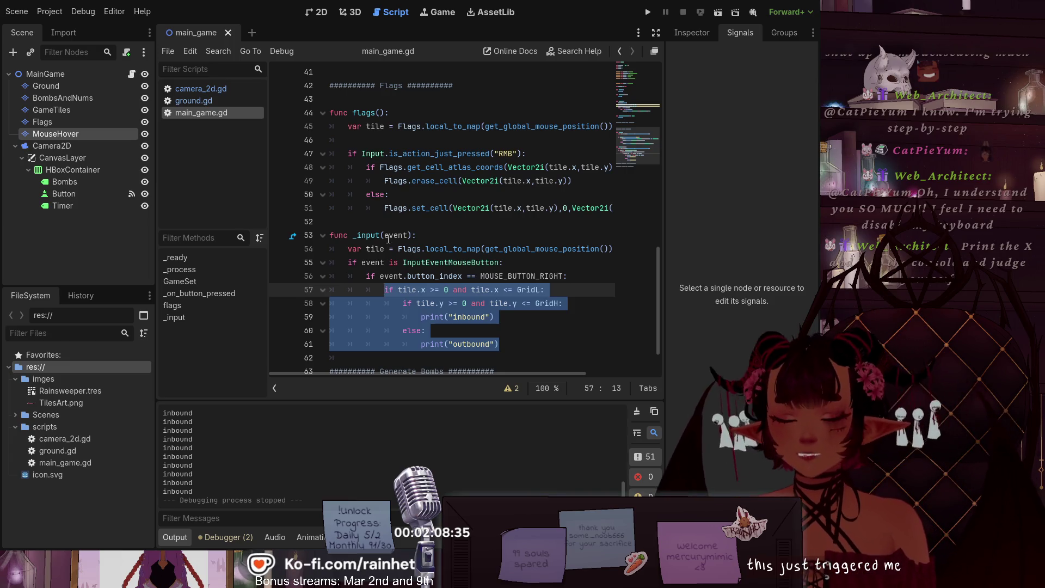
pyautogui.click(548, 314)
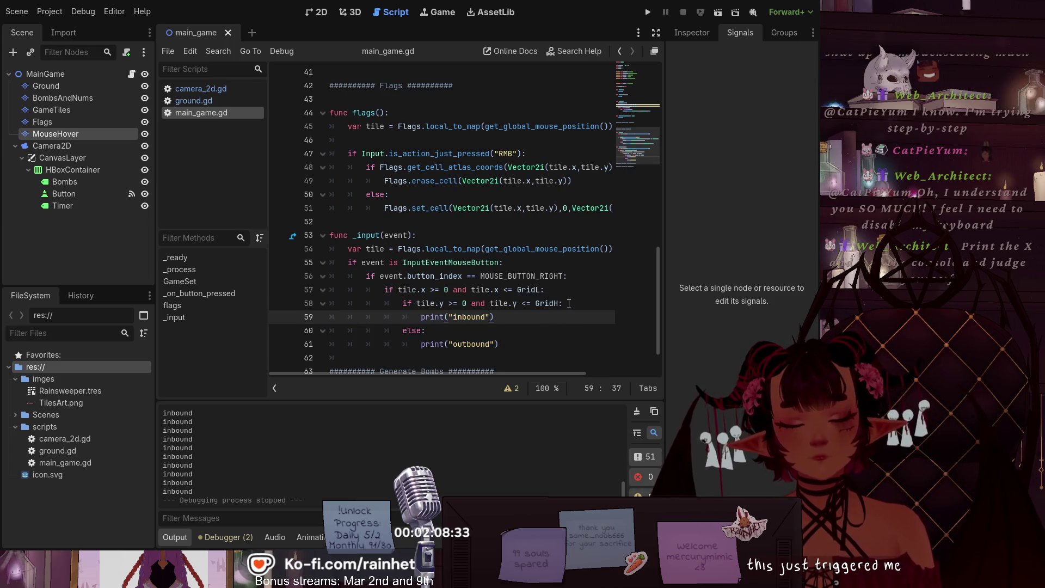
pyautogui.click(544, 263)
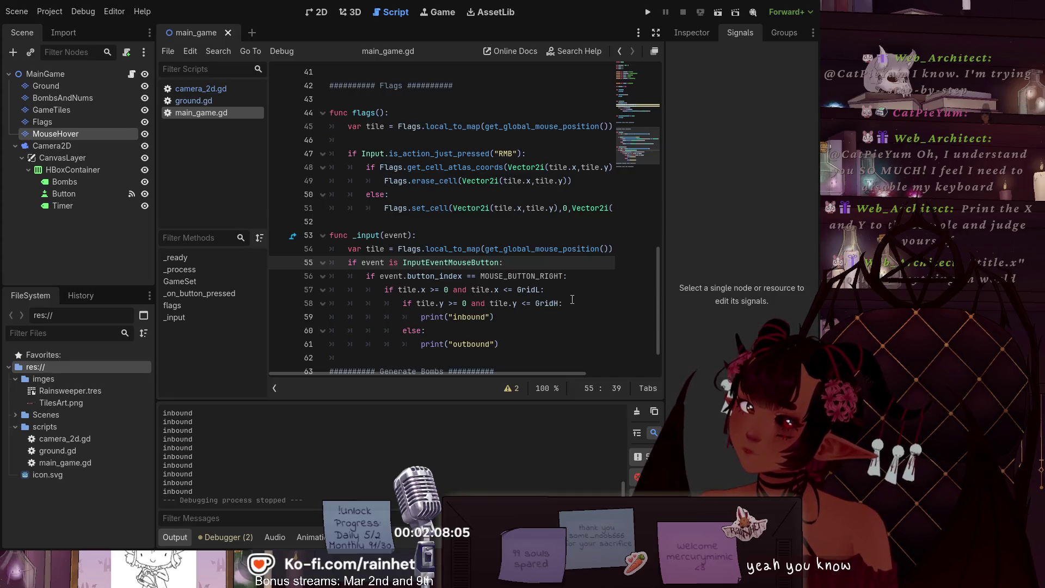
pyautogui.click(565, 290)
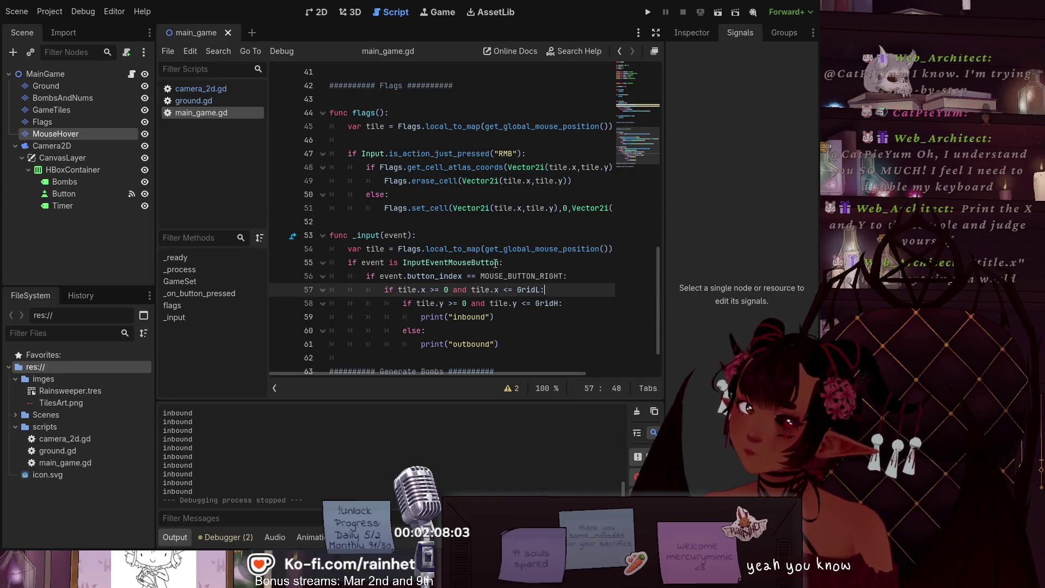
pyautogui.click(527, 266)
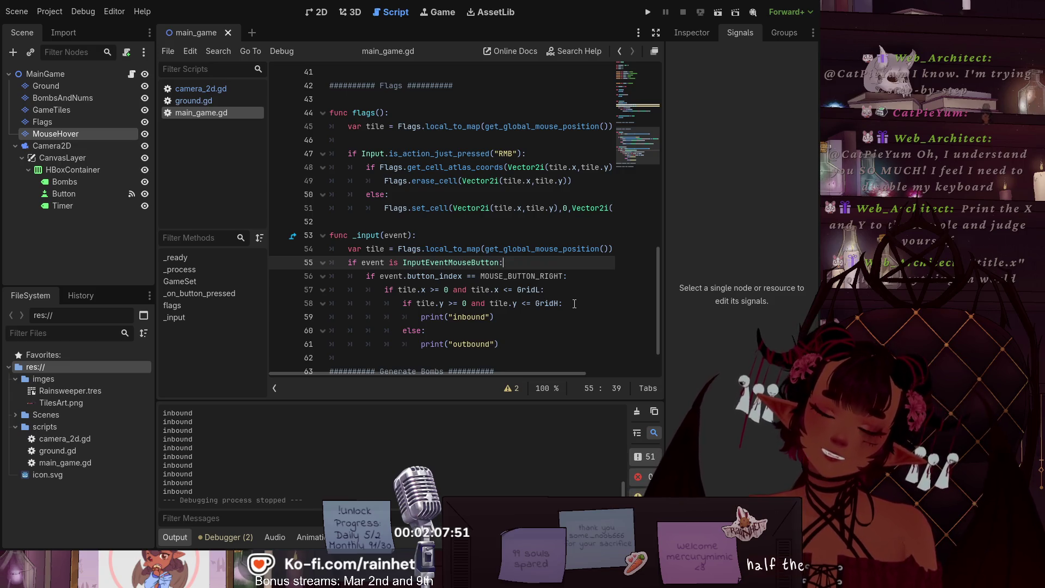
pyautogui.scroll(9, 363, 320)
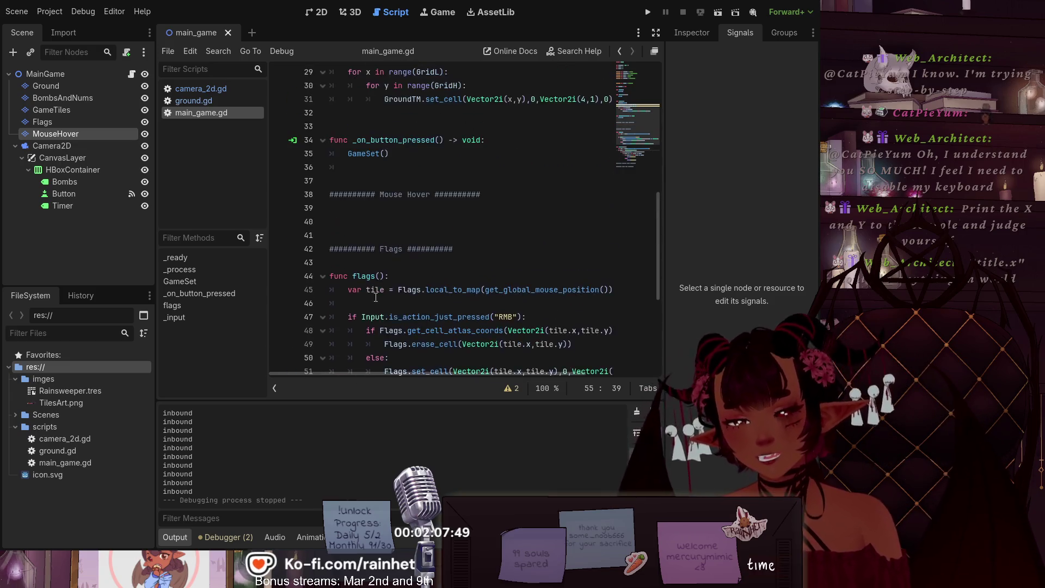
pyautogui.scroll(5, 363, 320)
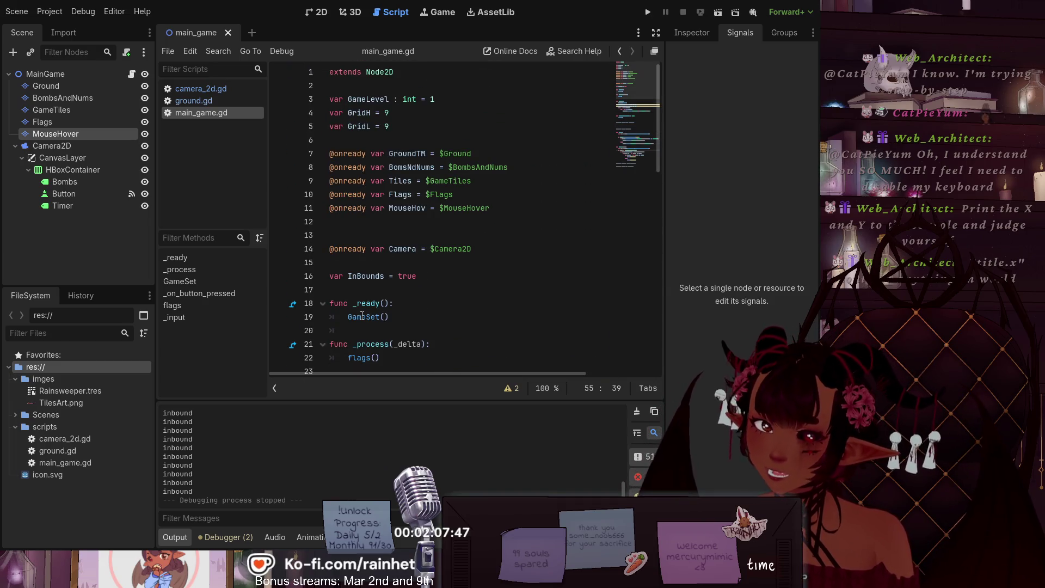
pyautogui.scroll(-1, 394, 284)
pyautogui.scroll(-9, 420, 224)
pyautogui.scroll(2, 491, 224)
pyautogui.scroll(-6, 449, 214)
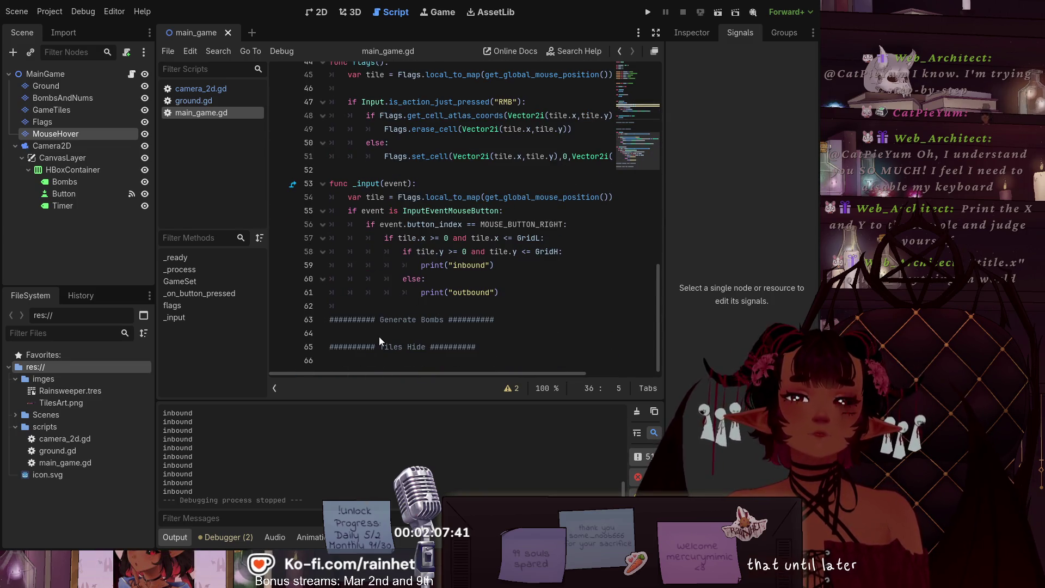
pyautogui.scroll(5, 385, 325)
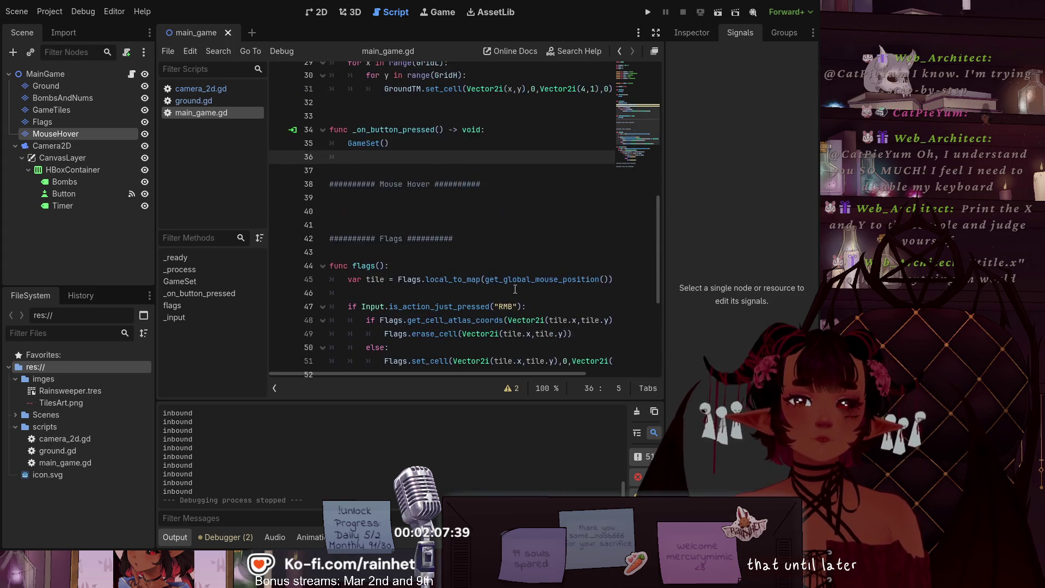
pyautogui.scroll(-4, 514, 289)
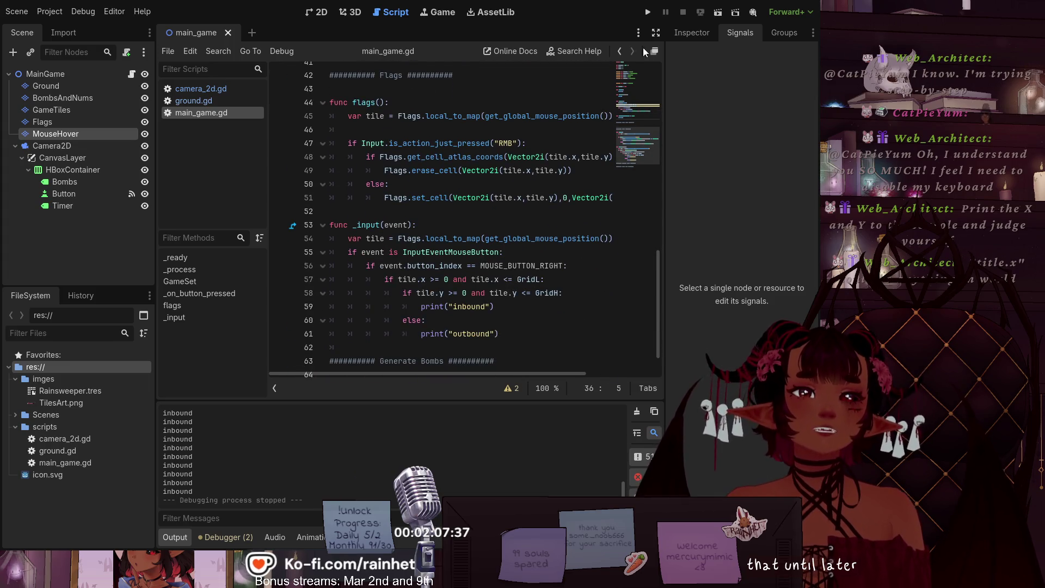
# Step: Run the game to test the right-click inbound/outbound check, then stop it with F8
pyautogui.click(647, 11)
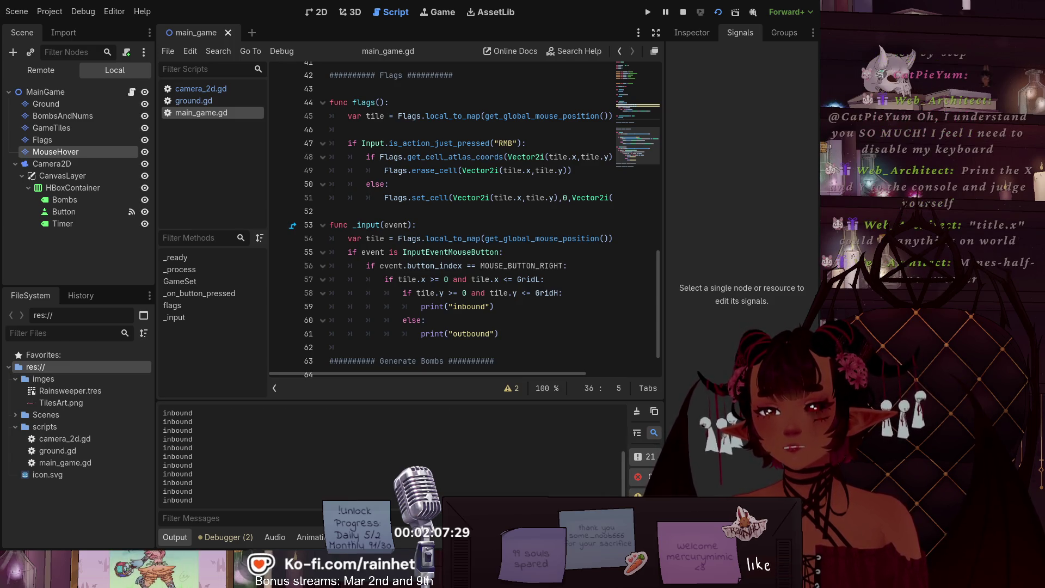
pyautogui.press('F8')
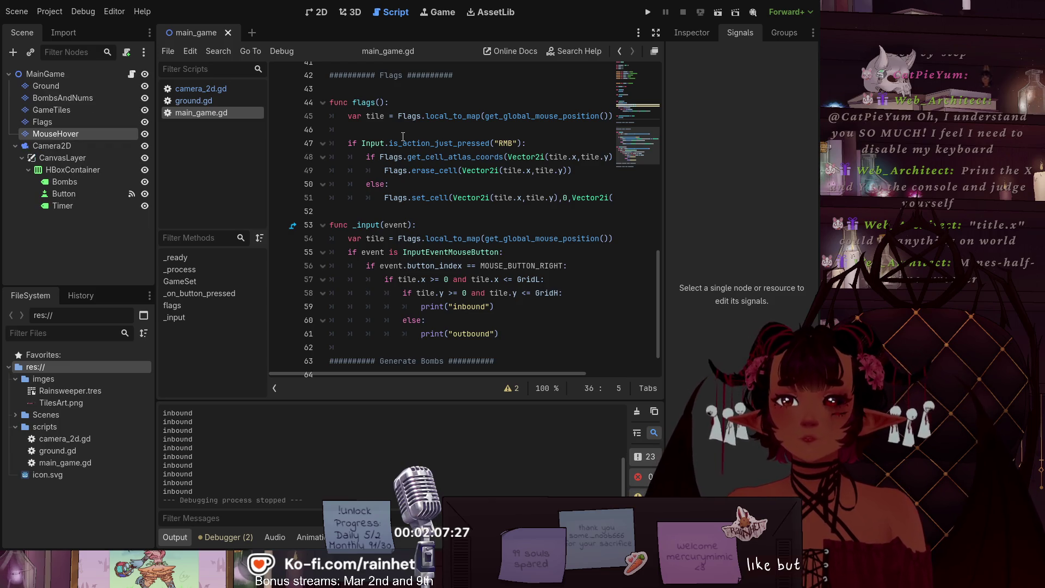
pyautogui.scroll(4, 310, 133)
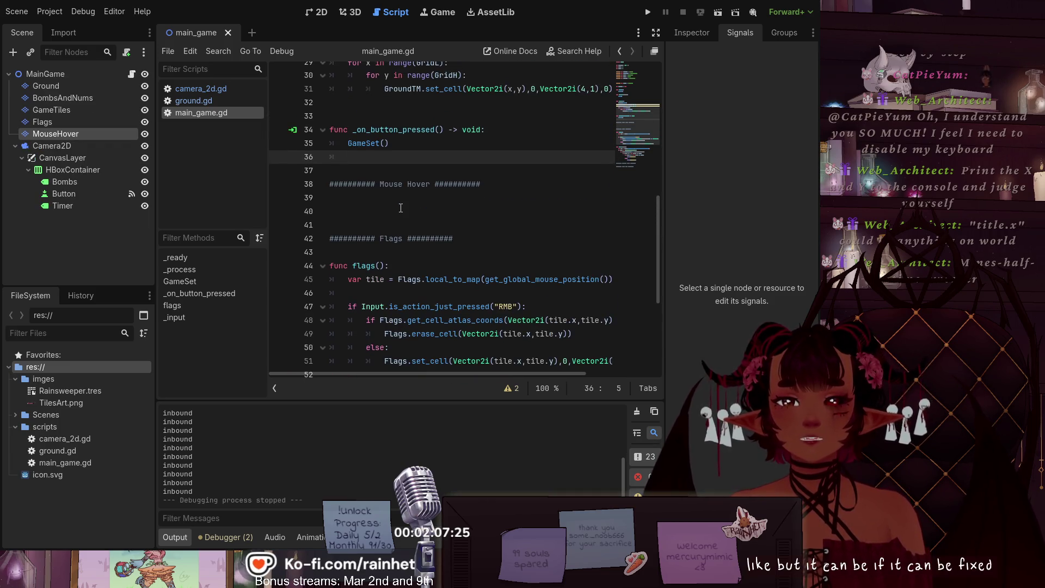
# Step: Copy the var tile line from flags()
pyautogui.click(375, 198)
pyautogui.press('Down')
pyautogui.click(343, 203)
pyautogui.press('Down')
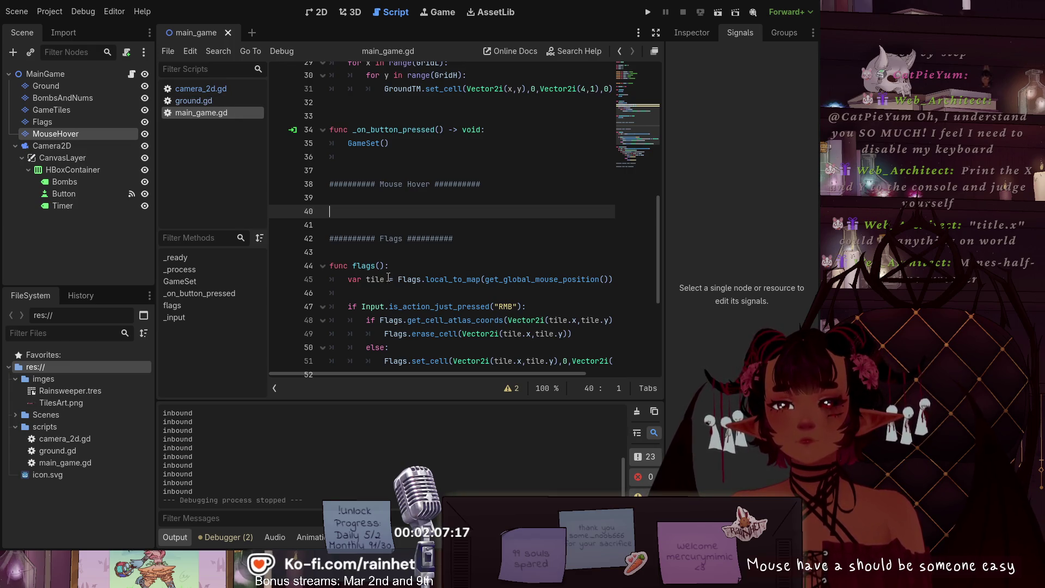
pyautogui.moveTo(344, 279); pyautogui.dragTo(613, 283)
pyautogui.hotkey('ctrl', 'c')
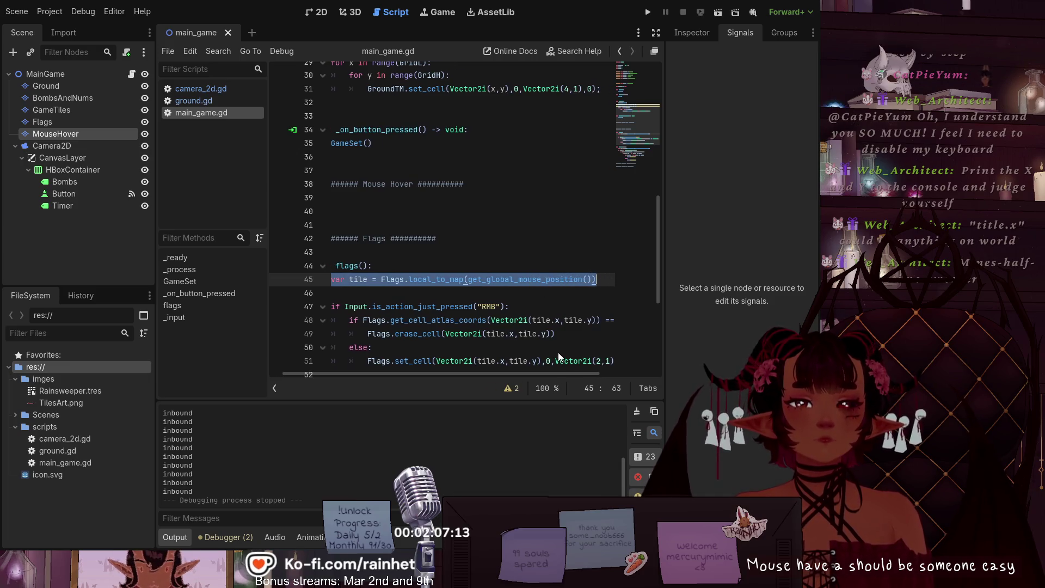
pyautogui.moveTo(506, 373); pyautogui.dragTo(492, 373)
# Step: Write 'func mouseHover():' under the Mouse Hover header with the pasted tile line below it
pyautogui.click(346, 198)
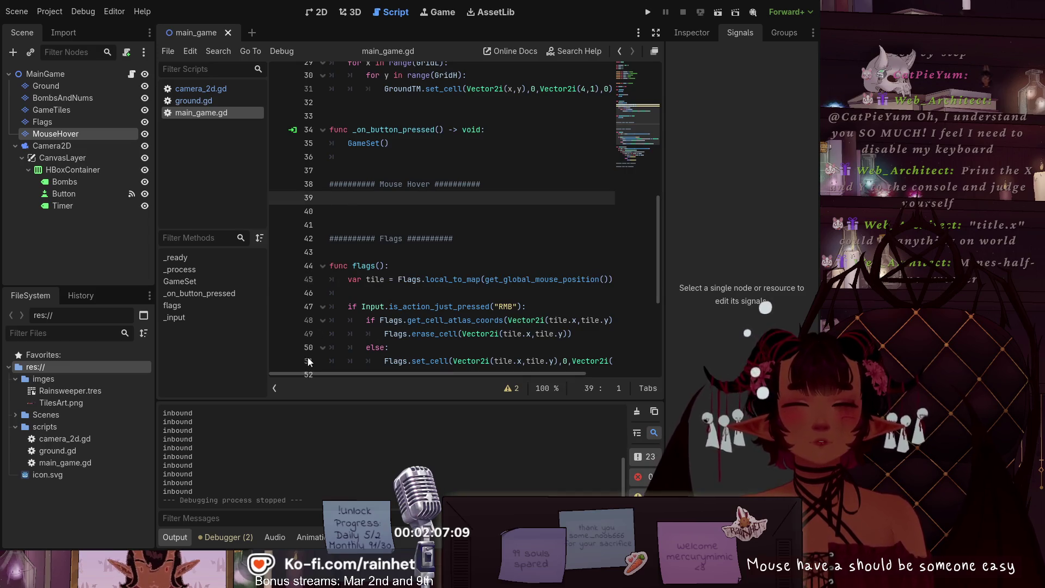
pyautogui.press('Return')
pyautogui.write('func')
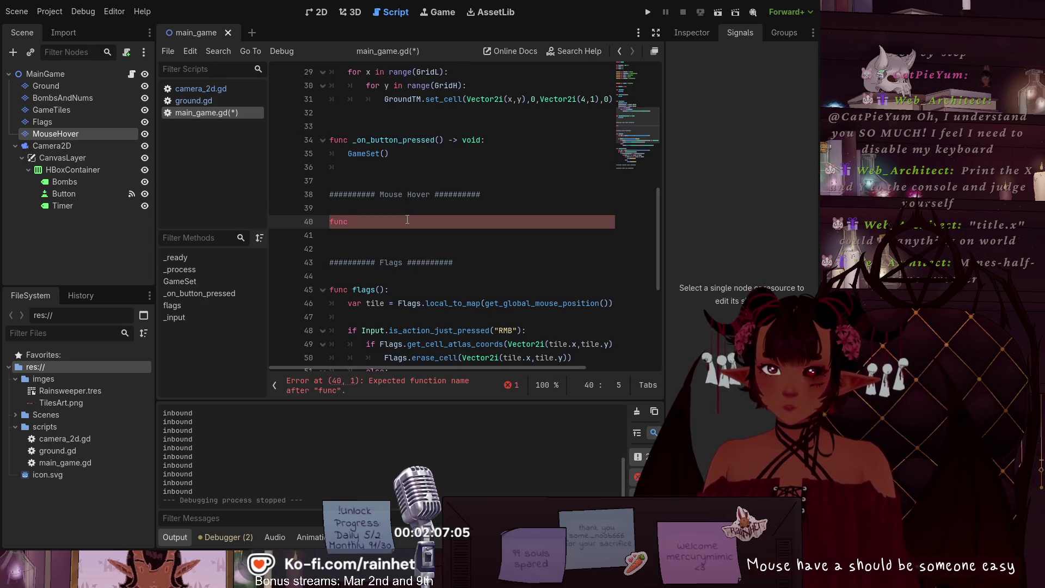
pyautogui.hotkey('ctrl', 'v')
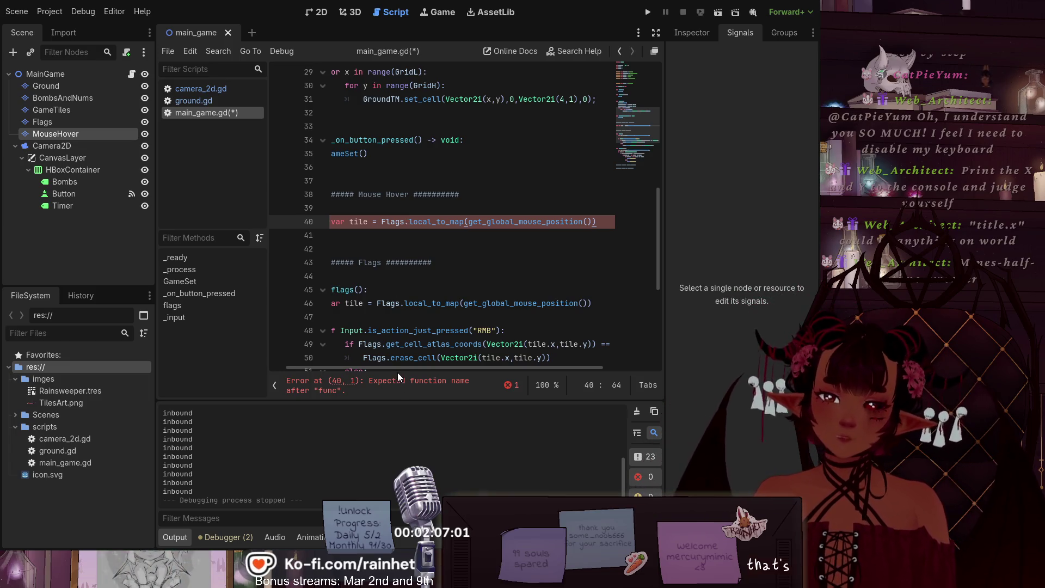
pyautogui.moveTo(398, 368); pyautogui.dragTo(381, 368)
pyautogui.click(353, 221)
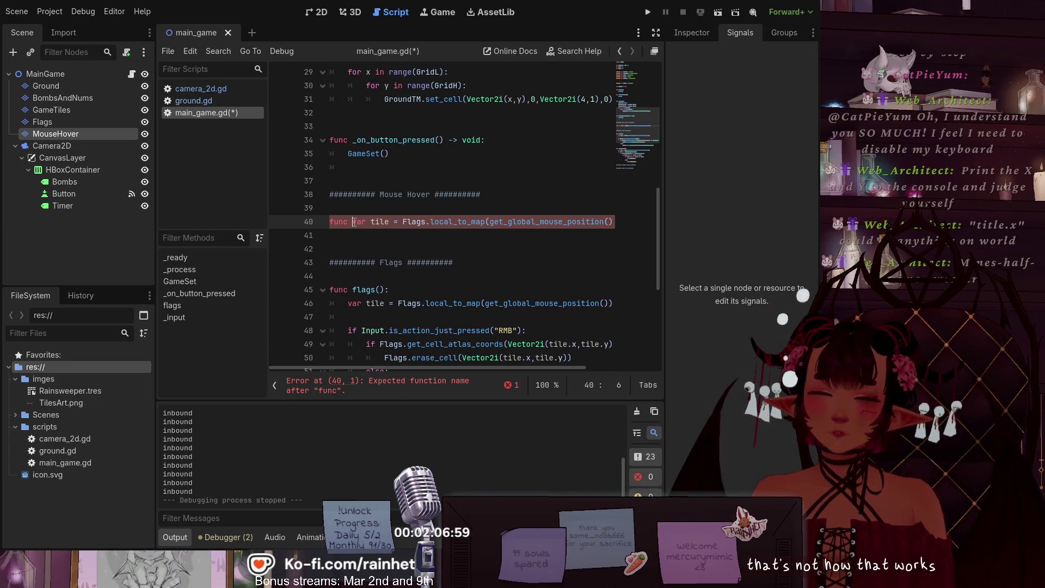
pyautogui.press('Return')
pyautogui.click(359, 222)
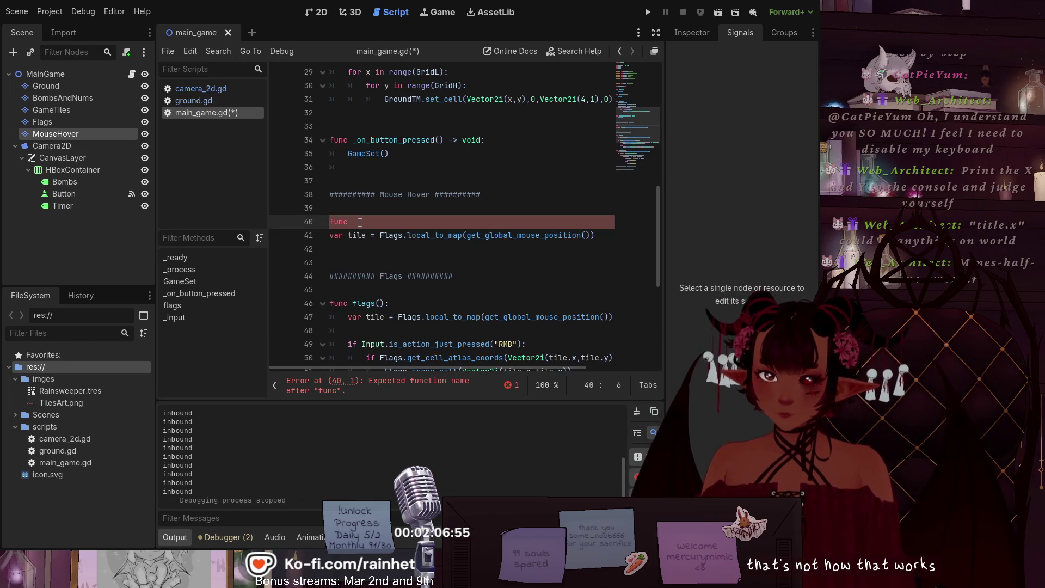
pyautogui.write('mouseHo')
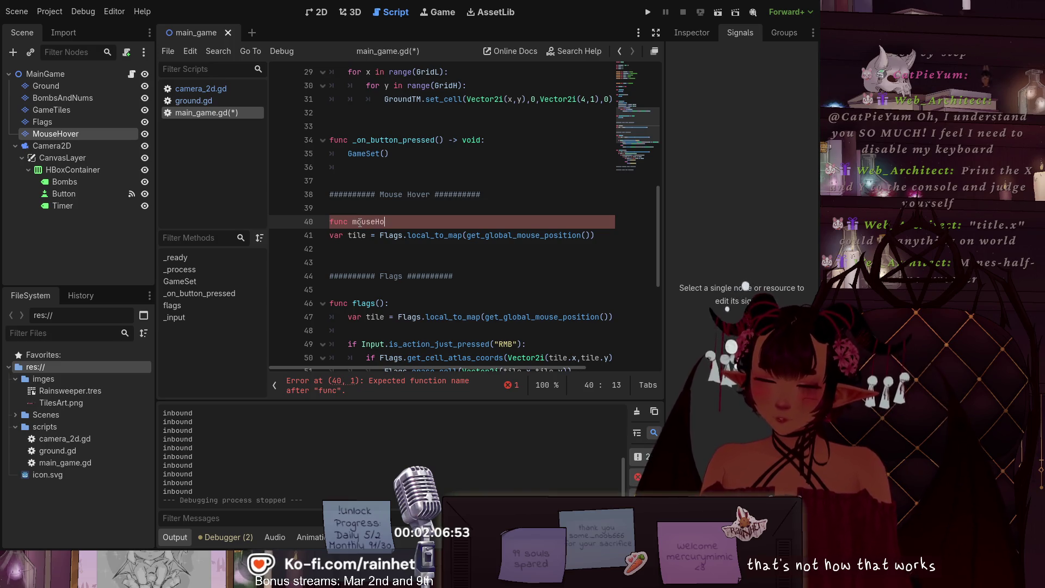
pyautogui.write(')')
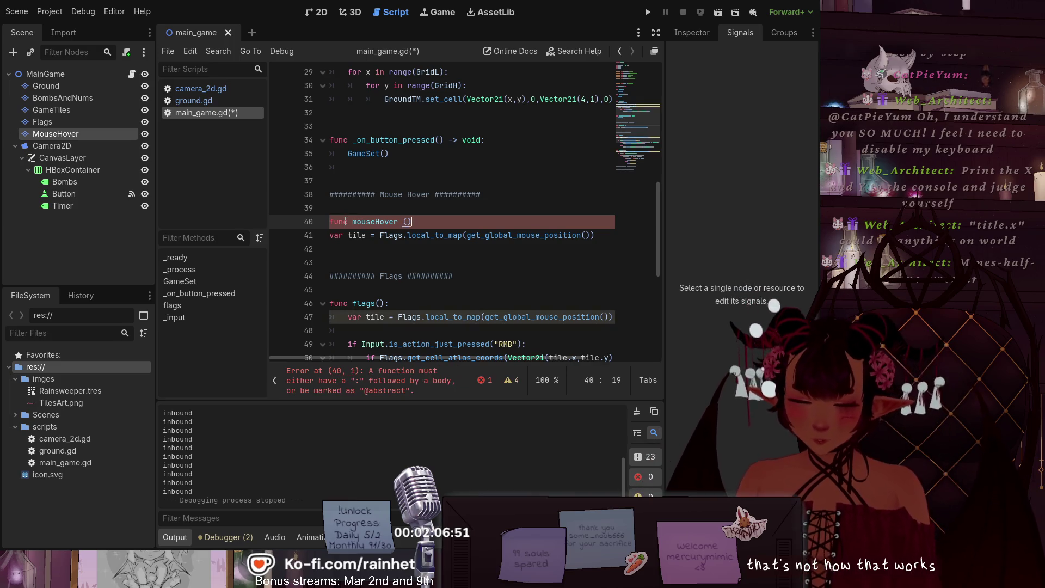
pyautogui.write(':')
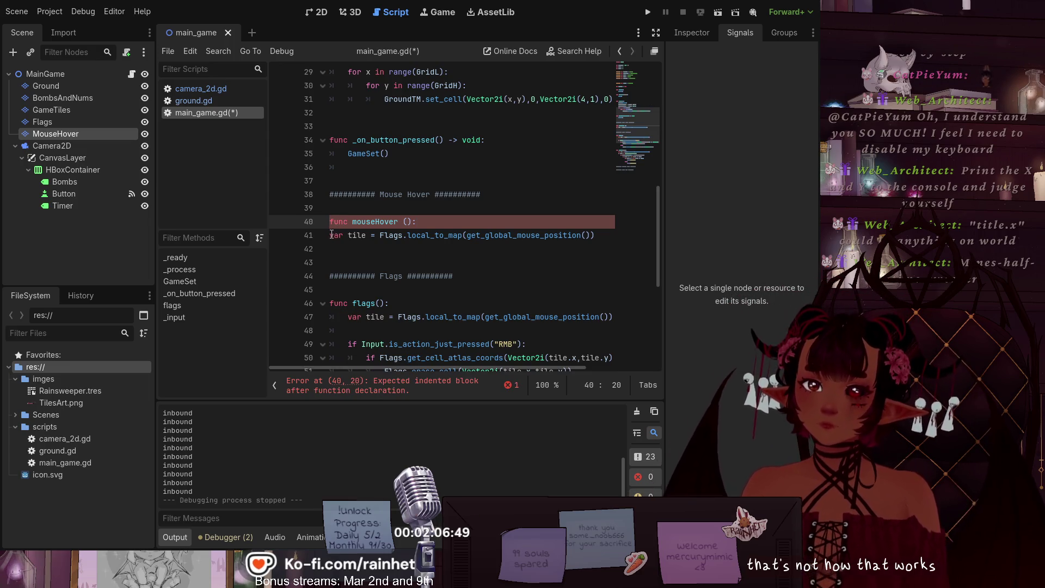
# Step: Indent the tile line, change its layer from Flags to MouseHov, and save
pyautogui.click(329, 235)
pyautogui.press('Tab')
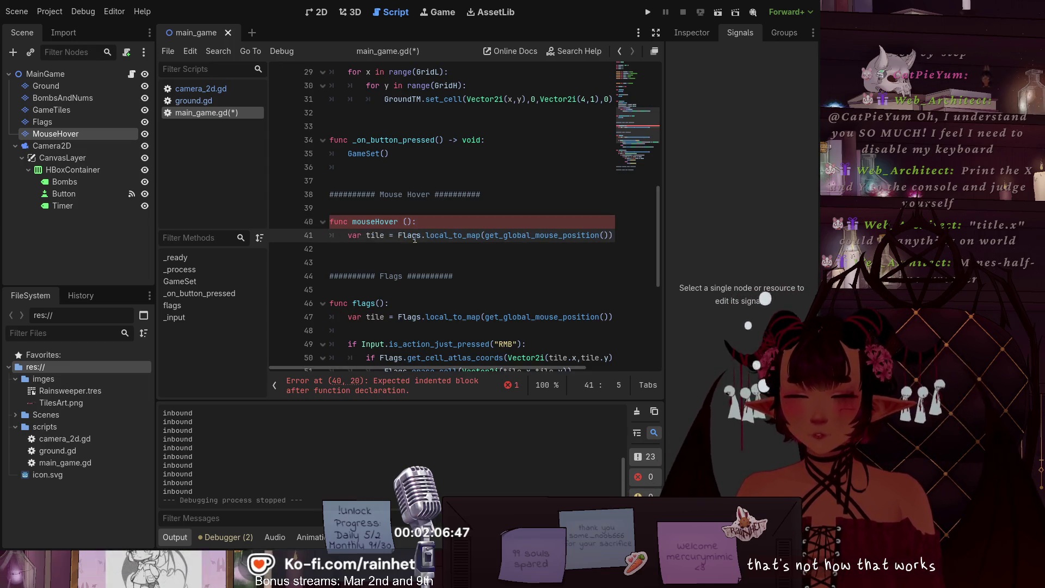
pyautogui.moveTo(398, 235); pyautogui.dragTo(421, 235)
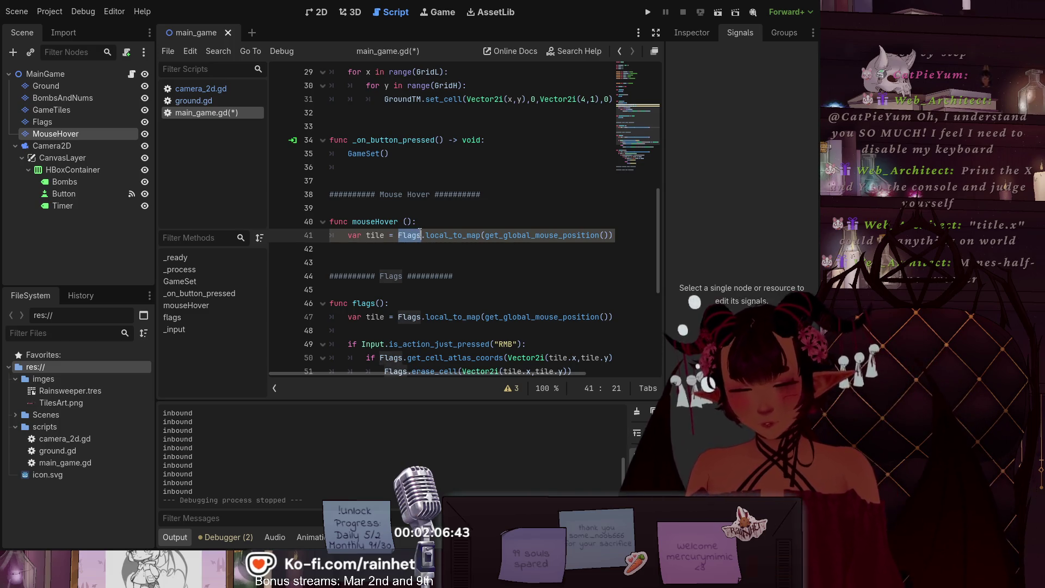
pyautogui.write('M')
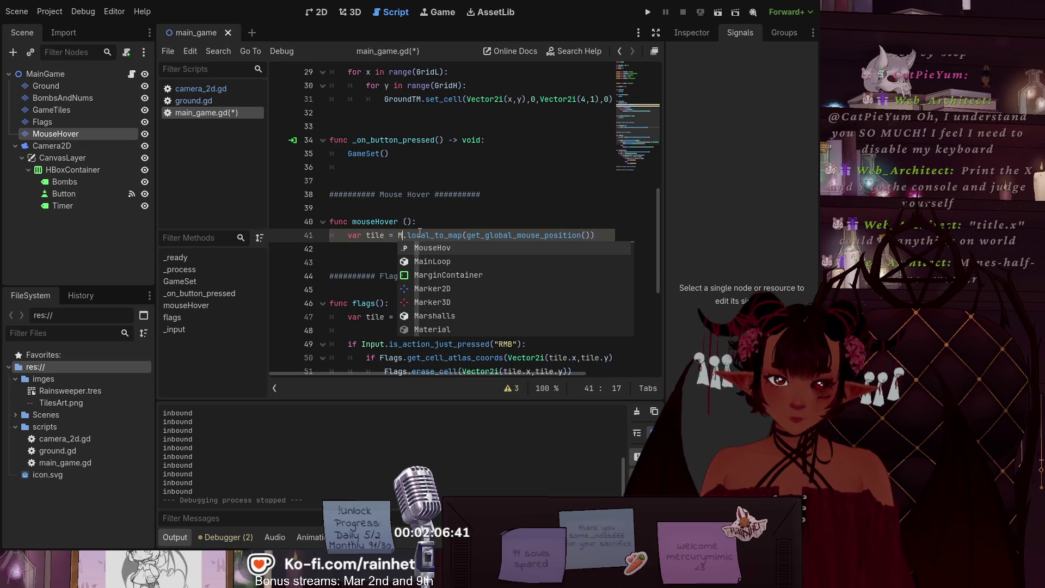
pyautogui.write('o')
pyautogui.press('Return')
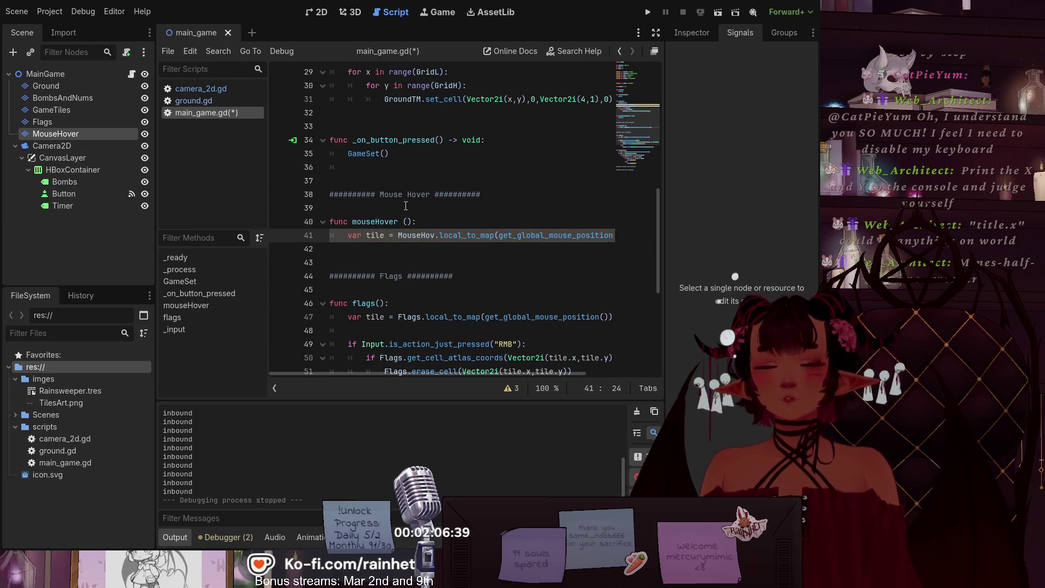
pyautogui.press('Down')
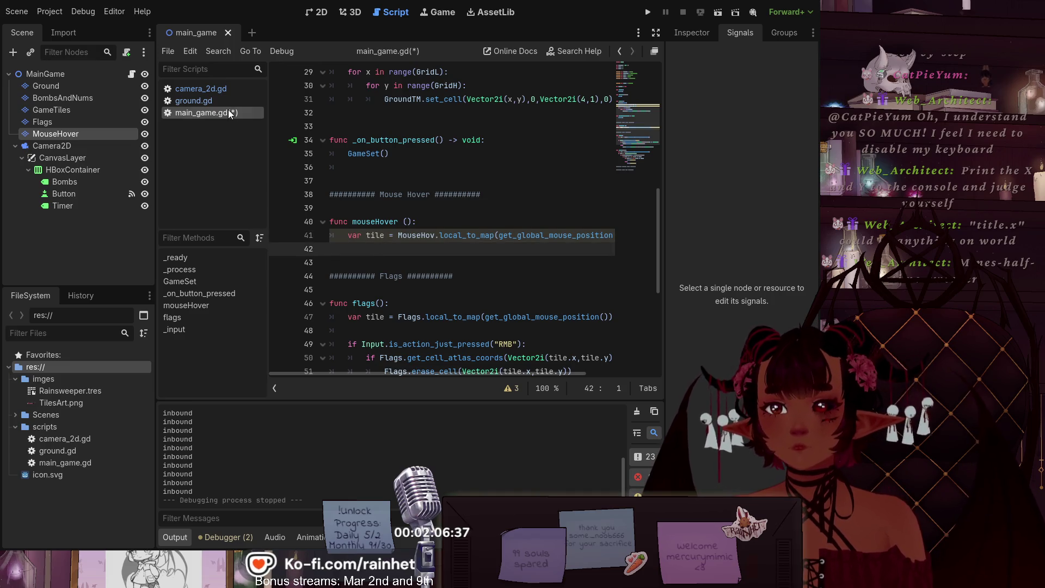
pyautogui.hotkey('ctrl', 's')
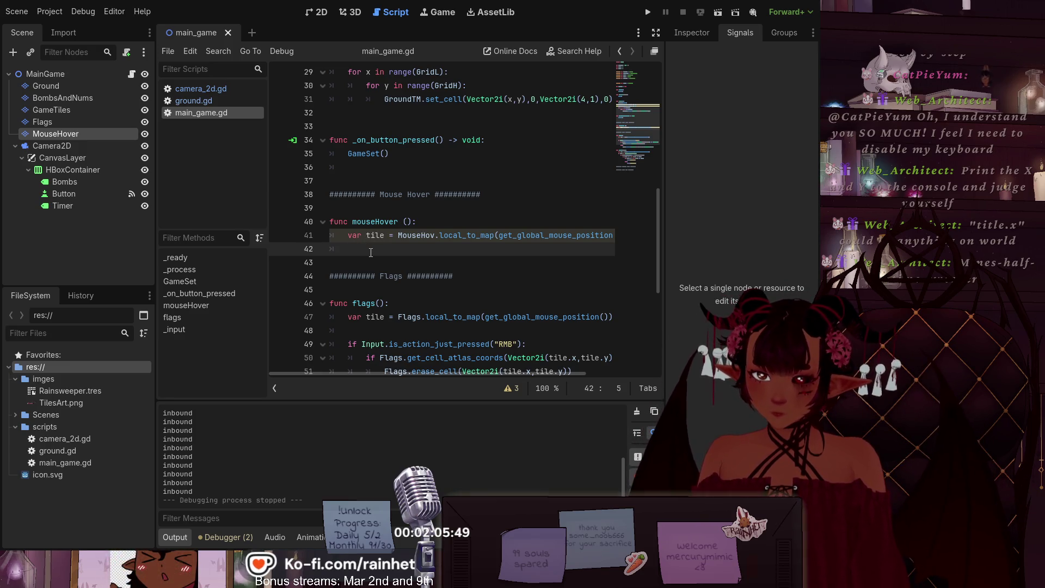
# Step: Paste the clear and set_cell lines and prefix both with MouseHov., giving MouseHov.clear()
pyautogui.write('clear() \tset_cell(Vector2i(tile.x-1,tile.y-1),0,Vector2i(0,1),0)')
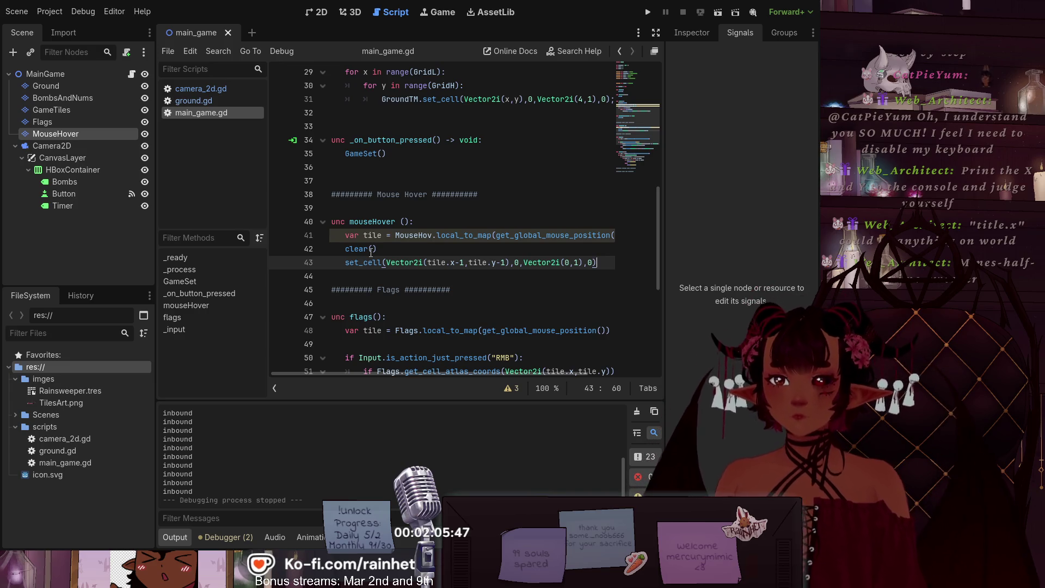
pyautogui.click(344, 251)
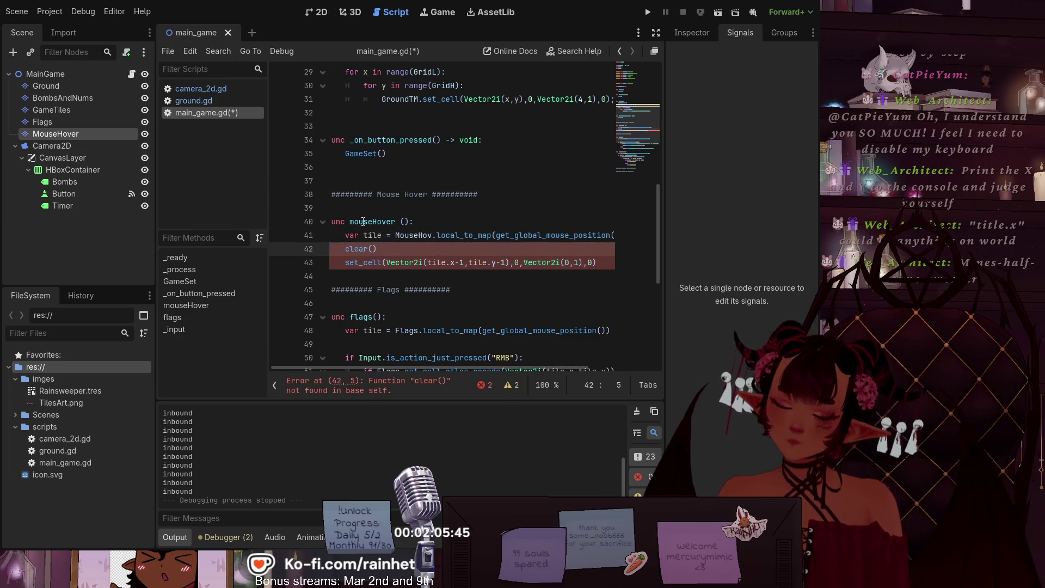
pyautogui.write('Mo')
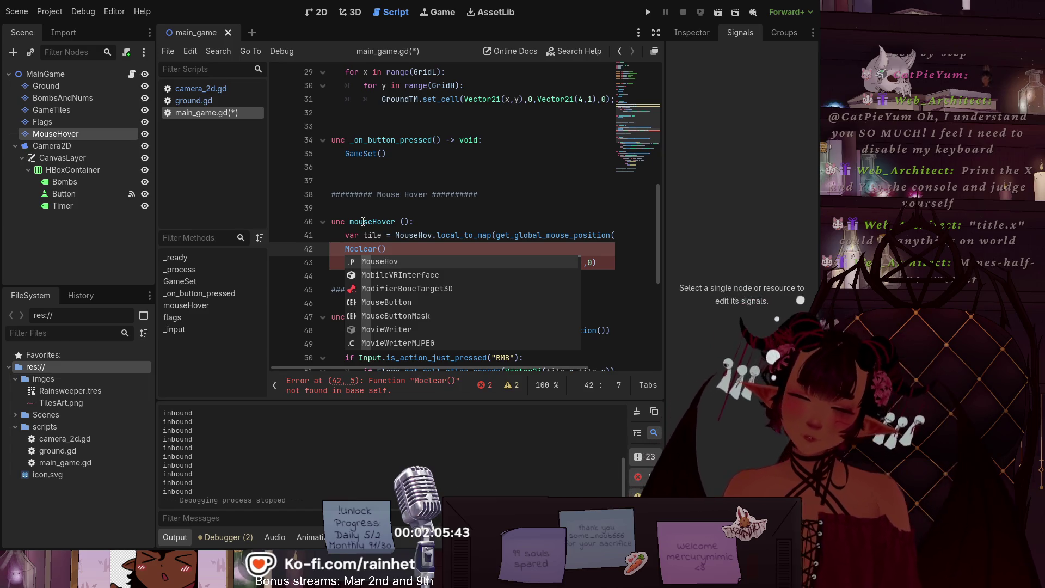
pyautogui.press('Tab')
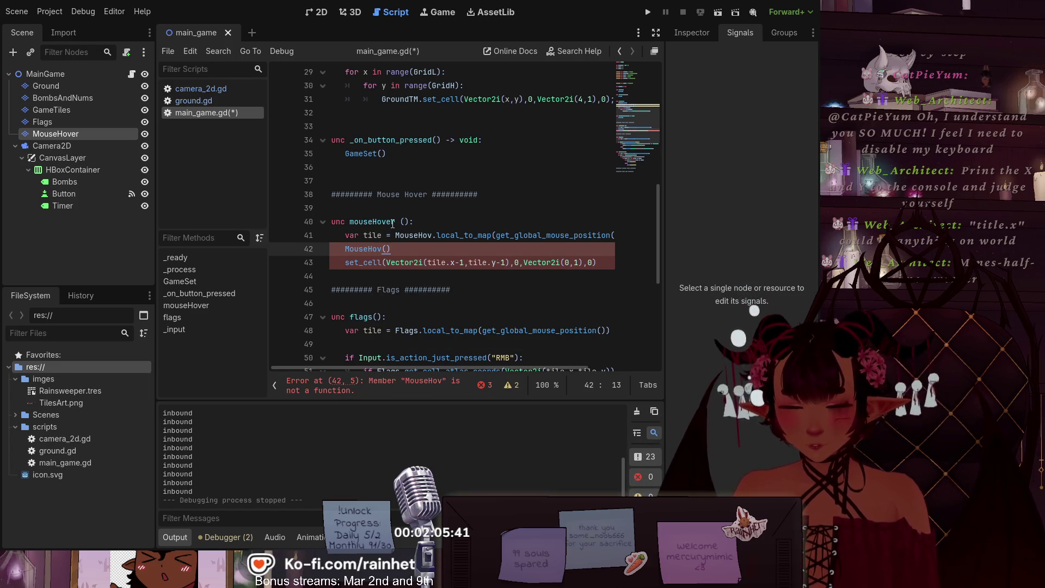
pyautogui.write('.clear')
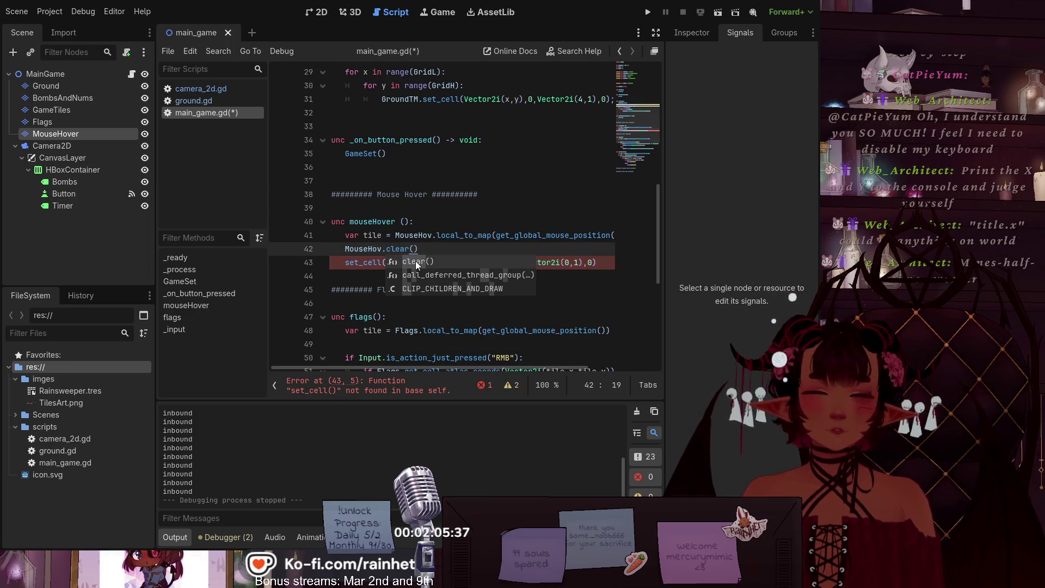
pyautogui.press('Escape')
pyautogui.click(344, 262)
pyautogui.write('Mous')
pyautogui.write('eHov.')
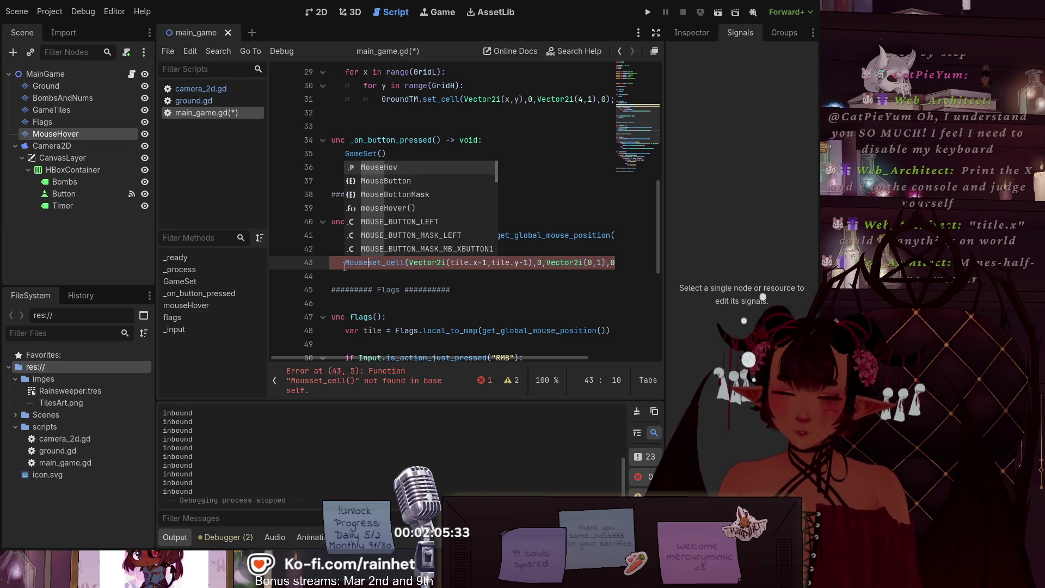
pyautogui.click(349, 290)
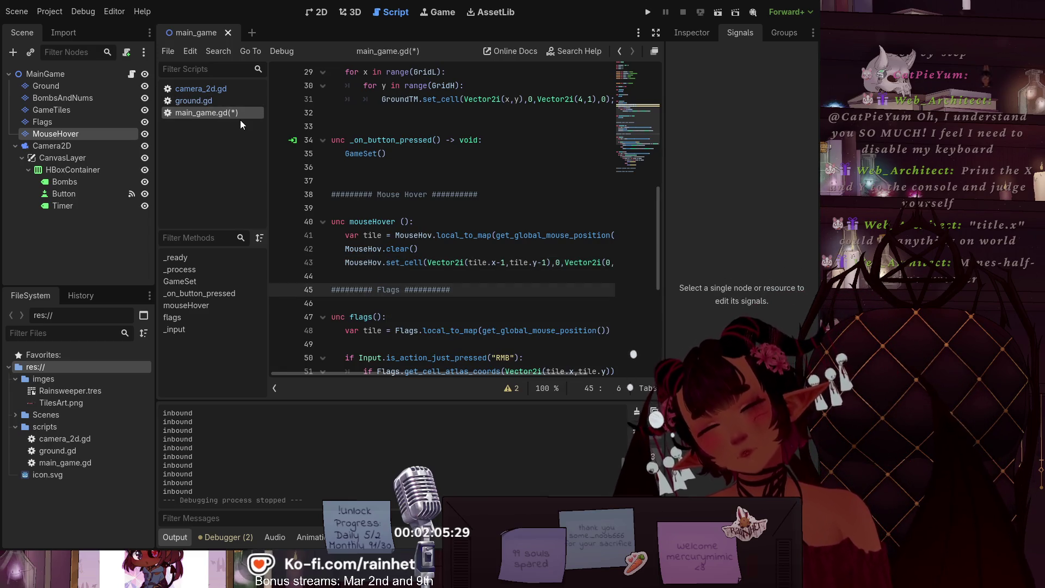
# Step: Save the script, run the current scene, and stop the test run
pyautogui.hotkey('ctrl', 's')
pyautogui.click(719, 15)
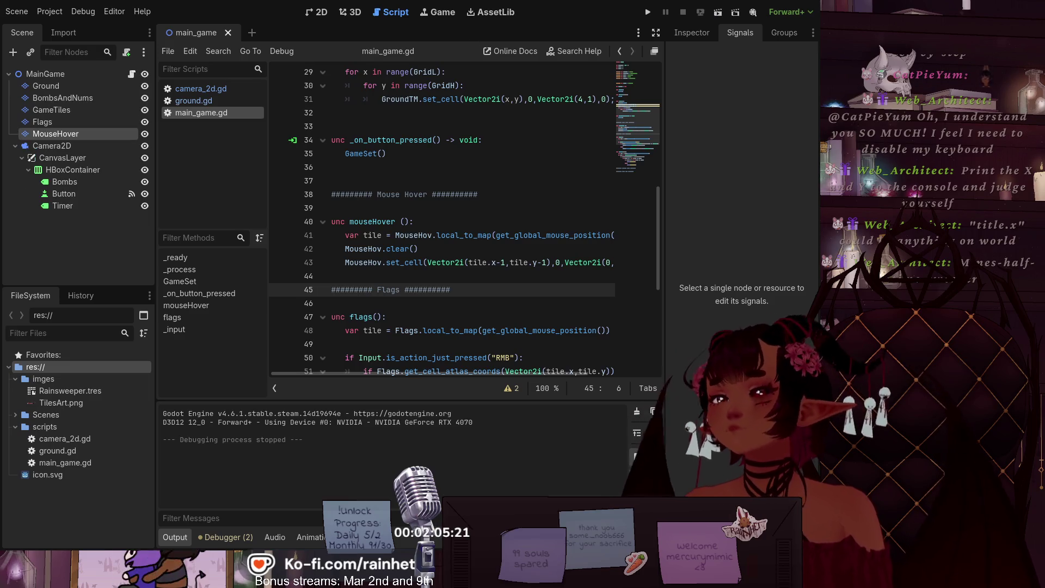
pyautogui.click(473, 276)
# Step: Add a new line after flags() in _process, autocompleting it to MouseHov
pyautogui.scroll(2, 479, 275)
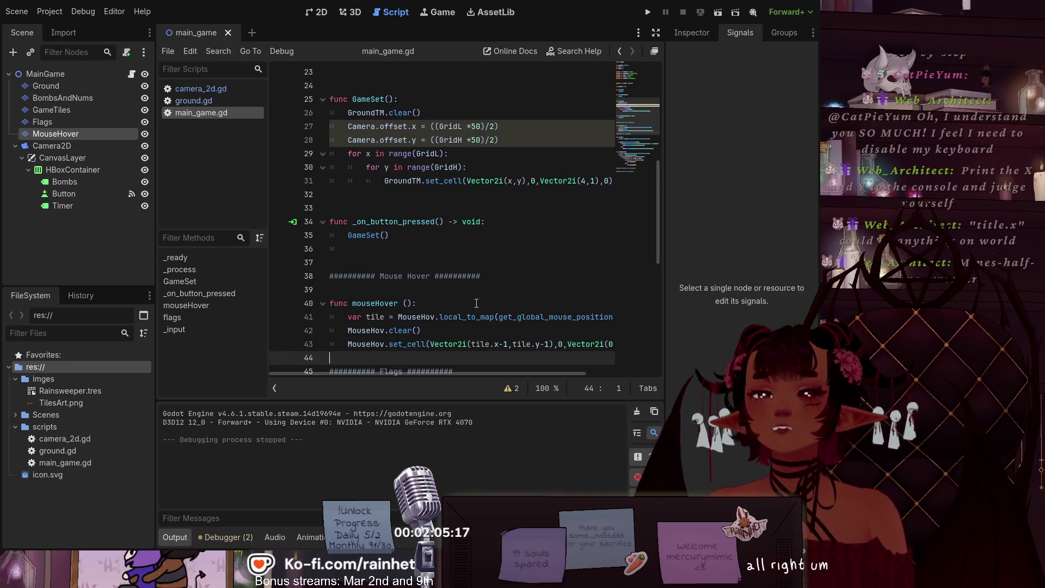
pyautogui.scroll(1, 462, 305)
pyautogui.scroll(2, 455, 327)
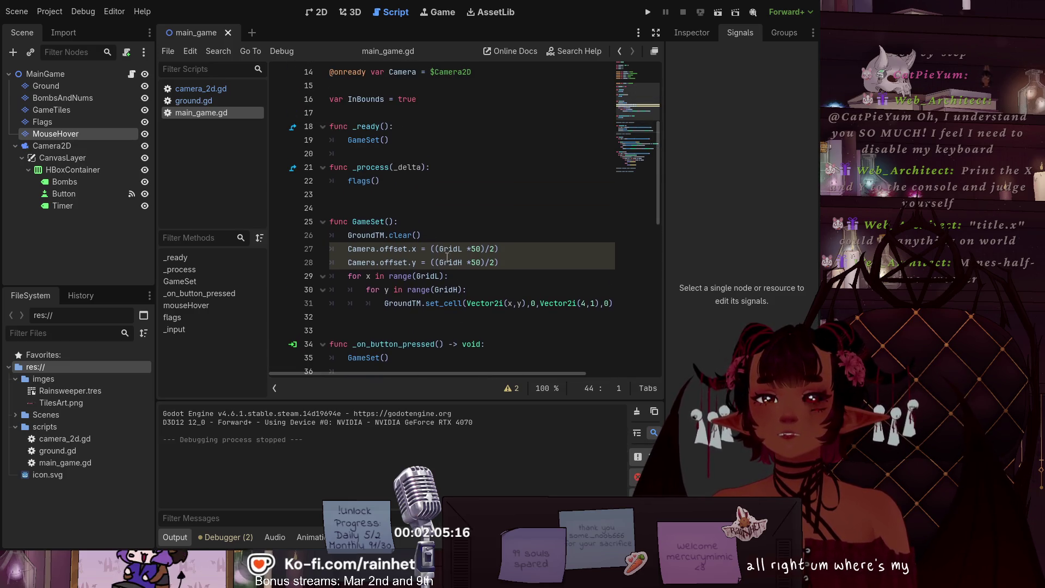
pyautogui.click(387, 182)
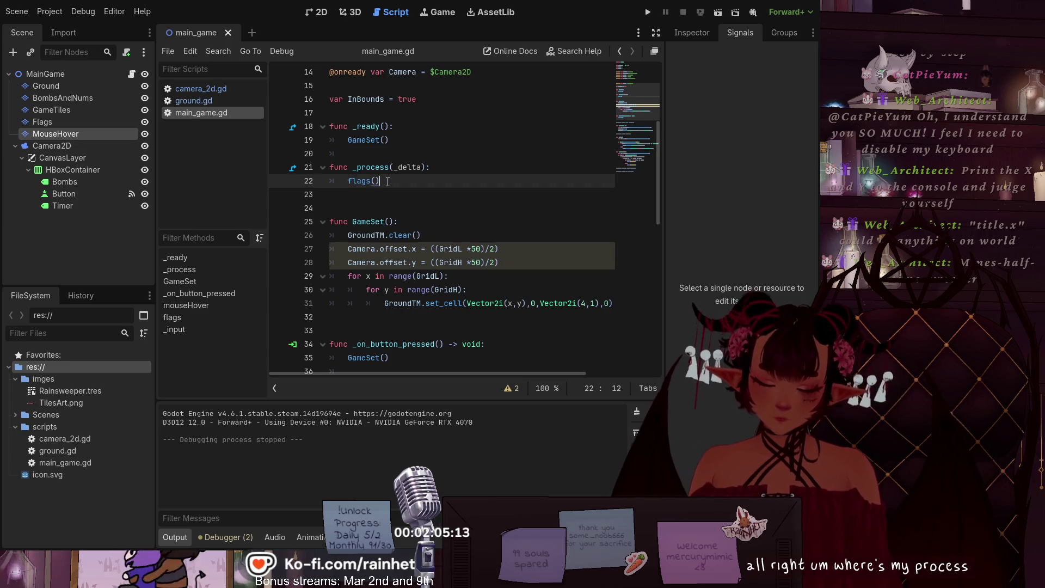
pyautogui.press('Return')
pyautogui.write('Mo')
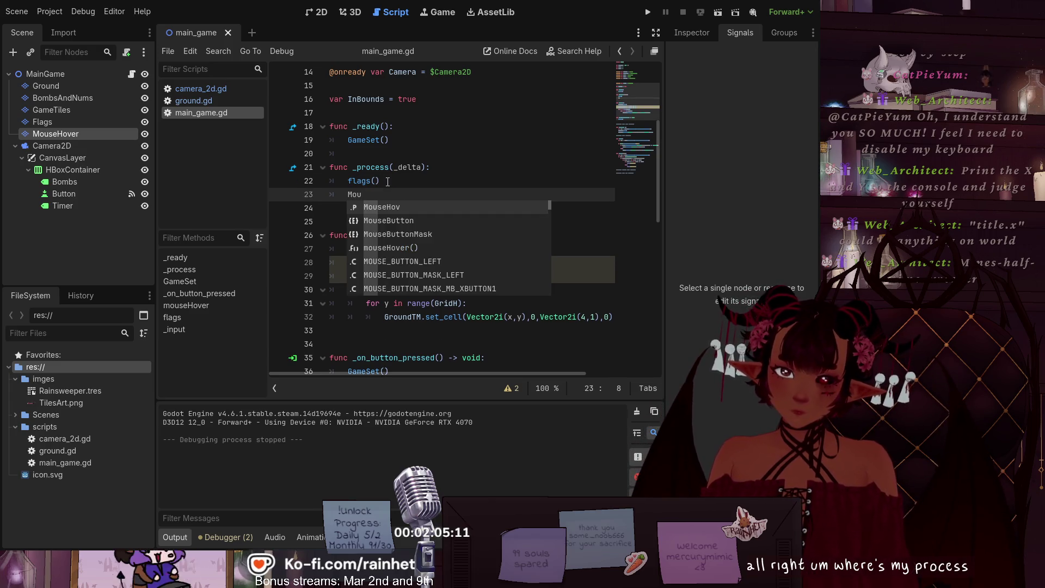
pyautogui.write('u')
pyautogui.press('Up')
pyautogui.press('Return')
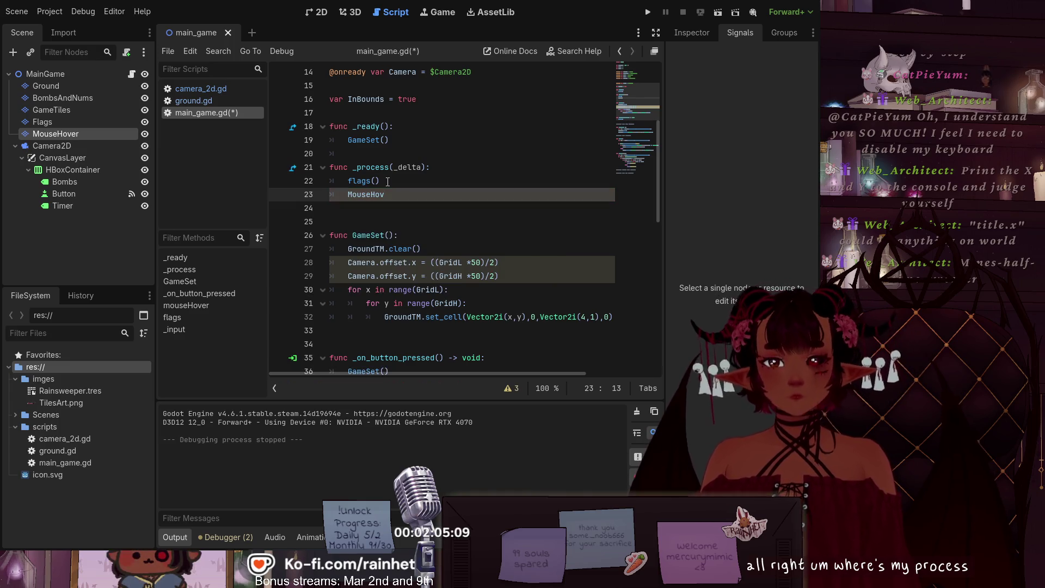
# Step: Replace MouseHov on line 23 with a mouseHover() call via autocomplete
pyautogui.click(410, 207)
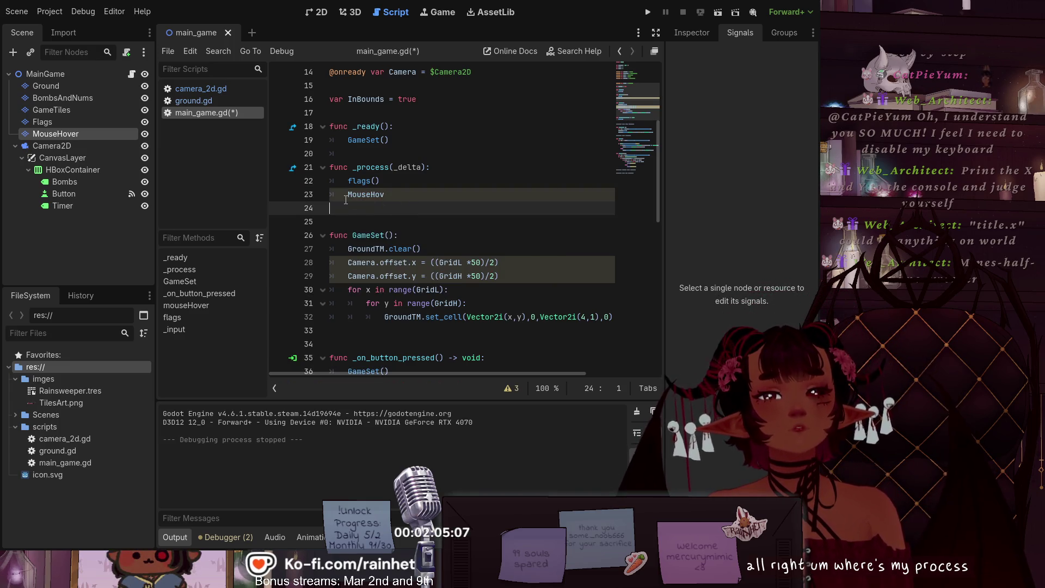
pyautogui.scroll(-6, 388, 187)
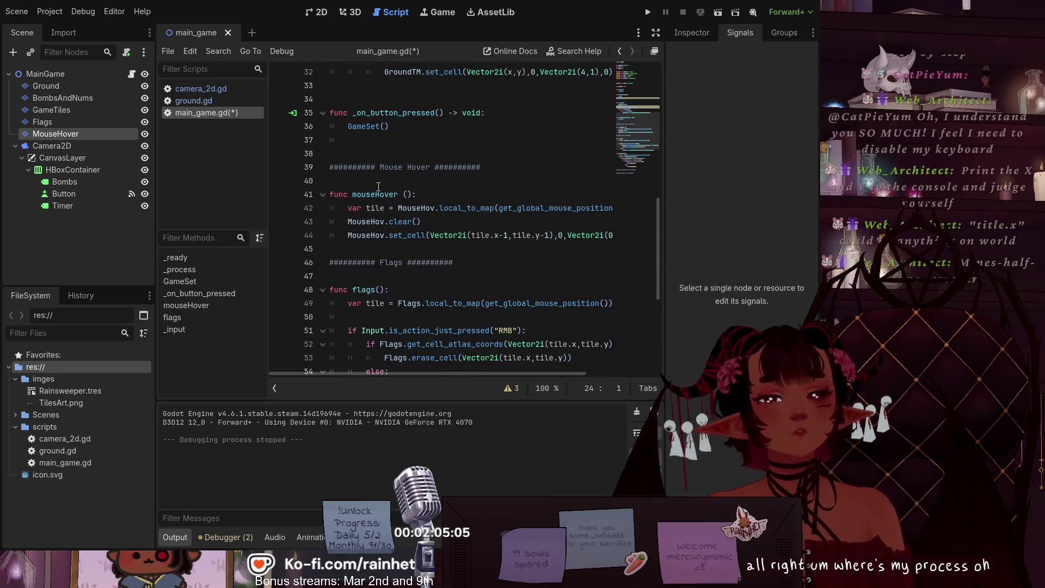
pyautogui.scroll(-5, 378, 186)
pyautogui.scroll(8, 353, 172)
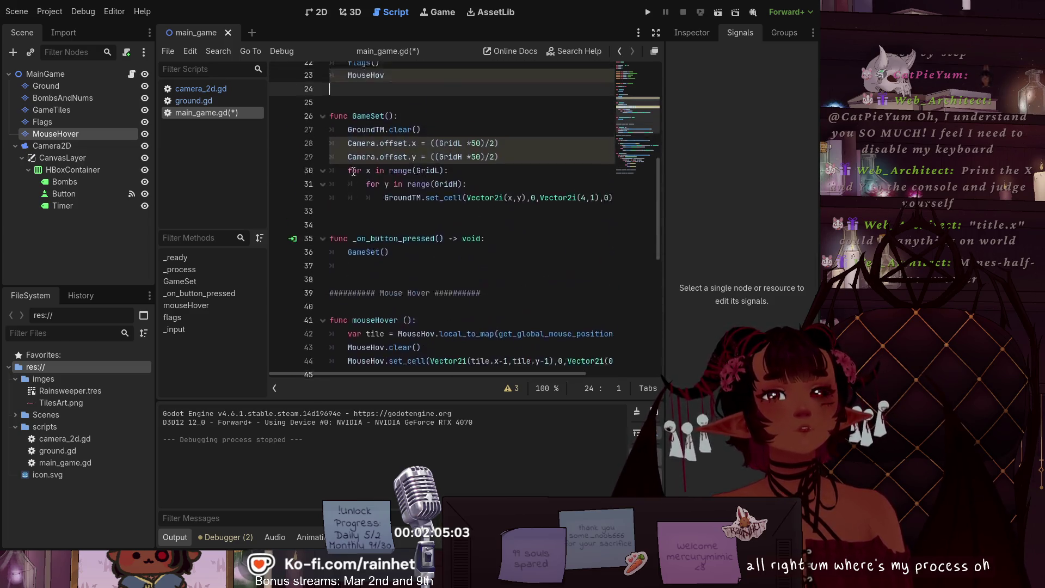
pyautogui.scroll(4, 364, 180)
pyautogui.moveTo(384, 237); pyautogui.dragTo(344, 238)
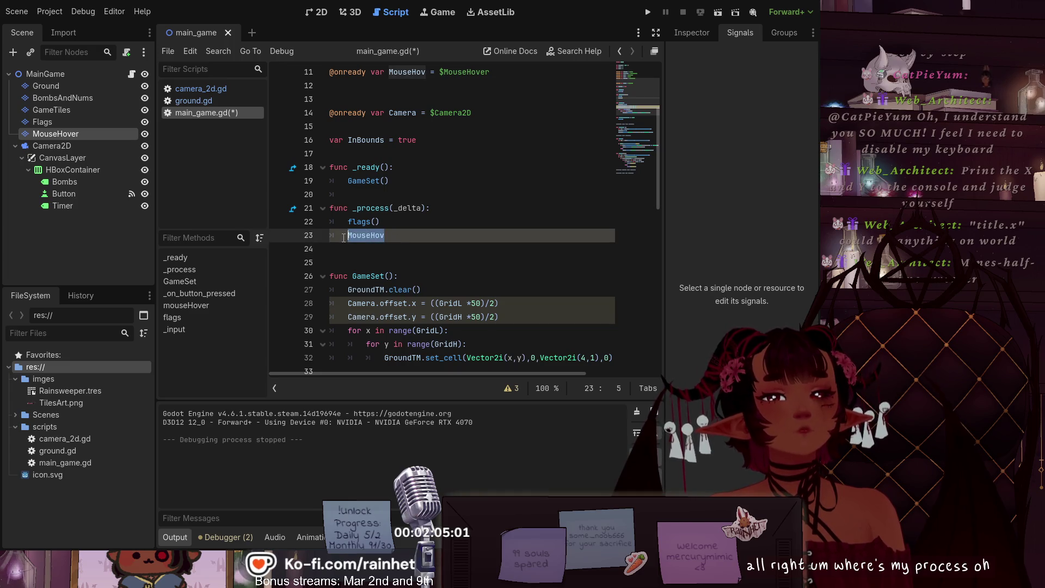
pyautogui.write('mouse')
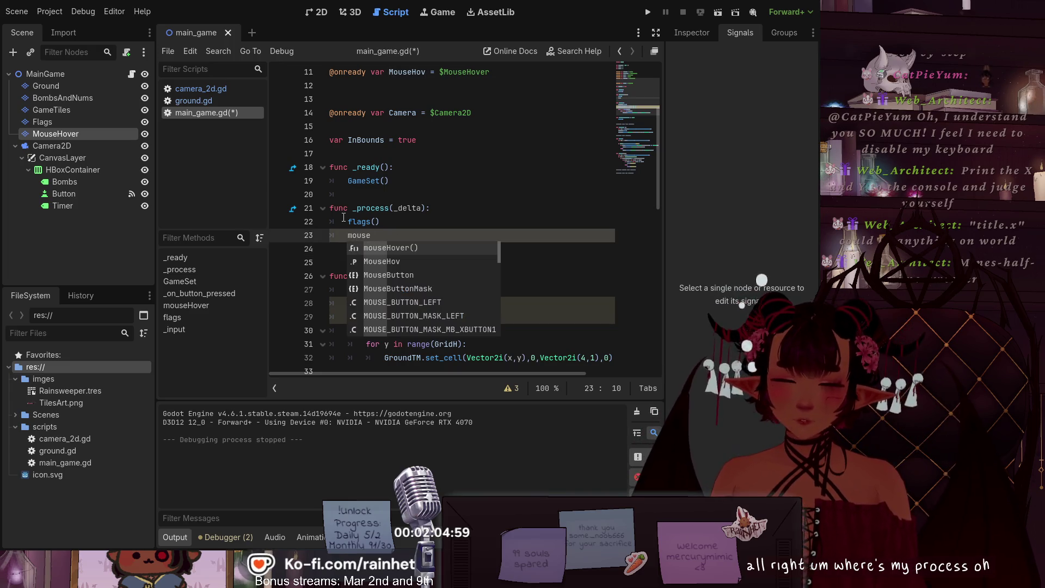
pyautogui.press('Up')
pyautogui.press('Return')
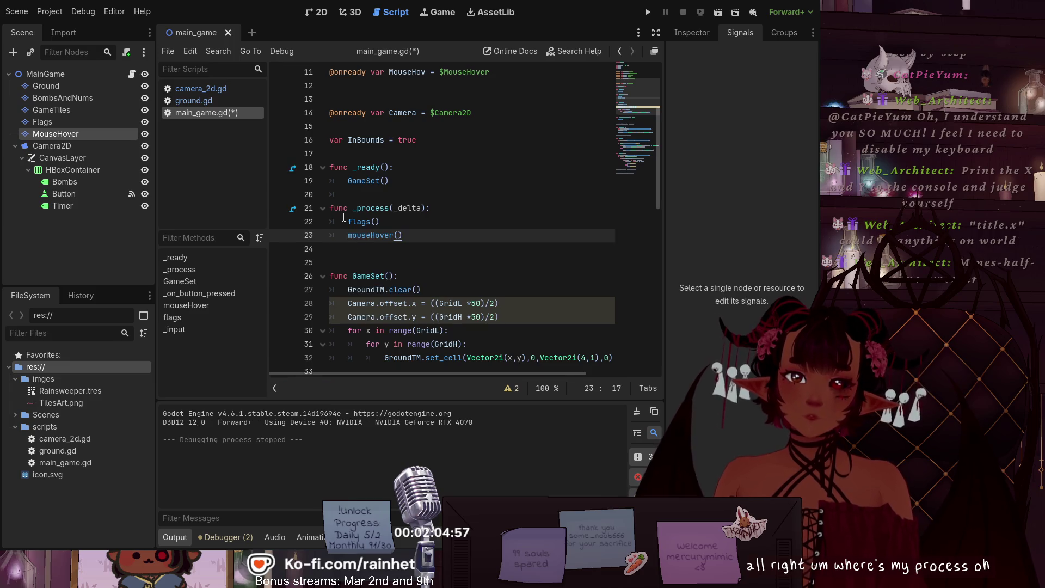
pyautogui.scroll(-10, 485, 230)
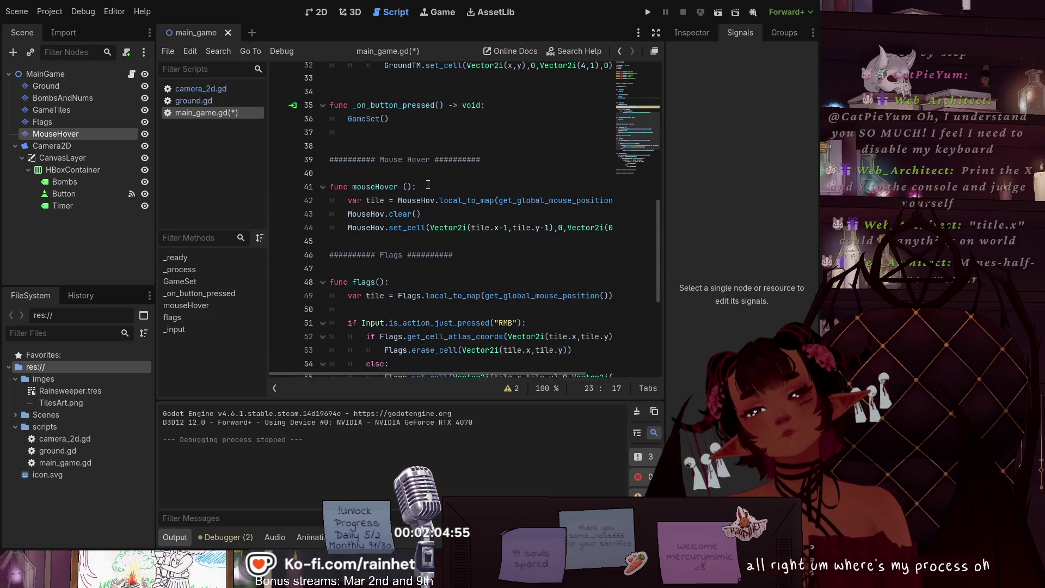
# Step: Move the flag toggle if/else block into the right-click branch of _input above the bounds check
pyautogui.scroll(-2, 394, 214)
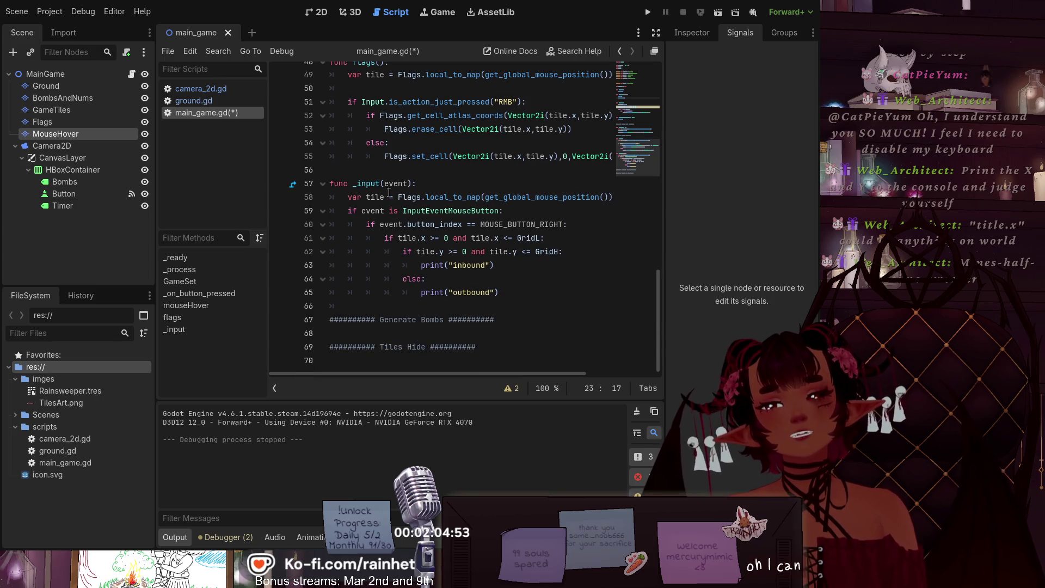
pyautogui.scroll(1, 417, 212)
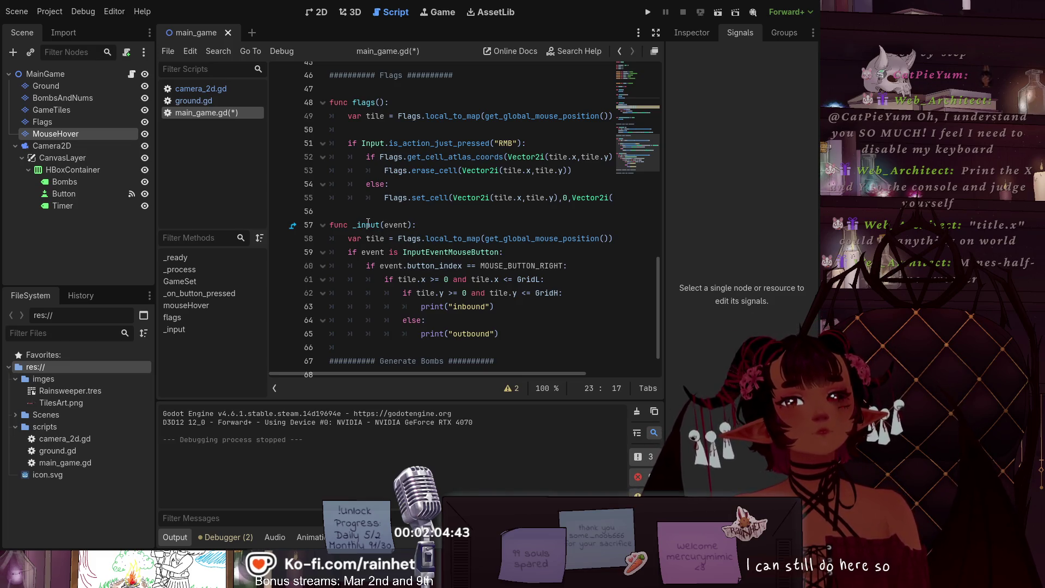
pyautogui.scroll(1, 420, 170)
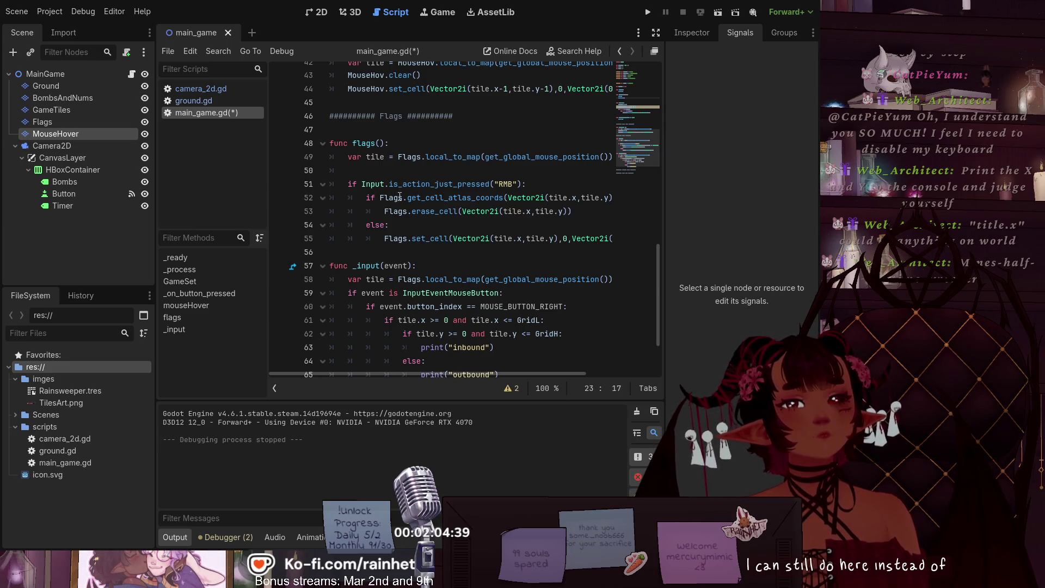
pyautogui.scroll(-1, 400, 196)
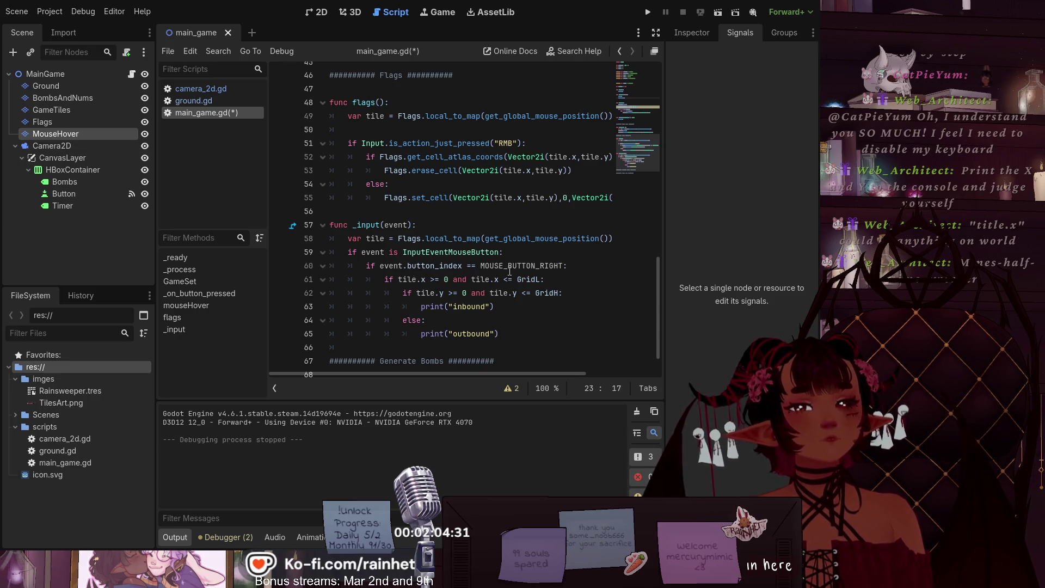
pyautogui.click(379, 280)
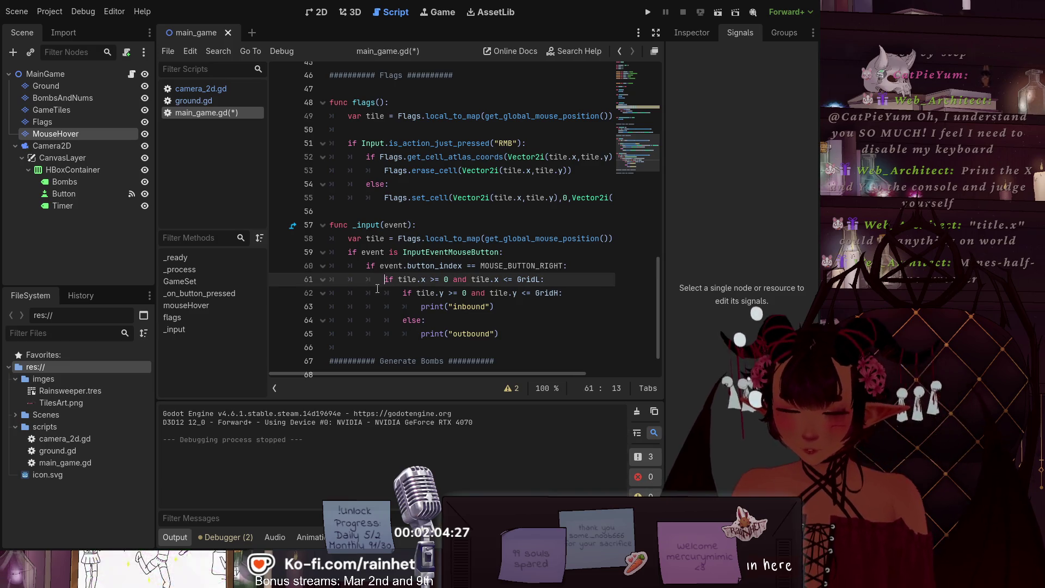
pyautogui.press('Return')
pyautogui.press('Return')
pyautogui.press('Return')
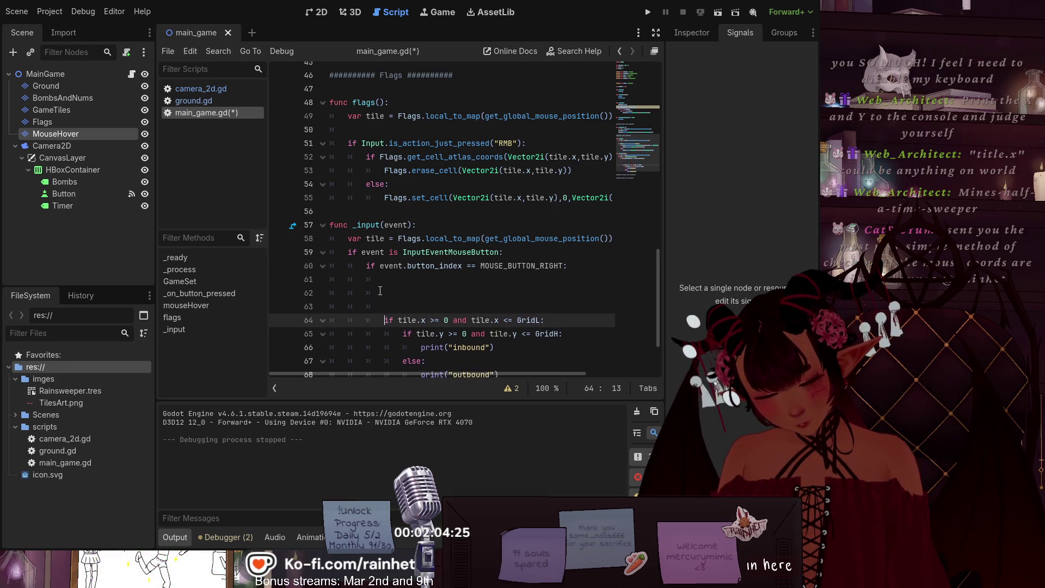
pyautogui.click(381, 282)
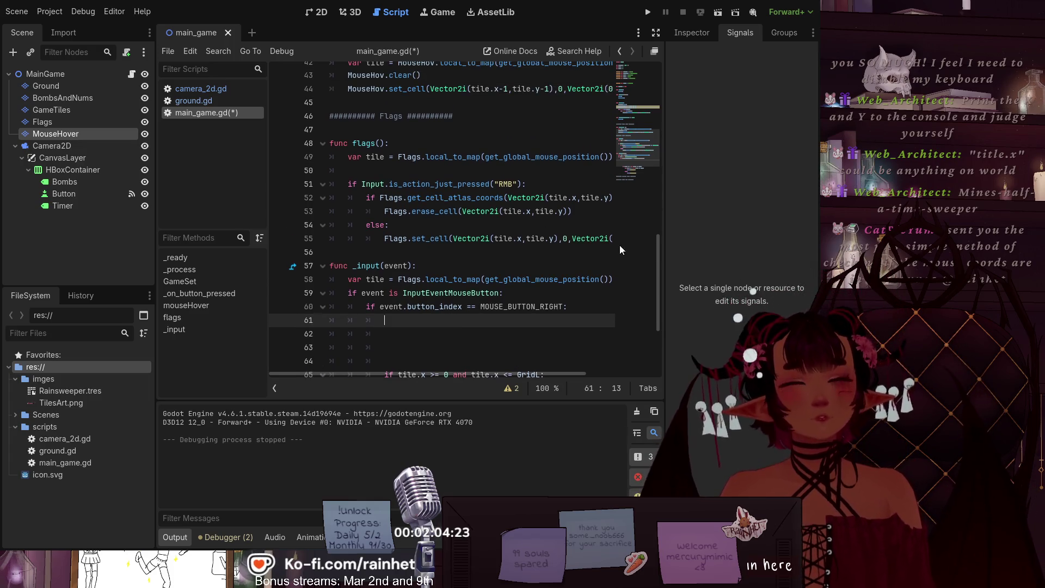
pyautogui.click(614, 239)
pyautogui.moveTo(527, 374); pyautogui.dragTo(581, 374)
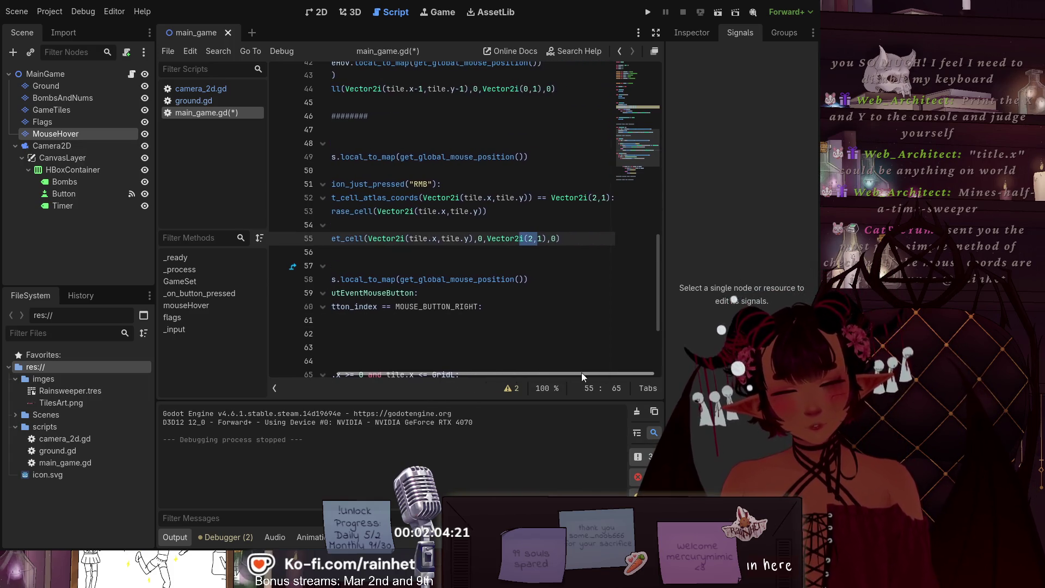
pyautogui.click(566, 238)
pyautogui.moveTo(566, 239)
pyautogui.mouseDown()
pyautogui.moveTo(332, 215)
pyautogui.moveTo(361, 198)
pyautogui.mouseUp()
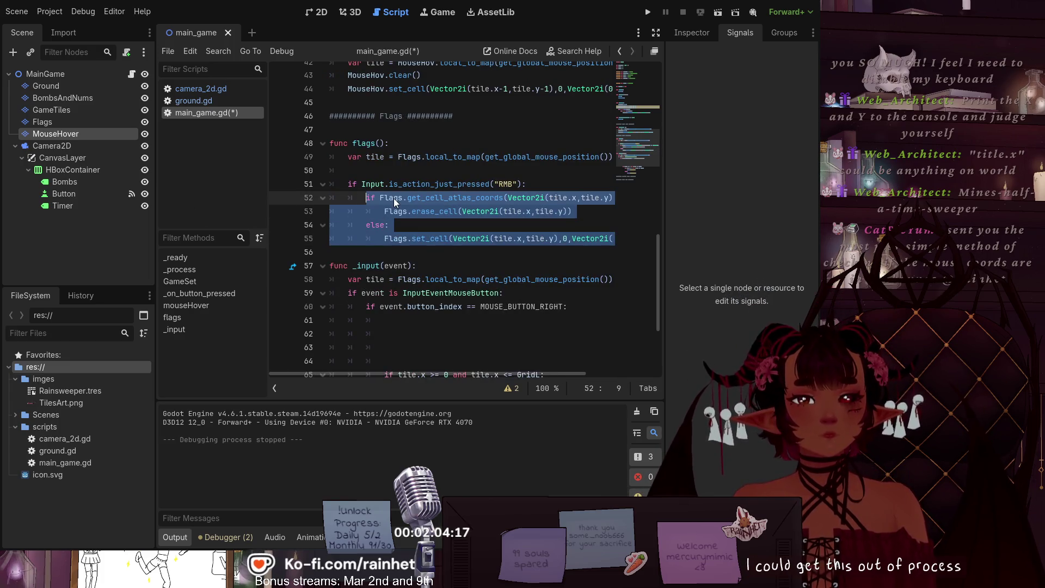
pyautogui.click(397, 322)
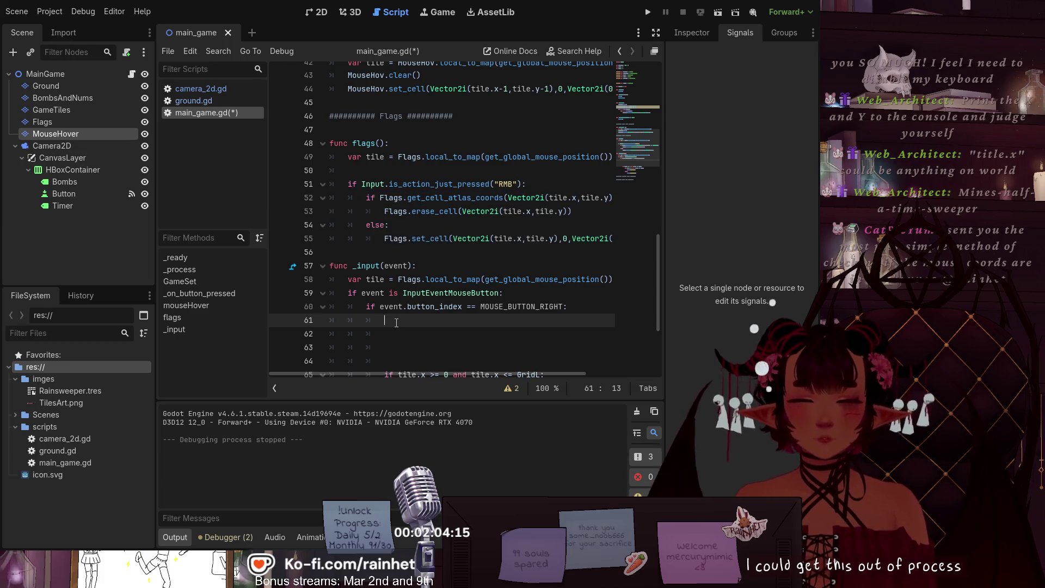
pyautogui.hotkey('ctrl', 'v')
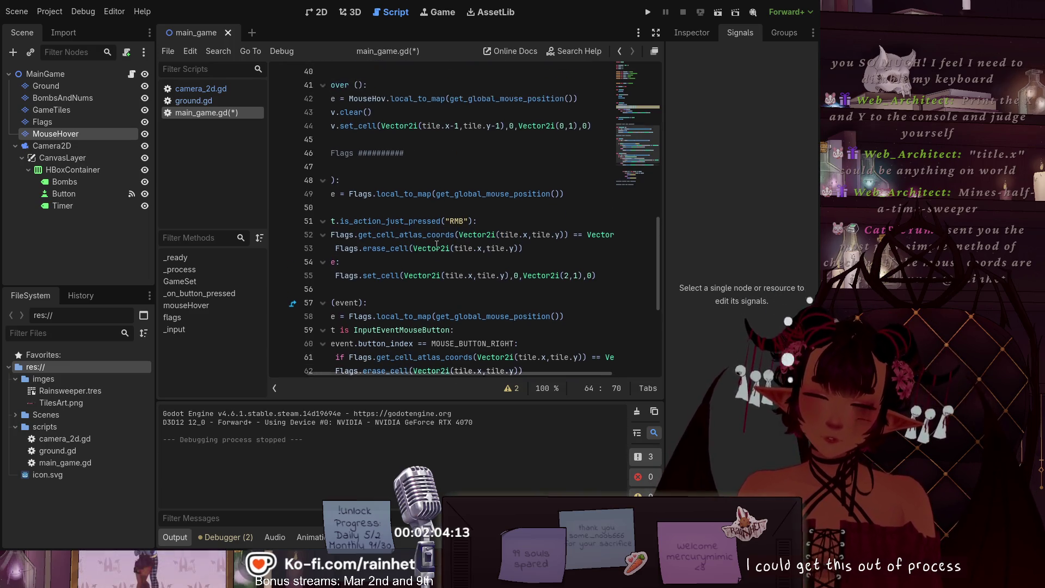
pyautogui.moveTo(423, 368); pyautogui.dragTo(276, 371)
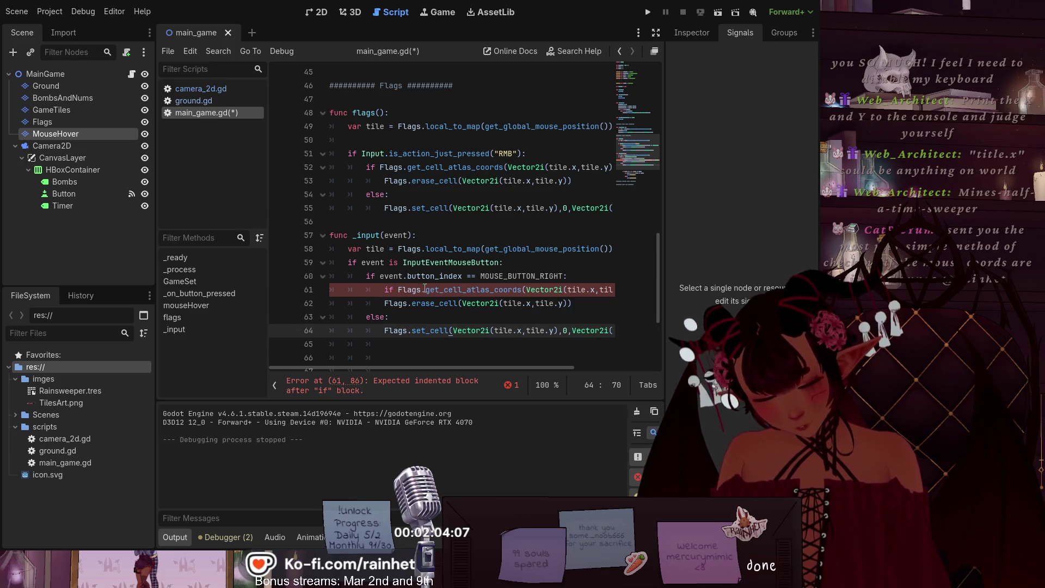
pyautogui.scroll(-1, 384, 283)
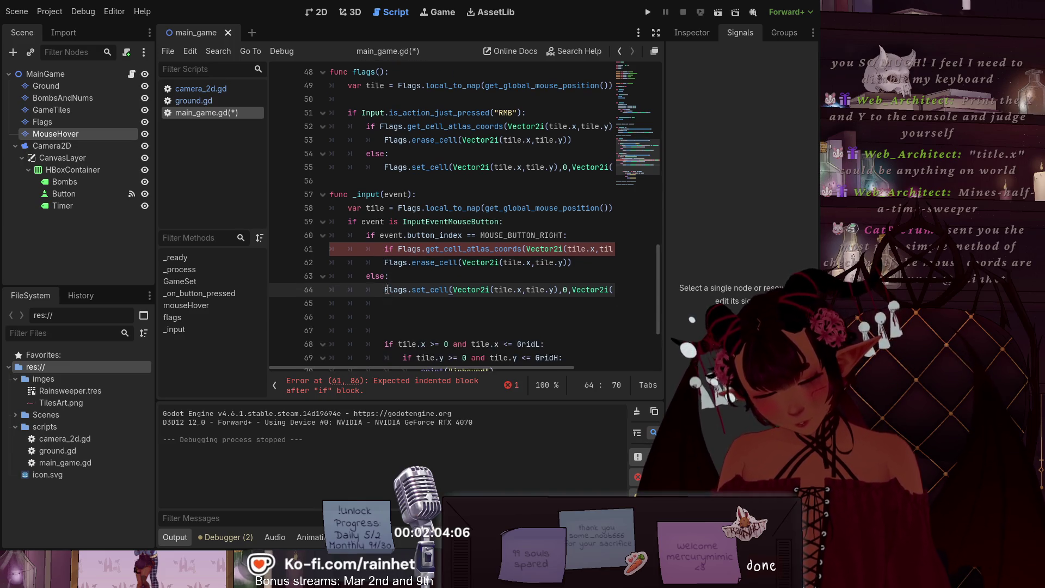
# Step: Indent the pasted erase_cell, else and set_cell lines one level to clear the indentation error
pyautogui.click(379, 262)
pyautogui.press('Tab')
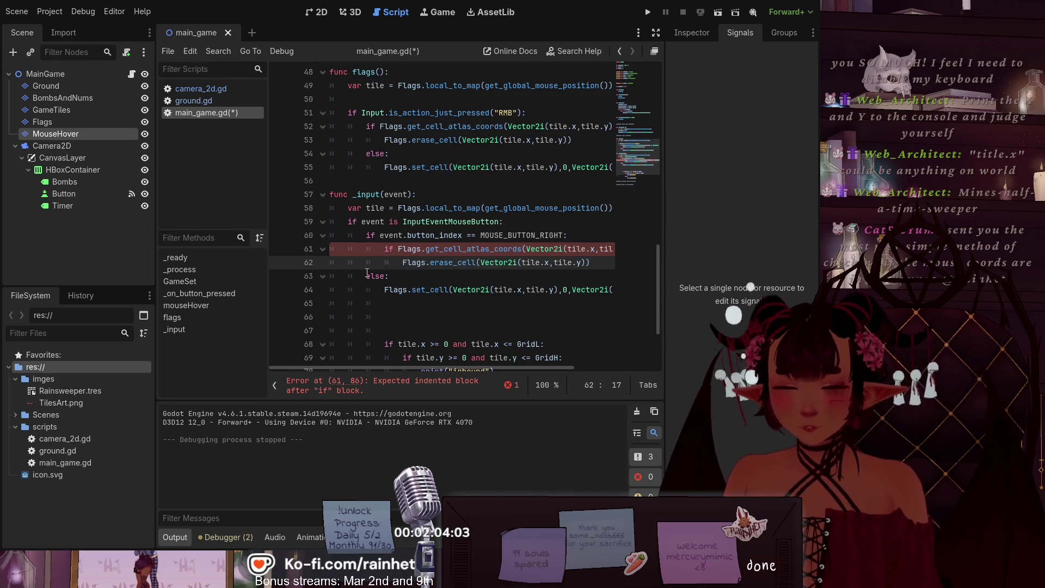
pyautogui.click(364, 276)
pyautogui.press('Tab')
pyautogui.press('Down')
pyautogui.scroll(-2, 400, 255)
pyautogui.press('Tab')
pyautogui.click(390, 245)
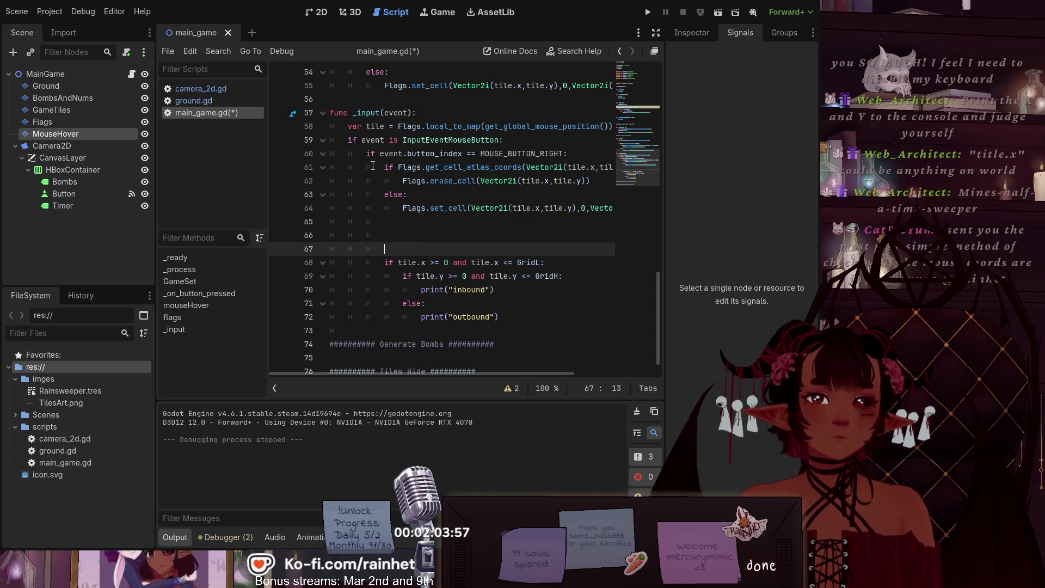
pyautogui.scroll(6, 386, 190)
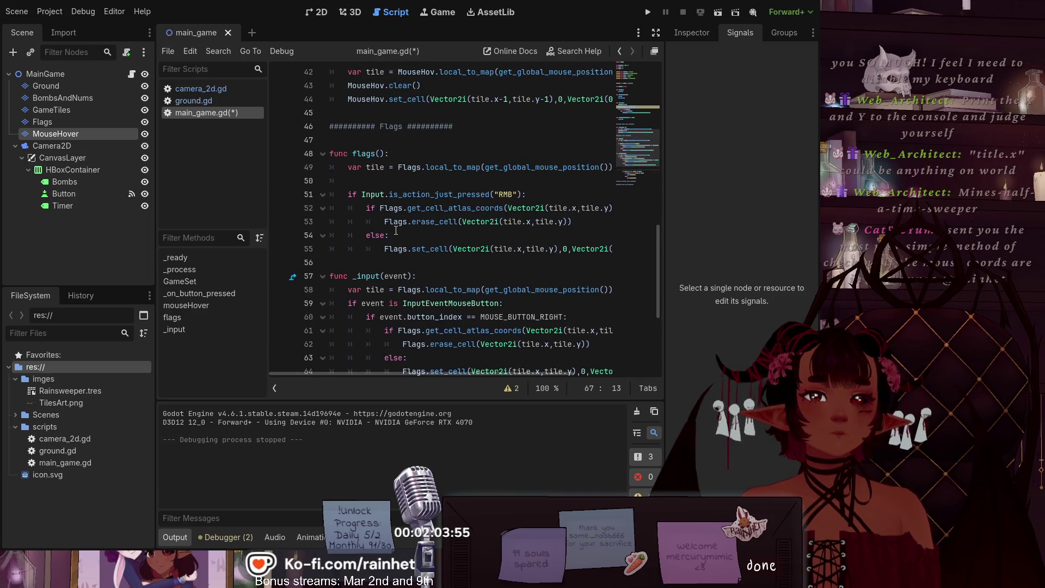
pyautogui.scroll(8, 377, 207)
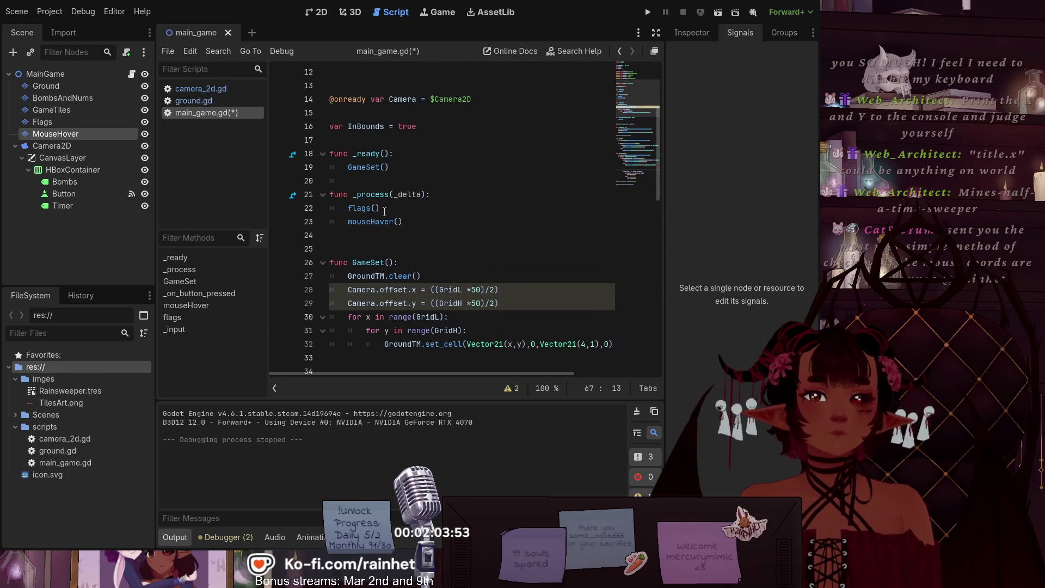
# Step: Delete the flags() call from _process and save main_game.gd
pyautogui.moveTo(380, 208); pyautogui.dragTo(334, 206)
pyautogui.press('BackSpace')
pyautogui.press('BackSpace')
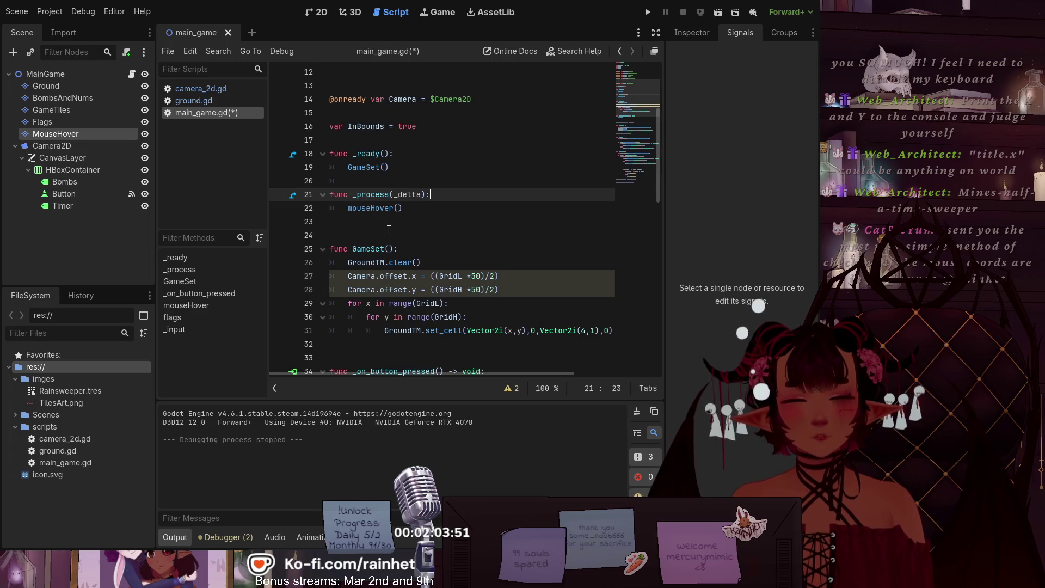
pyautogui.hotkey('ctrl', 's')
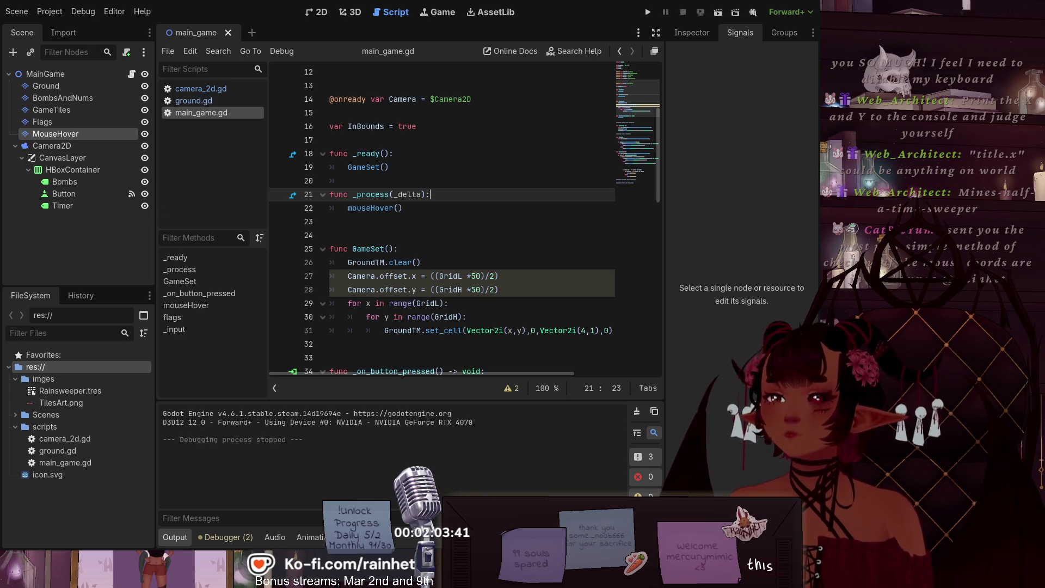
# Step: Run the project to test the hover highlight, then close the game window
pyautogui.click(718, 12)
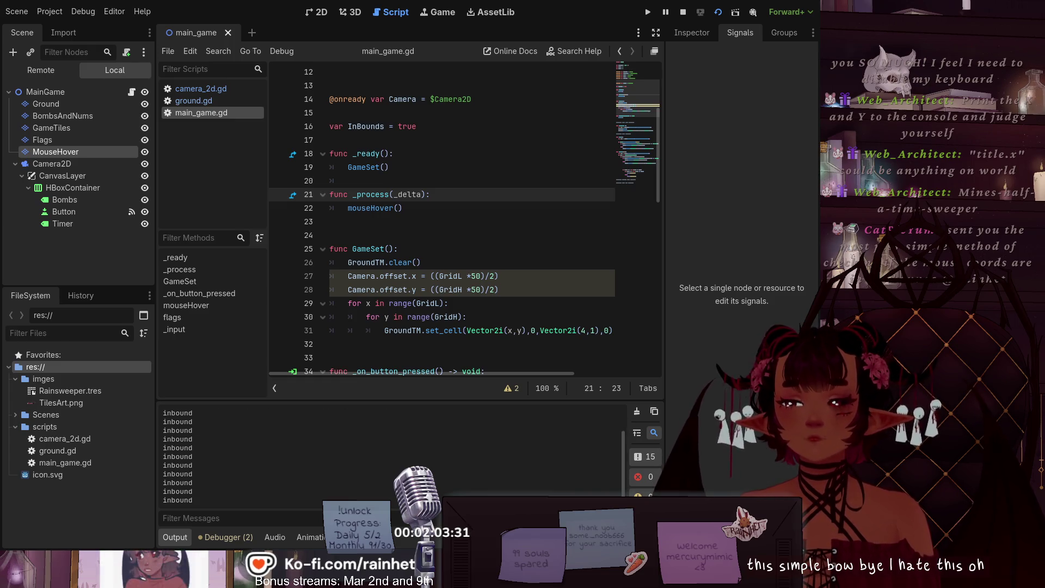
pyautogui.hotkey('alt', 'Tab')
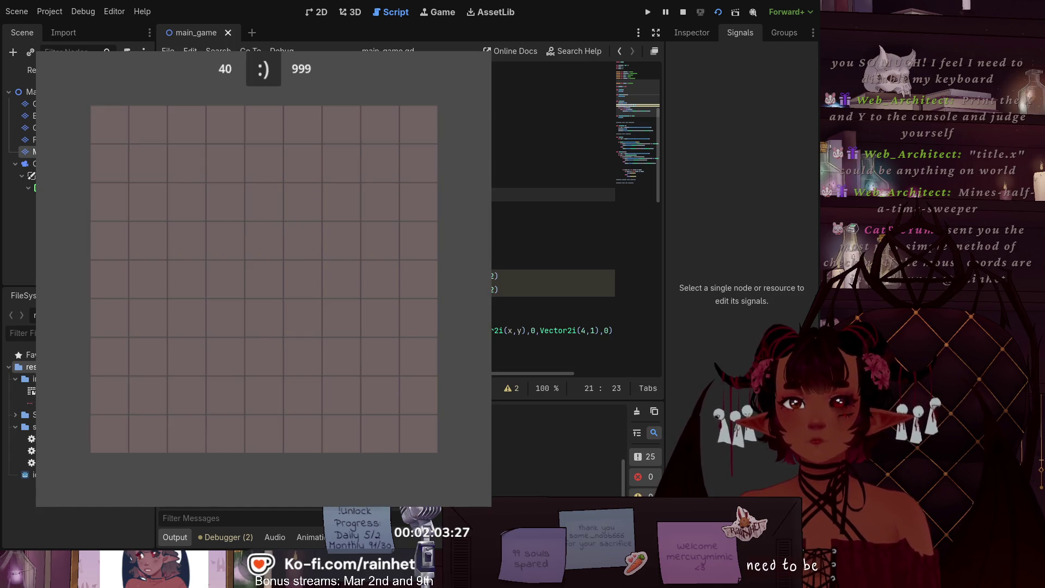
pyautogui.hotkey('alt', 'F4')
pyautogui.scroll(-6, 365, 213)
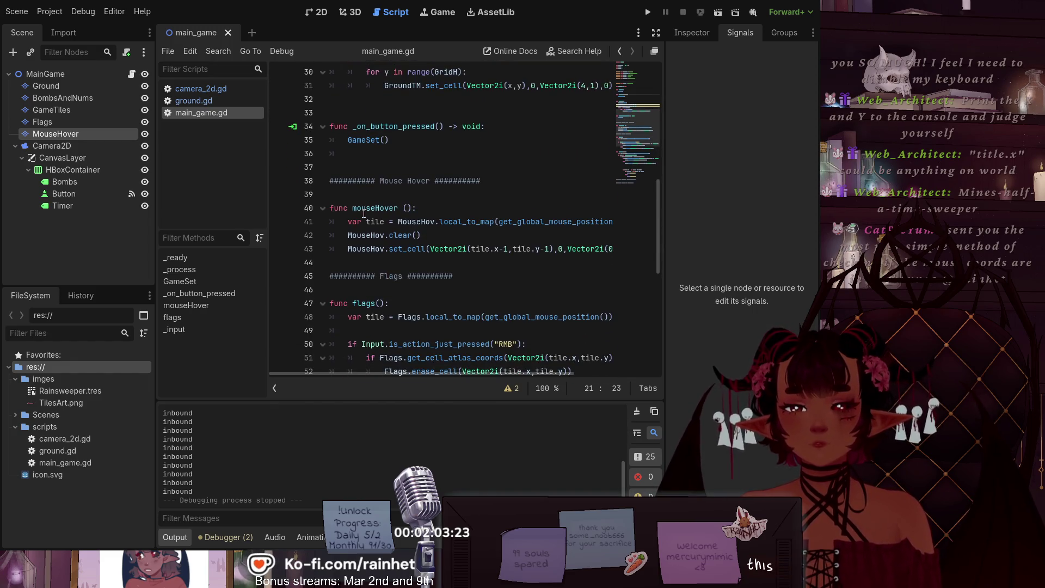
# Step: Strip the -1 offsets so mouseHover's set_cell on line 43 uses tile.x, tile.y
pyautogui.scroll(-1, 363, 214)
pyautogui.scroll(4, 367, 213)
pyautogui.scroll(-2, 395, 228)
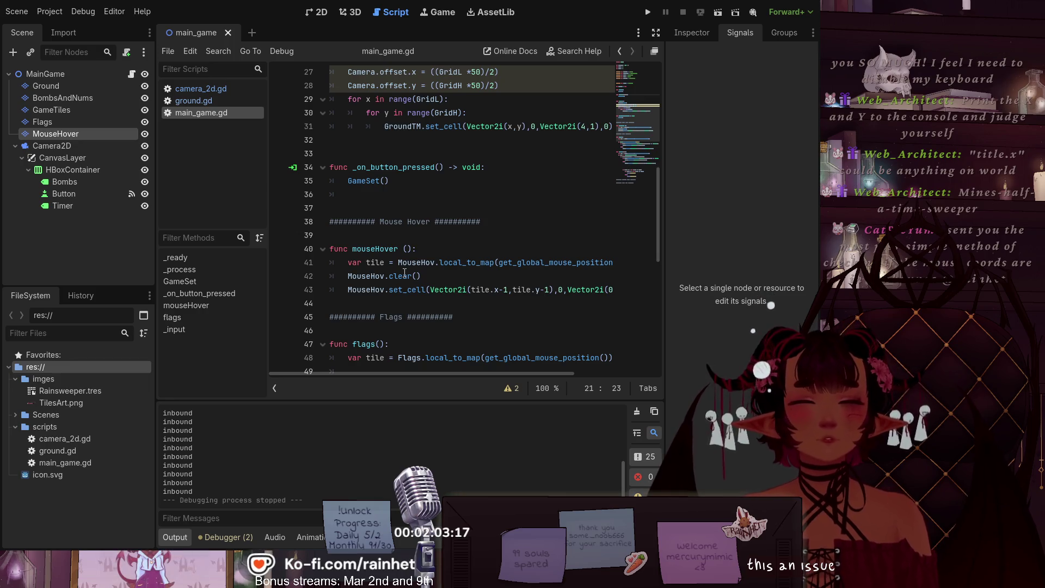
pyautogui.click(506, 289)
pyautogui.press('BackSpace')
pyautogui.press('Delete')
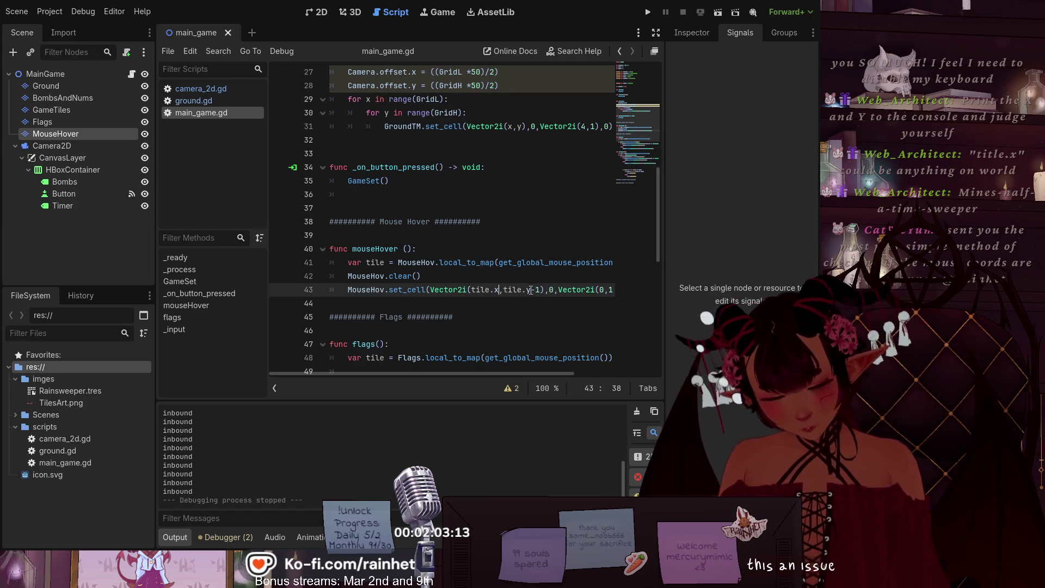
pyautogui.click(549, 289)
pyautogui.press('BackSpace')
pyautogui.press('BackSpace')
pyautogui.moveTo(517, 373)
pyautogui.mouseDown()
pyautogui.moveTo(609, 366)
pyautogui.moveTo(438, 371)
pyautogui.mouseUp()
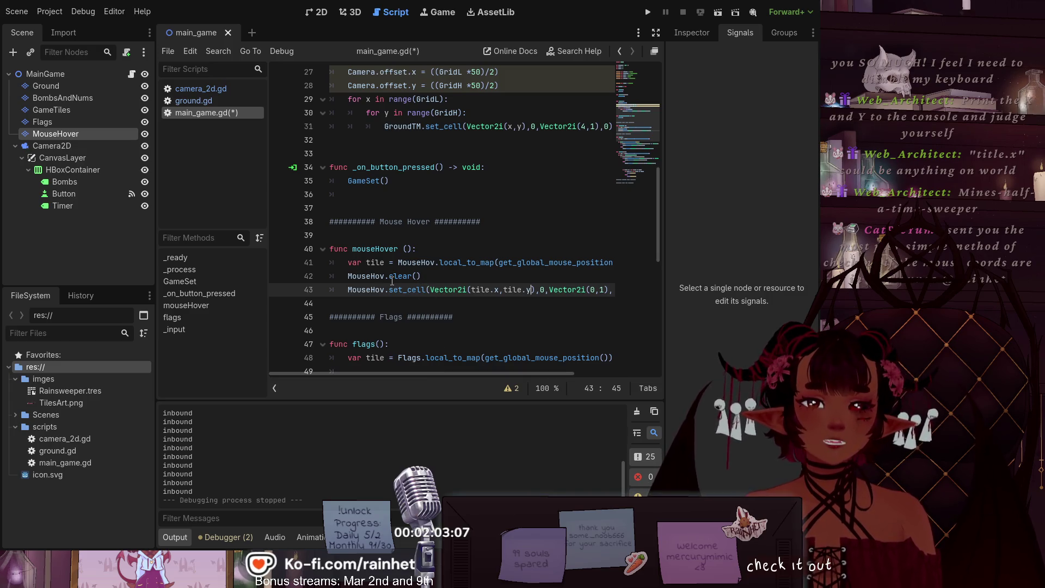
pyautogui.scroll(3, 381, 279)
pyautogui.scroll(2, 408, 212)
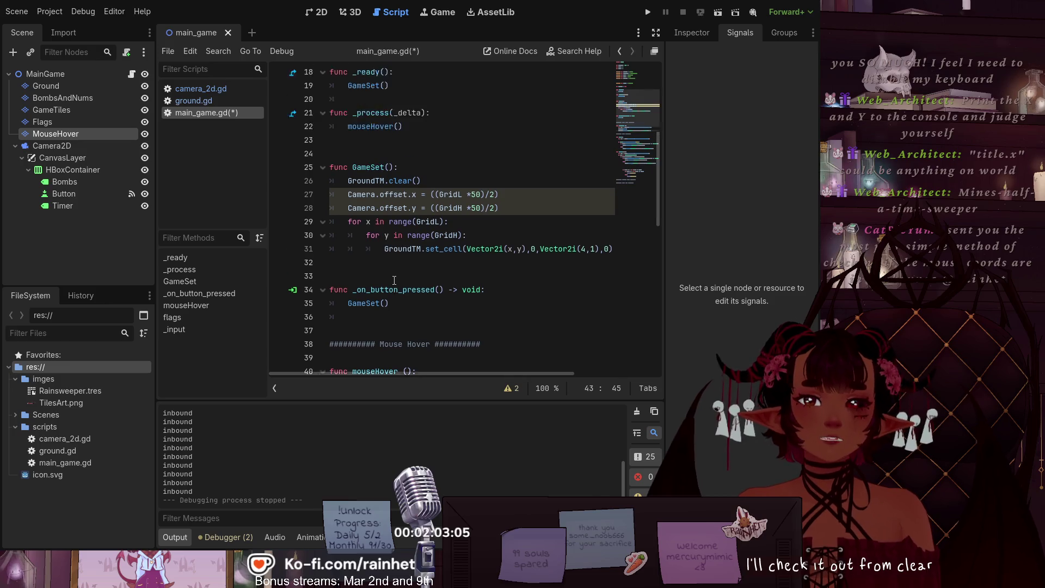
pyautogui.click(414, 134)
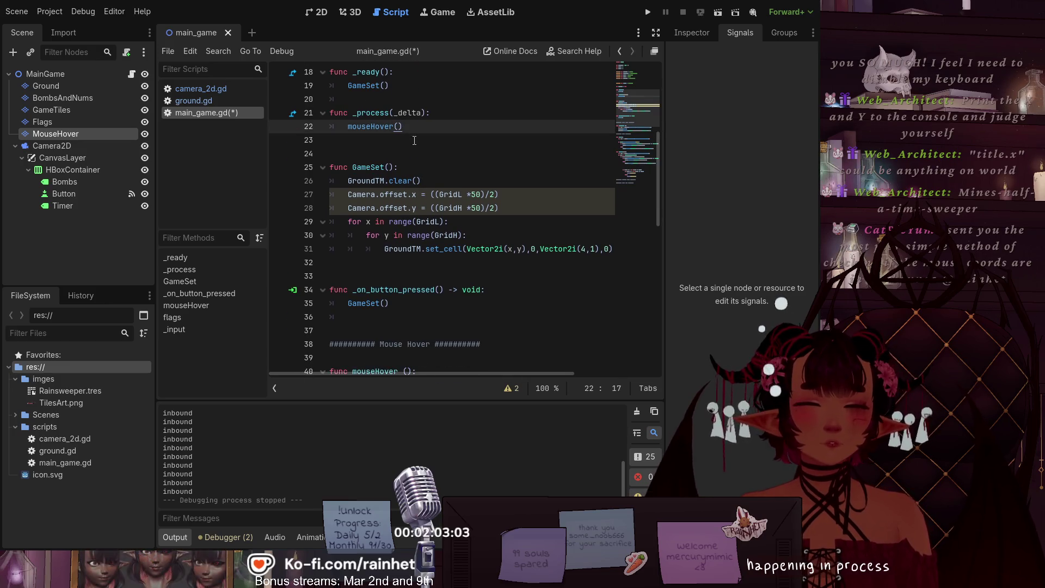
pyautogui.scroll(3, 415, 145)
pyautogui.scroll(-14, 414, 163)
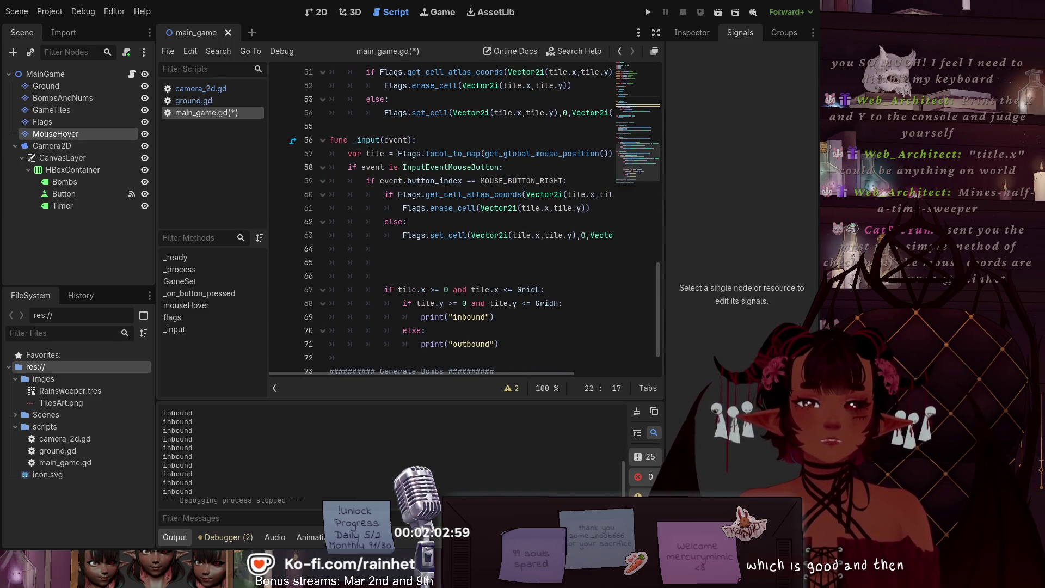
pyautogui.click(440, 221)
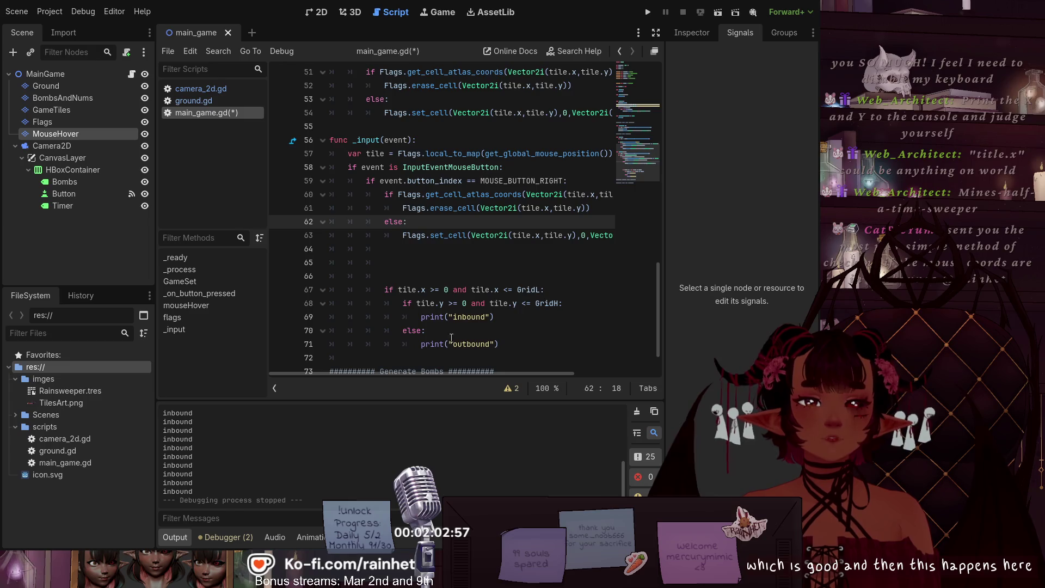
pyautogui.moveTo(422, 373)
pyautogui.mouseDown()
pyautogui.moveTo(552, 369)
pyautogui.moveTo(418, 369)
pyautogui.moveTo(538, 341)
pyautogui.moveTo(416, 339)
pyautogui.mouseUp()
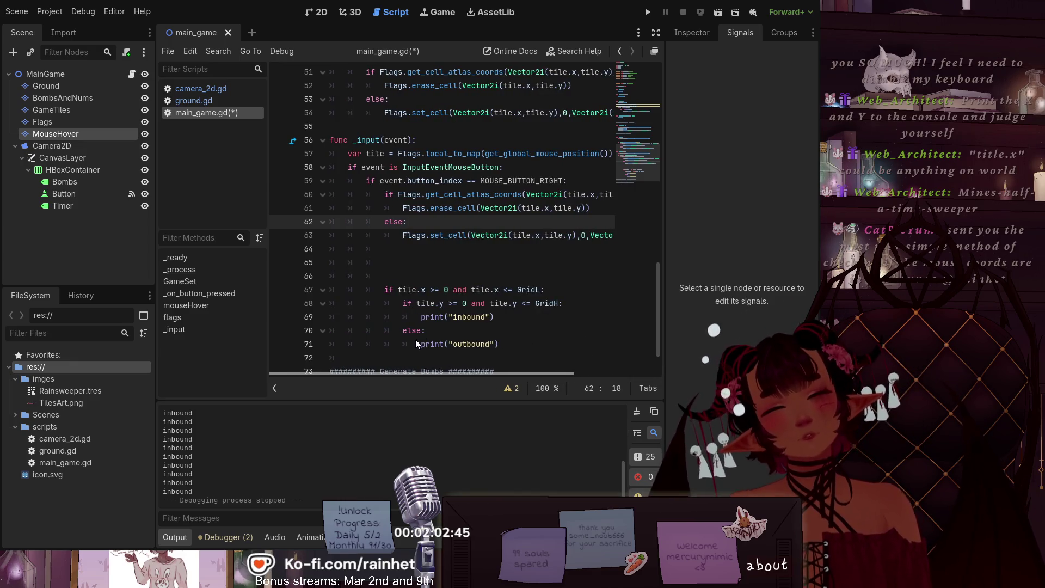
pyautogui.hscroll(3, 419, 339)
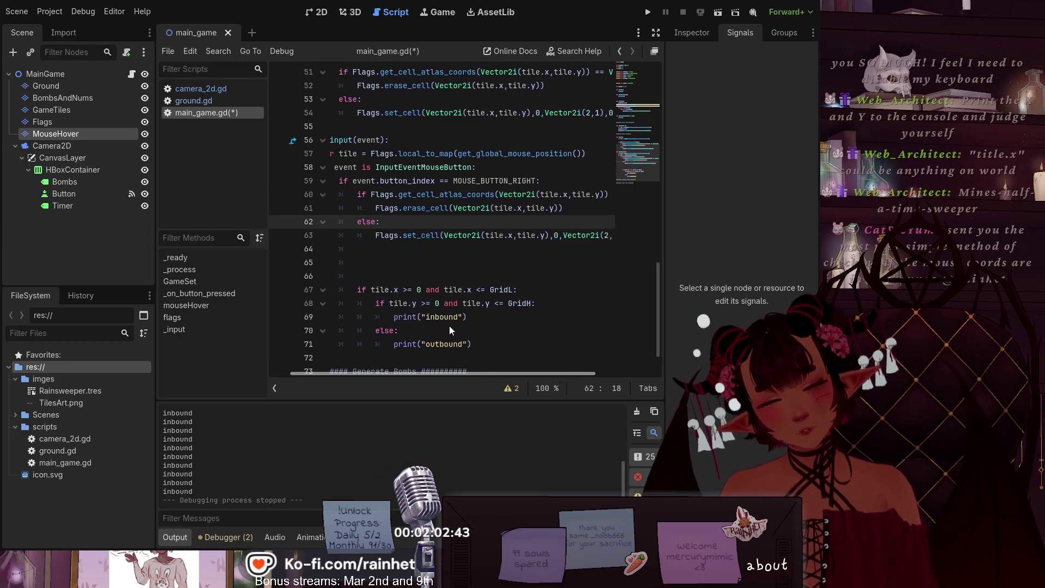
pyautogui.hscroll(4, 449, 329)
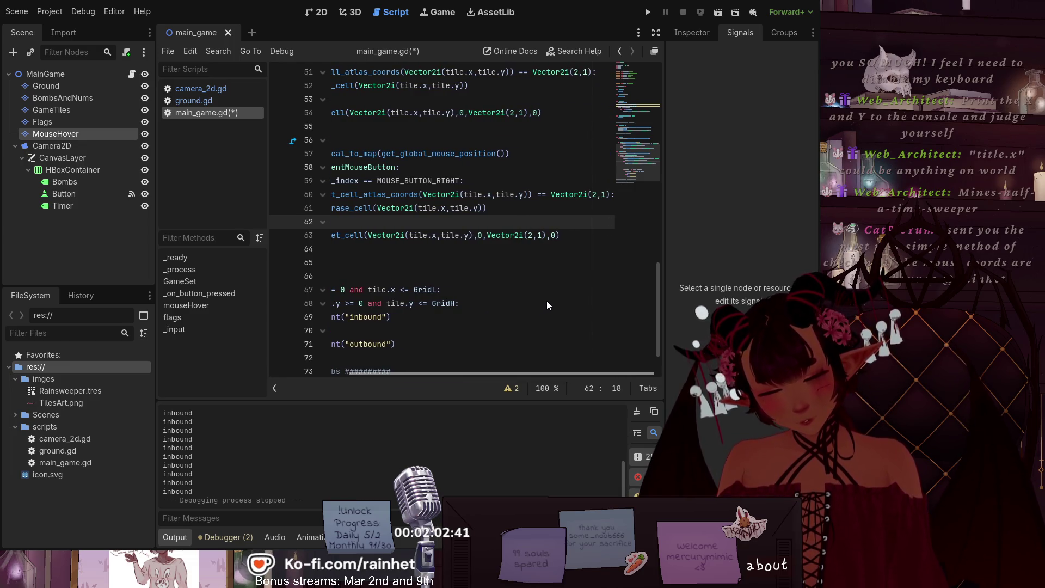
pyautogui.hscroll(-5, 519, 299)
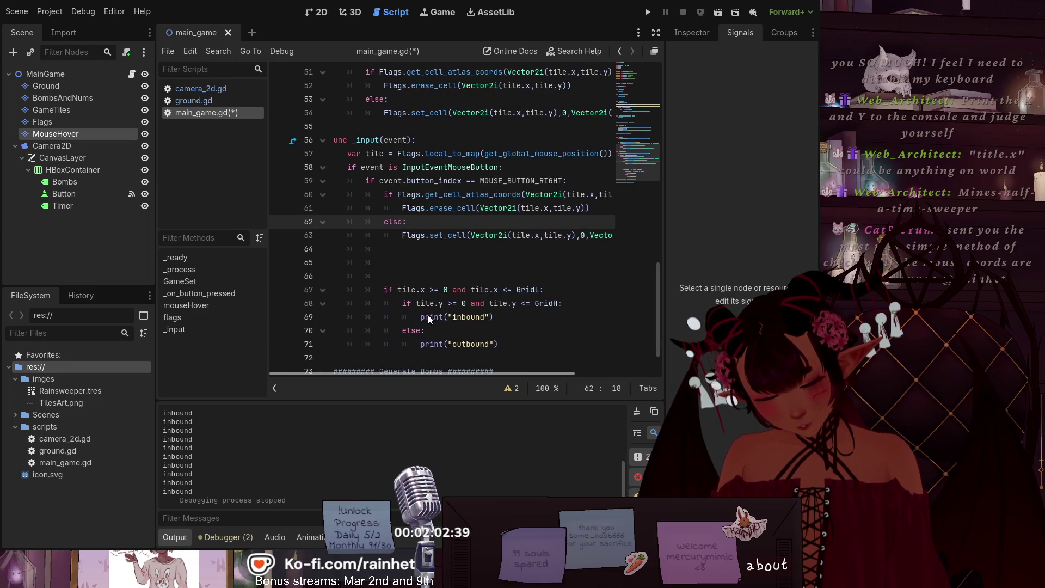
pyautogui.hscroll(-1, 427, 314)
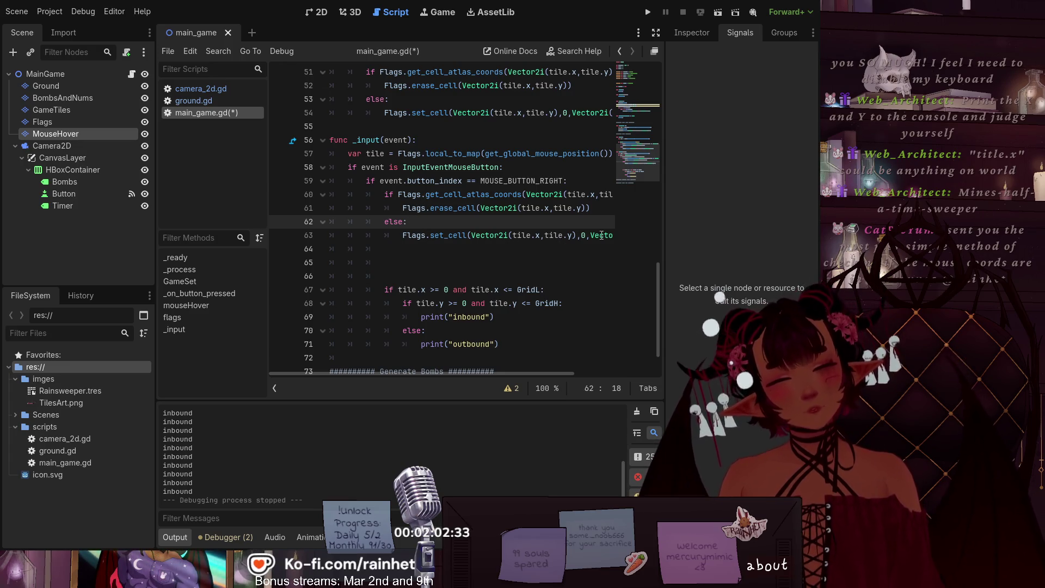
pyautogui.moveTo(449, 371)
pyautogui.mouseDown()
pyautogui.moveTo(536, 368)
pyautogui.moveTo(453, 343)
pyautogui.moveTo(368, 338)
pyautogui.mouseUp()
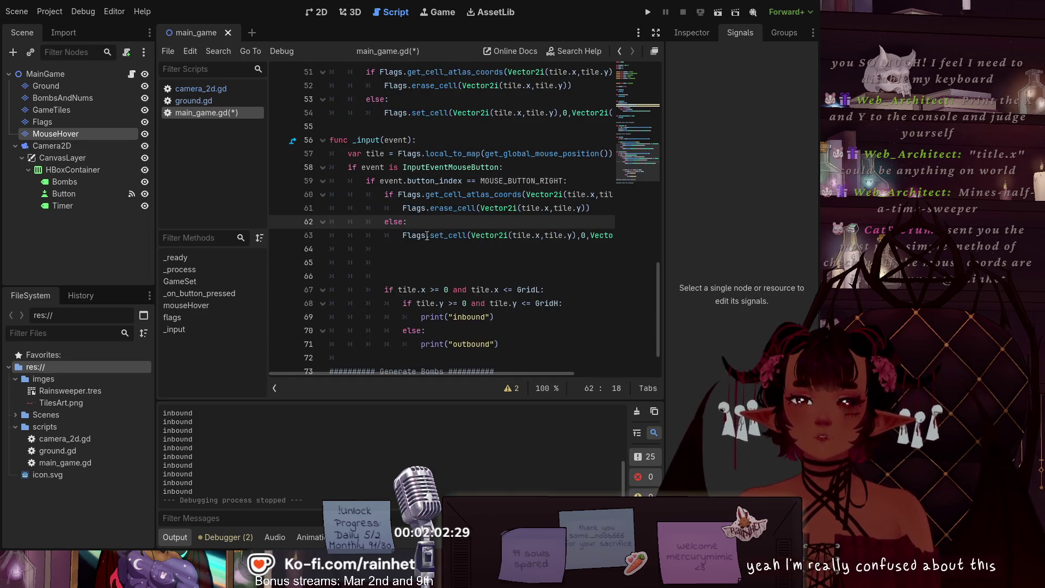
pyautogui.tripleClick(385, 238)
# Step: Comment out the if, erase_cell, else and set_cell flag toggle lines in _input with Ctrl+K
pyautogui.hotkey('ctrl', 'k')
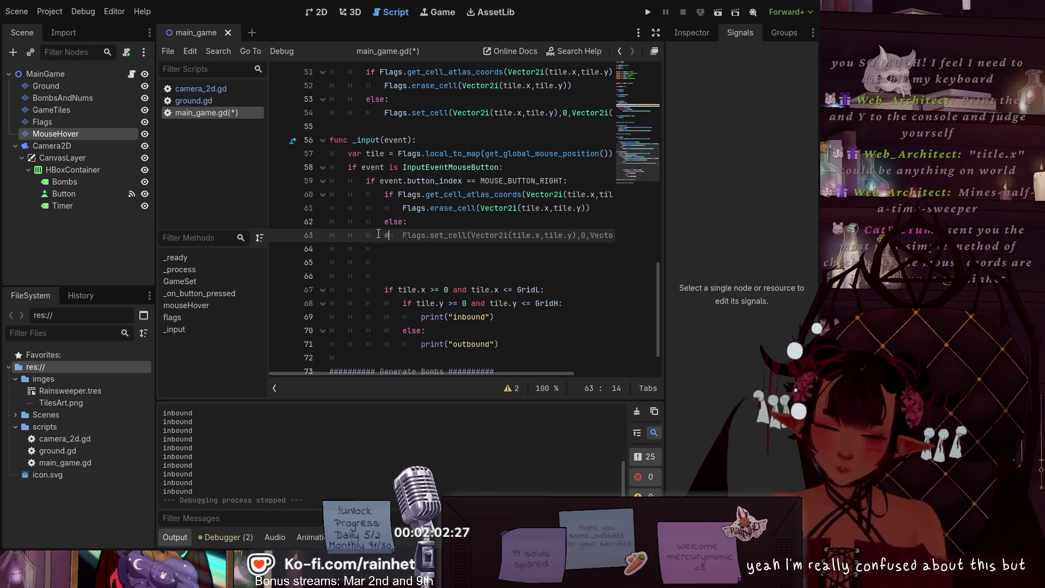
pyautogui.click(383, 221)
pyautogui.hotkey('ctrl', 'k')
pyautogui.press('Up')
pyautogui.hotkey('ctrl', 'k')
pyautogui.press('Up')
pyautogui.hotkey('ctrl', 'k')
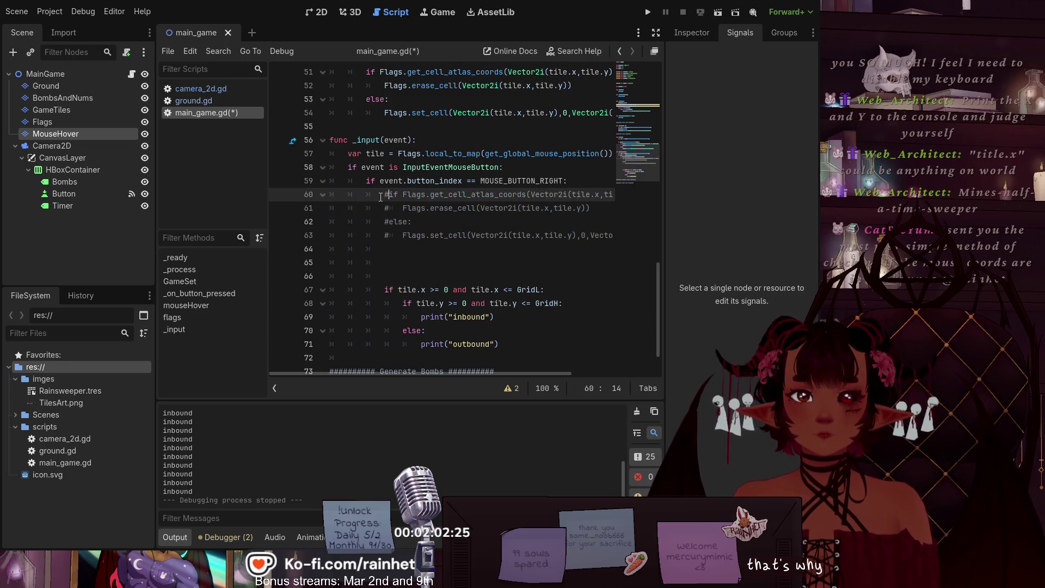
pyautogui.scroll(3, 379, 218)
pyautogui.scroll(12, 375, 215)
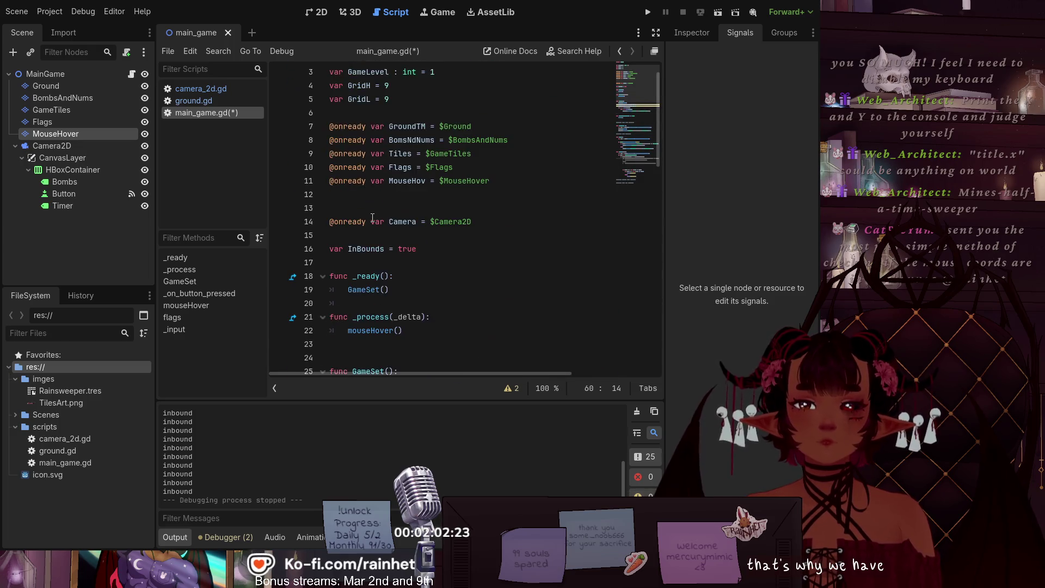
# Step: Add a flags() call below mouseHover() in _process and briefly check ground.gd
pyautogui.click(442, 293)
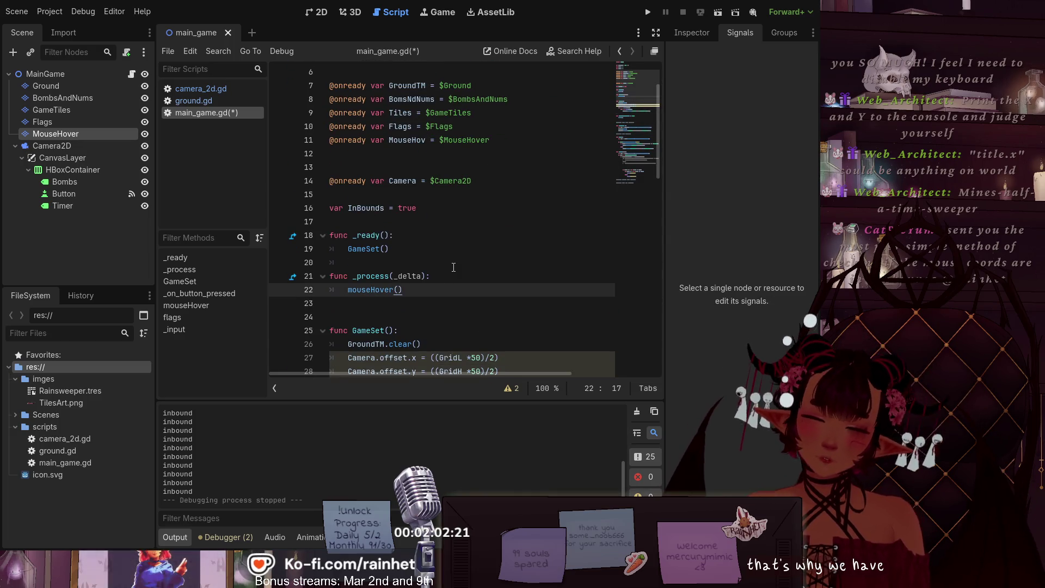
pyautogui.press('Return')
pyautogui.write('flags')
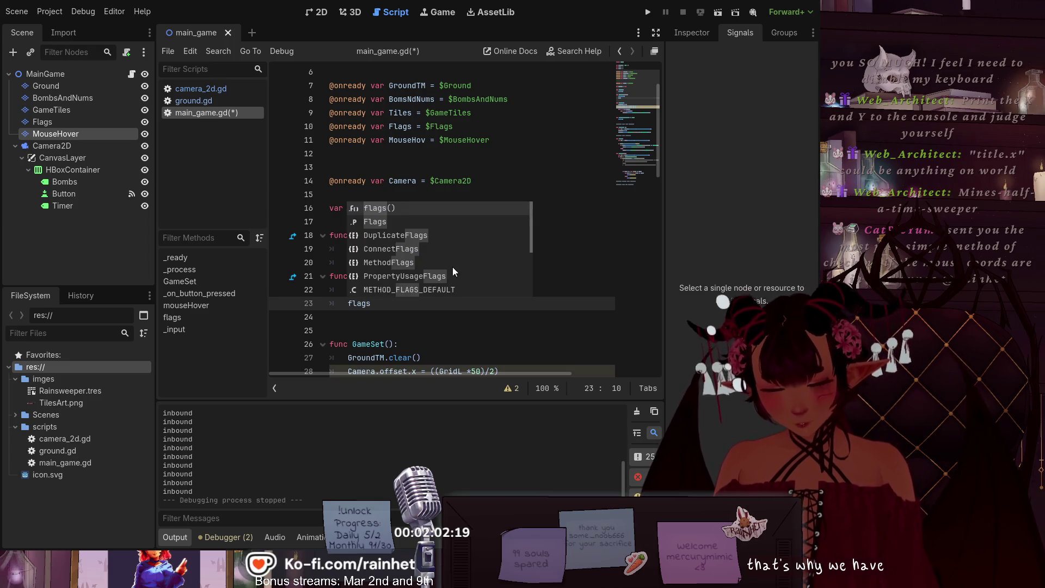
pyautogui.press('Escape')
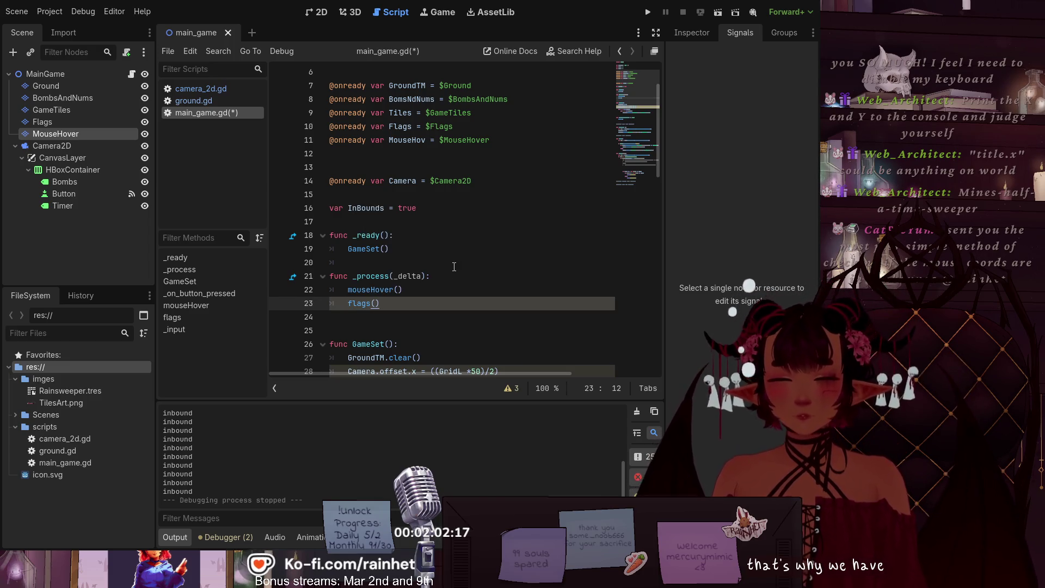
pyautogui.click(203, 103)
pyautogui.click(194, 113)
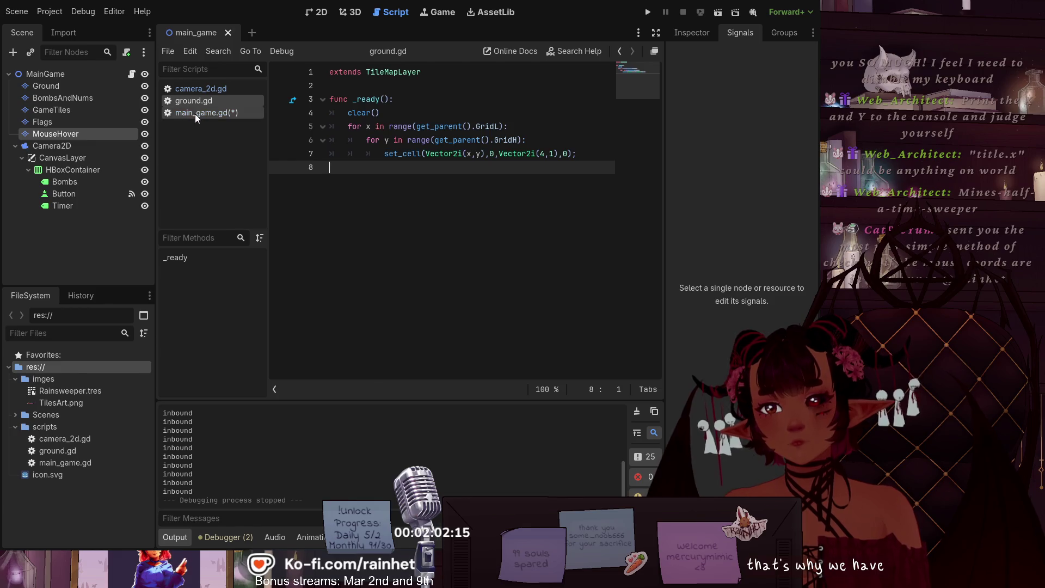
# Step: Run the scene with F6 and right-click several grid cells to place flags
pyautogui.press('F6')
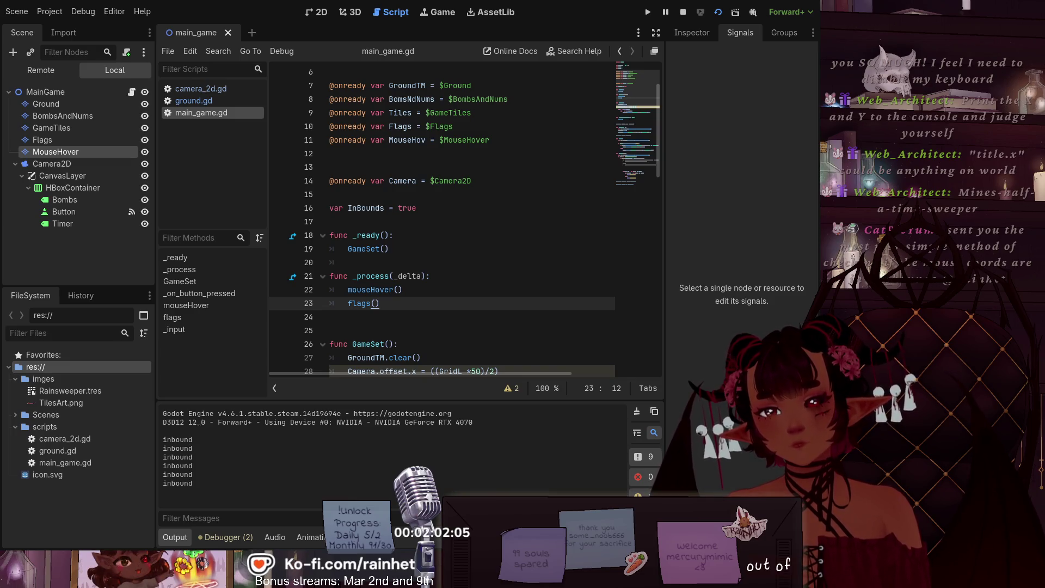
pyautogui.hotkey('alt', 'Tab')
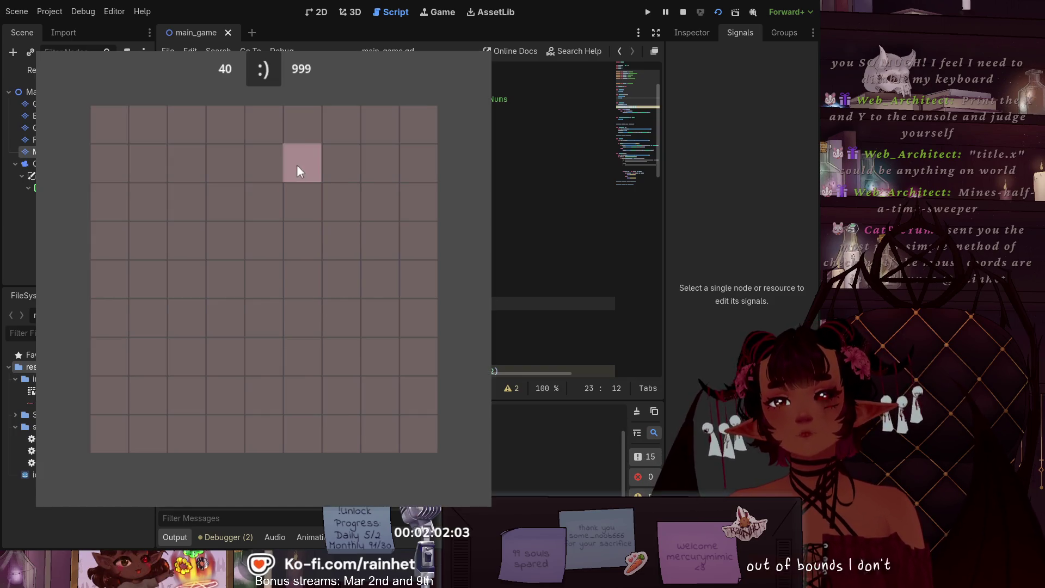
pyautogui.rightClick(155, 169)
pyautogui.rightClick(188, 237)
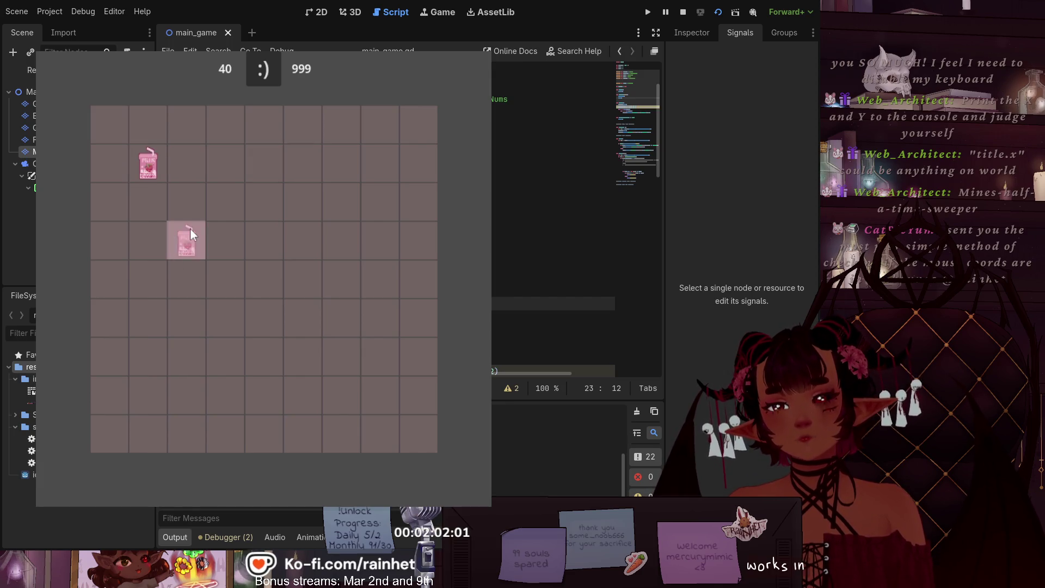
pyautogui.rightClick(316, 209)
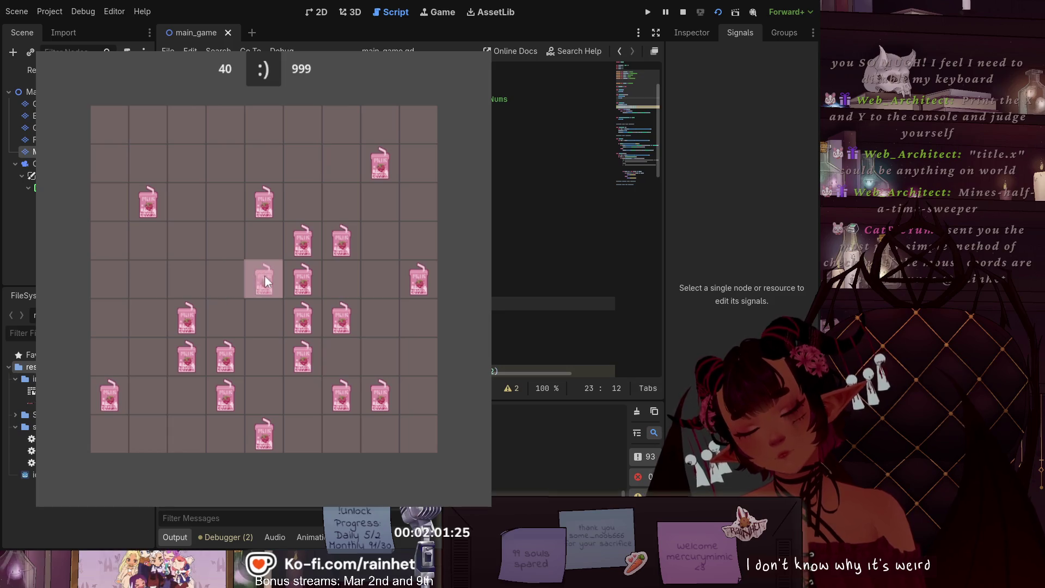
# Step: Left-click the flagged cells to clear them, then stop the game with F8
pyautogui.click(328, 322)
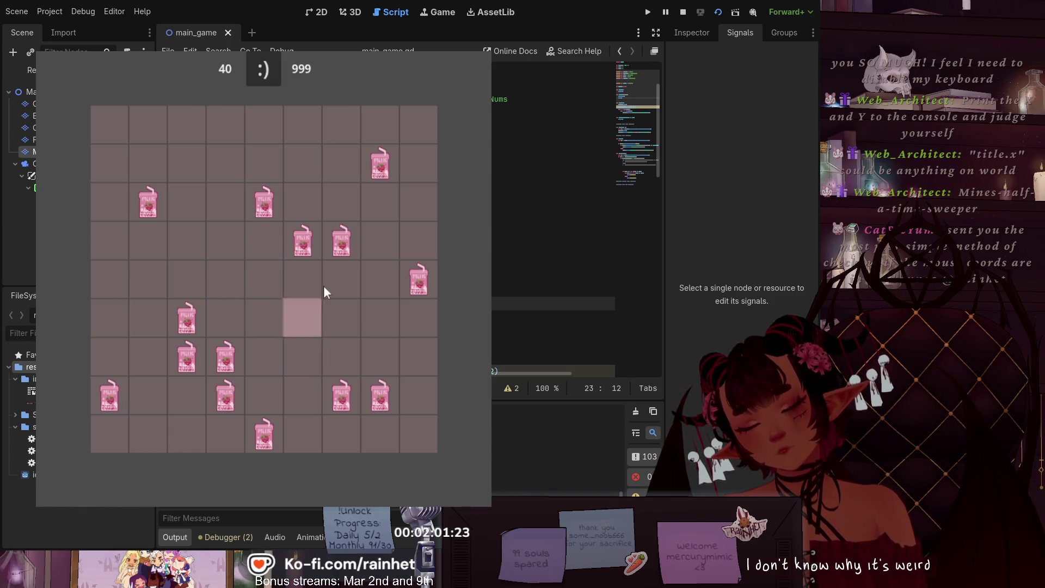
pyautogui.click(267, 202)
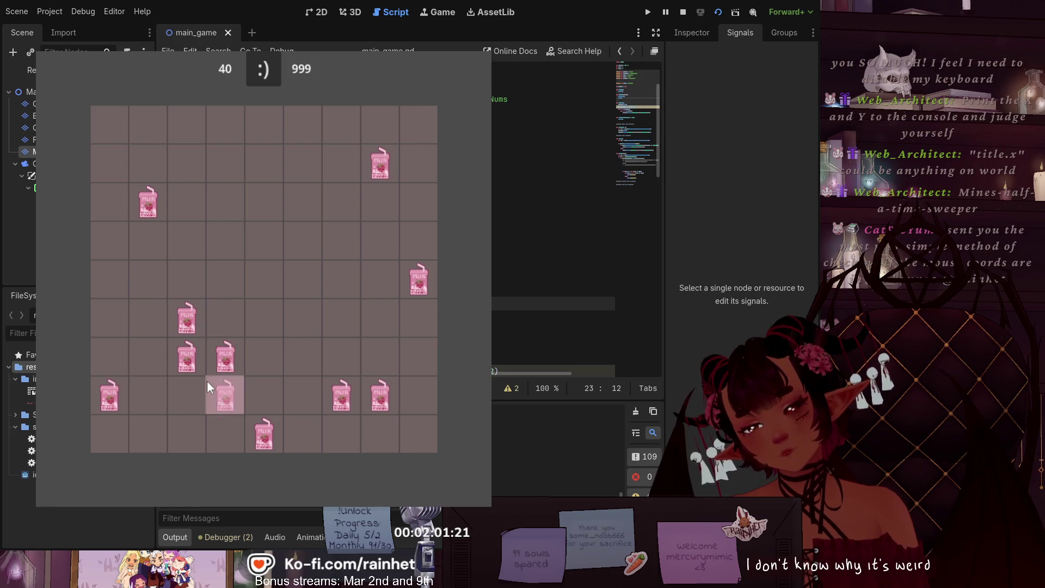
pyautogui.click(214, 364)
pyautogui.click(185, 329)
pyautogui.click(121, 393)
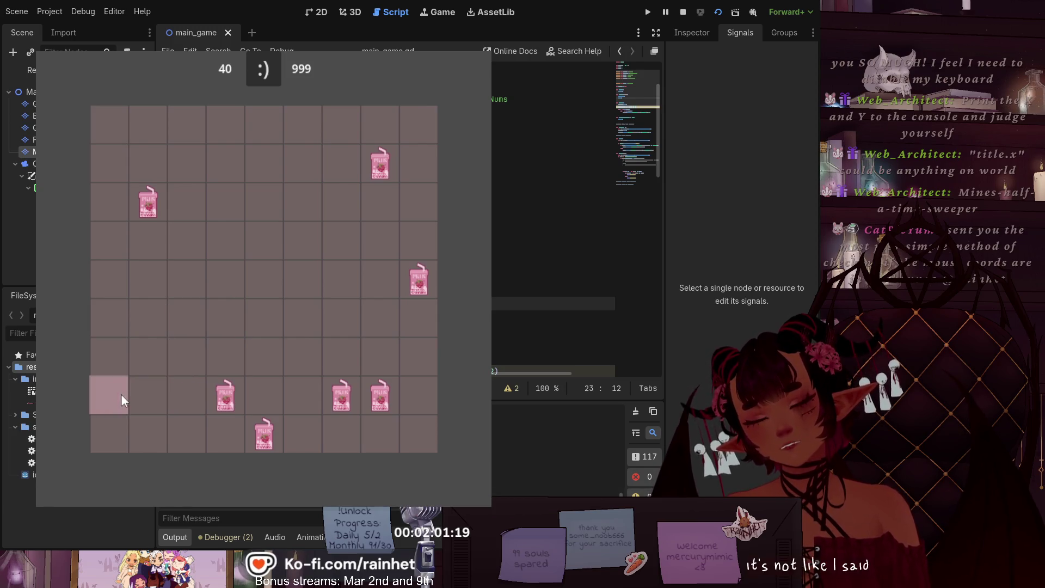
pyautogui.press('F8')
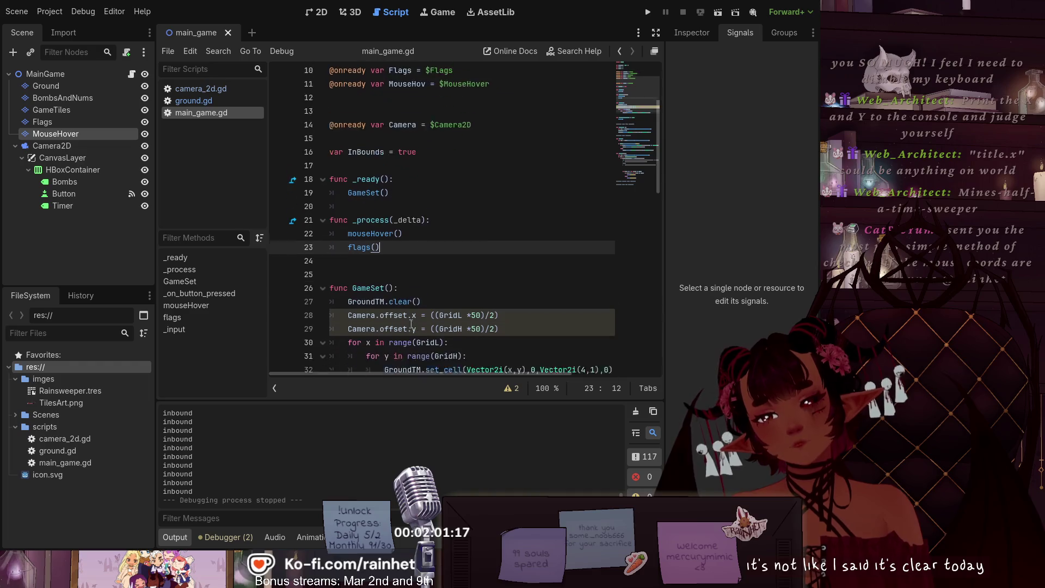
pyautogui.scroll(-7, 411, 324)
pyautogui.scroll(-5, 404, 323)
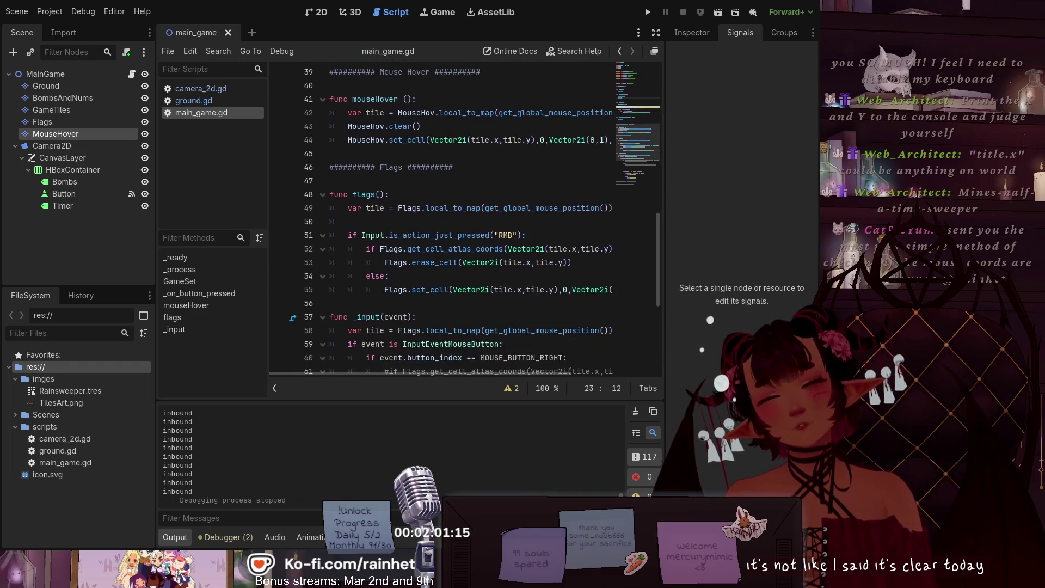
pyautogui.scroll(1, 408, 207)
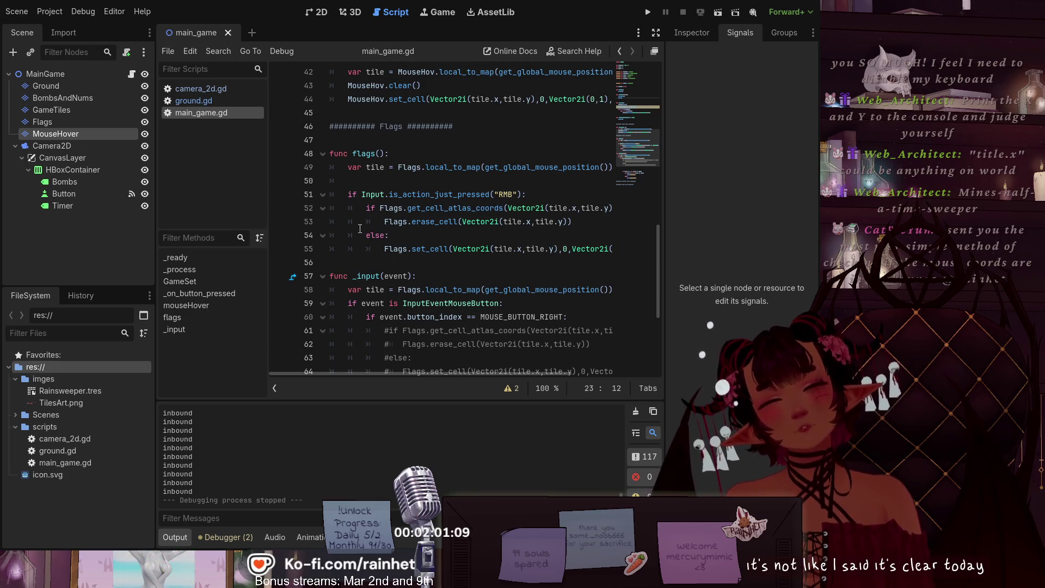
pyautogui.scroll(-2, 416, 225)
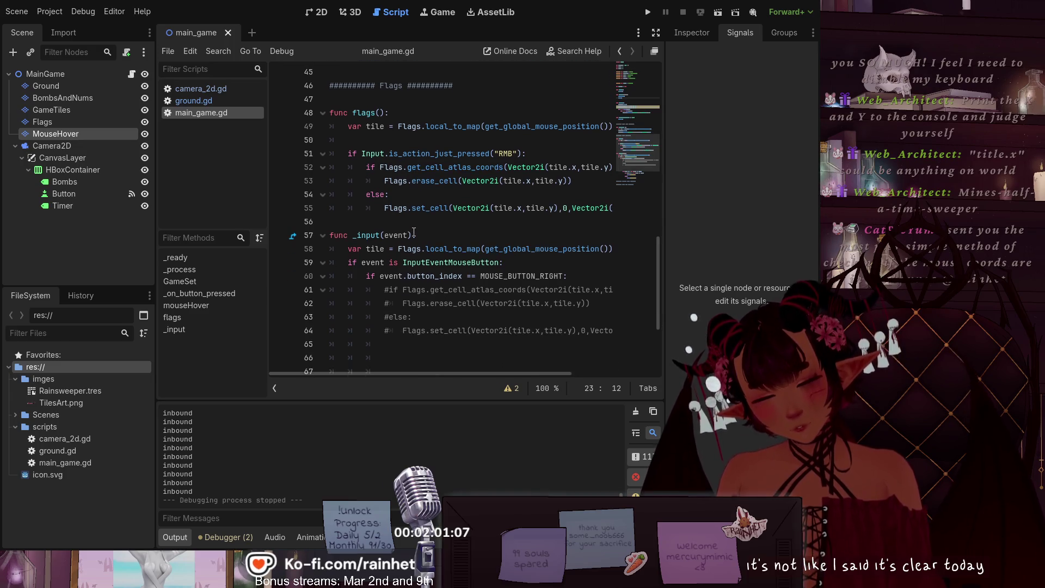
pyautogui.scroll(-1, 413, 232)
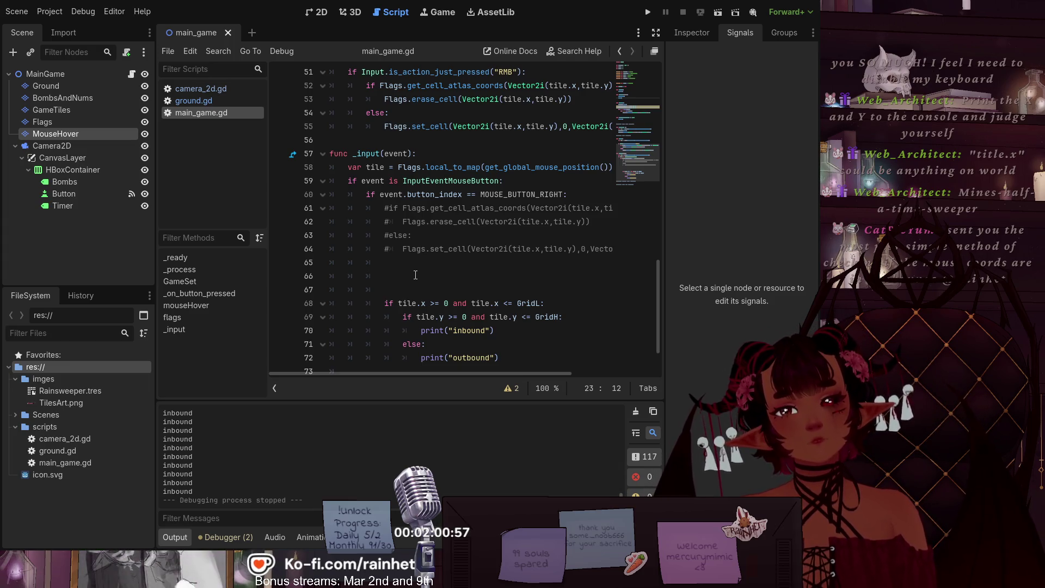
pyautogui.moveTo(403, 373)
pyautogui.mouseDown()
pyautogui.moveTo(570, 373)
pyautogui.moveTo(390, 377)
pyautogui.mouseUp()
pyautogui.scroll(-2, 384, 304)
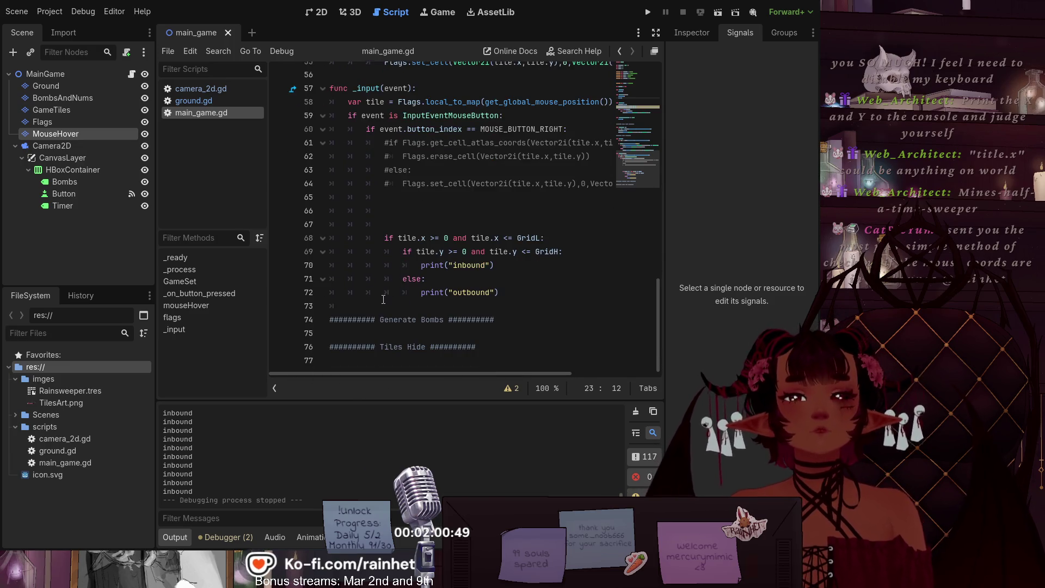
pyautogui.scroll(1, 390, 290)
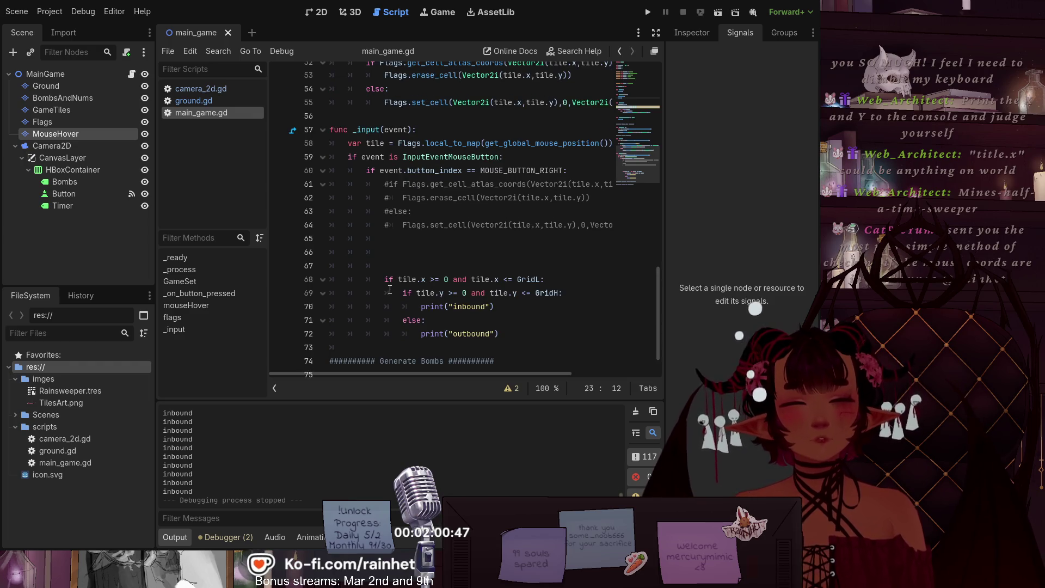
pyautogui.scroll(1, 390, 290)
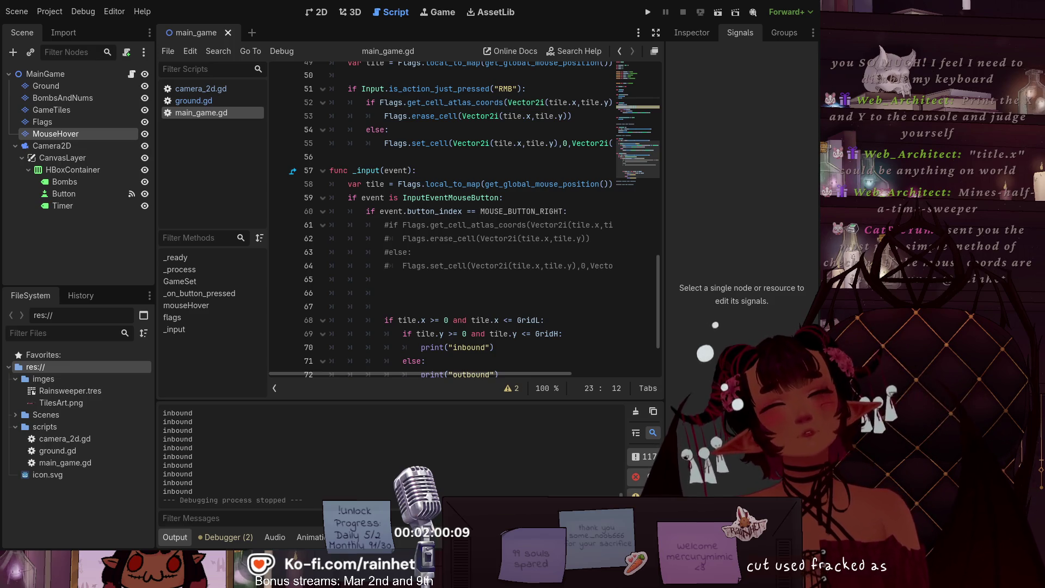
pyautogui.scroll(2, 334, 276)
pyautogui.scroll(-3, 360, 275)
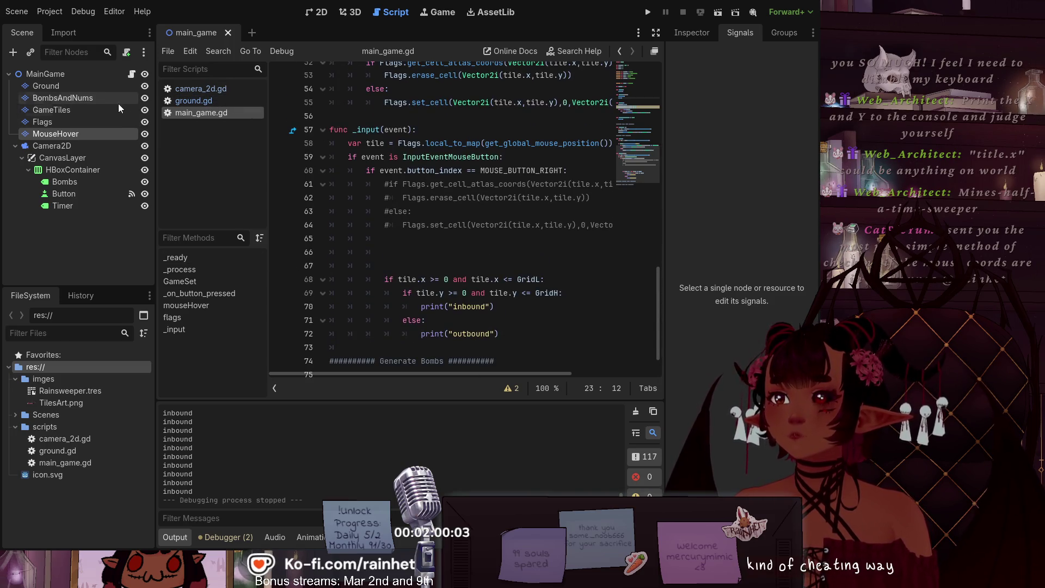
pyautogui.click(109, 88)
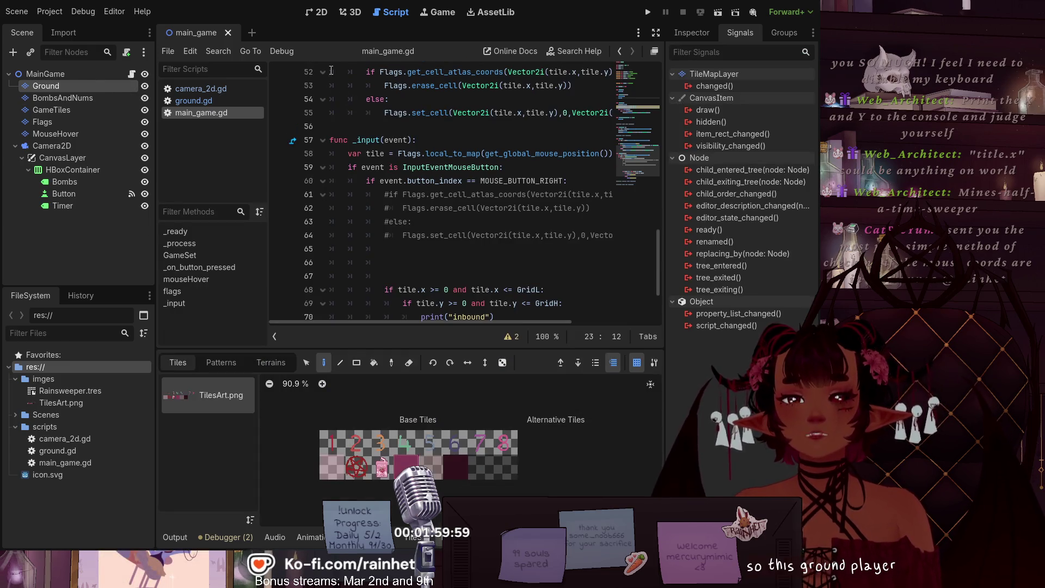
# Step: Review main_game.gd and place the caret on blank line 67 inside _input()
pyautogui.scroll(8, 387, 188)
pyautogui.scroll(2, 387, 187)
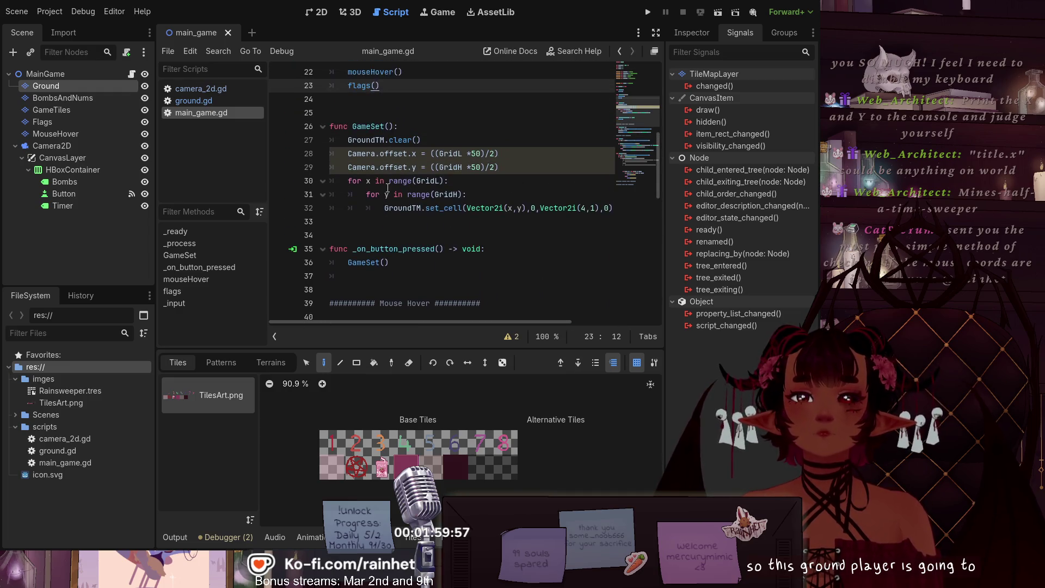
pyautogui.scroll(-5, 384, 186)
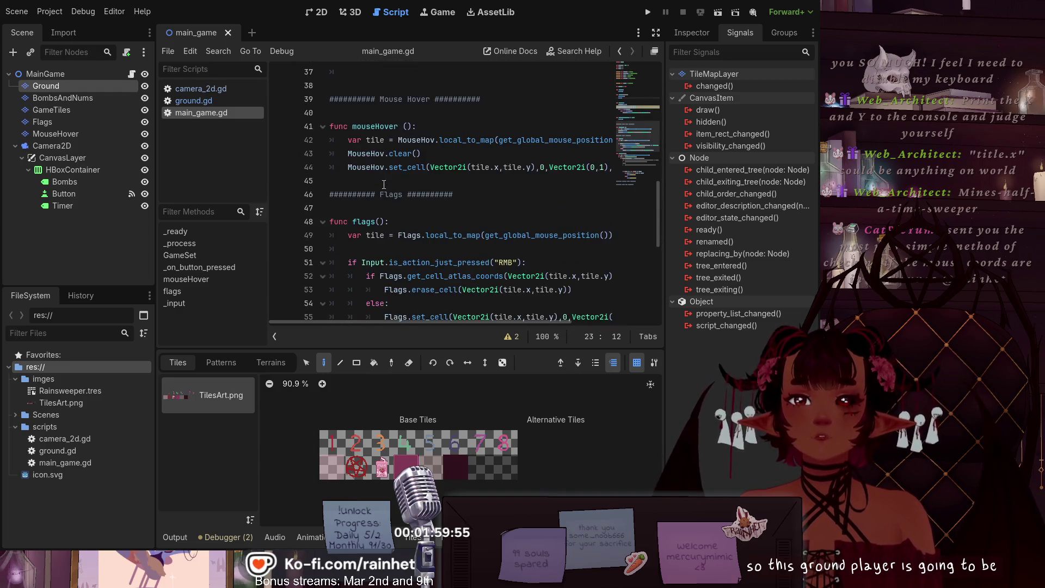
pyautogui.scroll(-2, 384, 185)
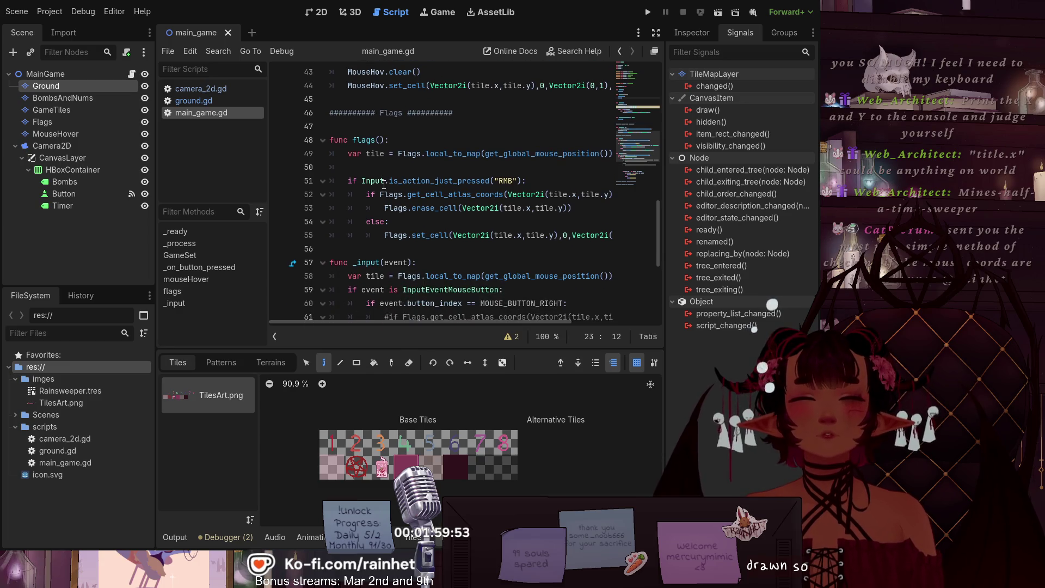
pyautogui.scroll(-2, 384, 185)
pyautogui.scroll(-3, 384, 185)
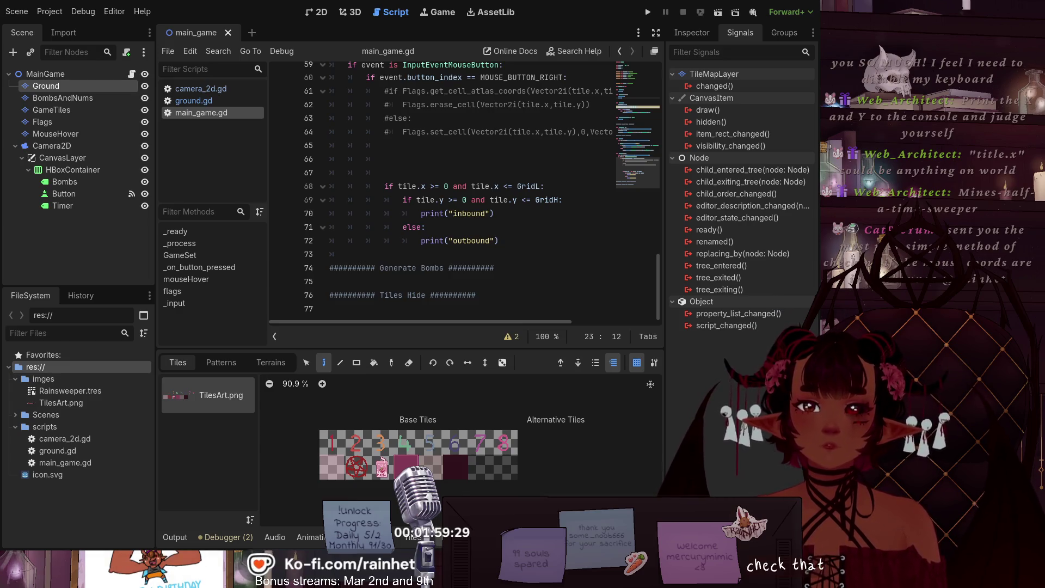
pyautogui.scroll(3, 463, 190)
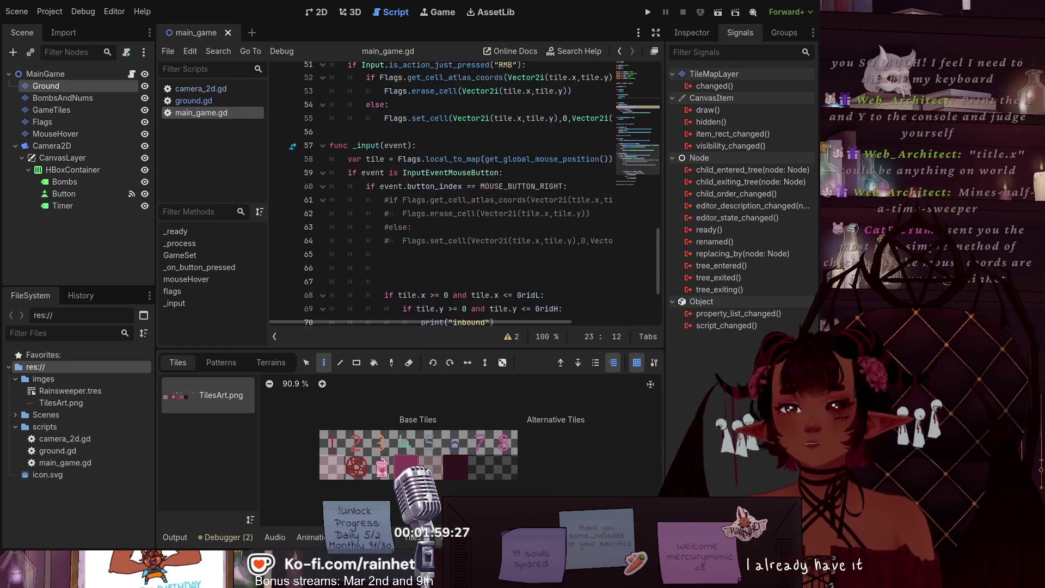
pyautogui.scroll(5, 462, 190)
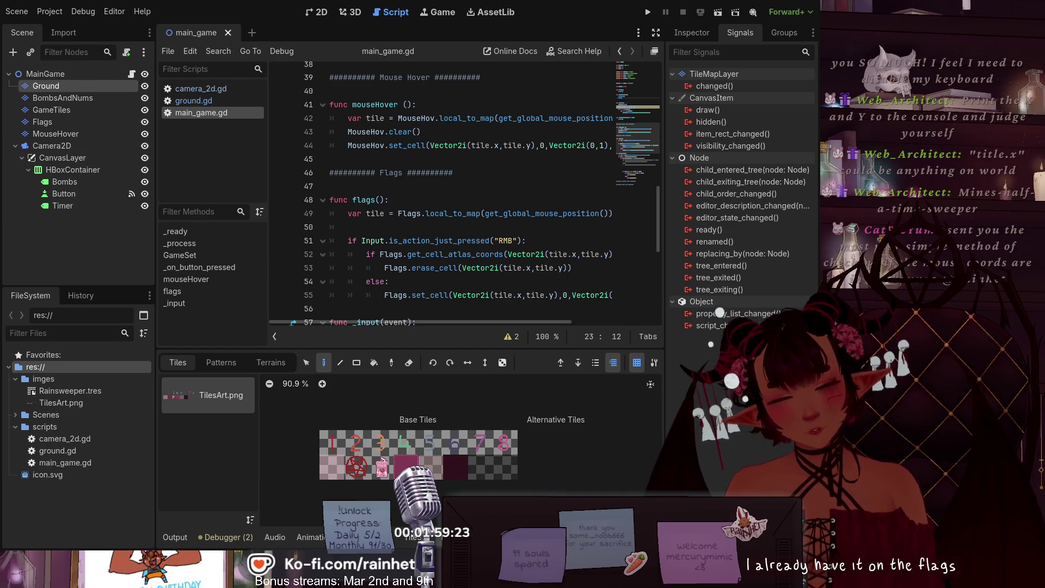
pyautogui.scroll(-1, 462, 190)
pyautogui.scroll(-1, 463, 191)
pyautogui.scroll(-1, 462, 191)
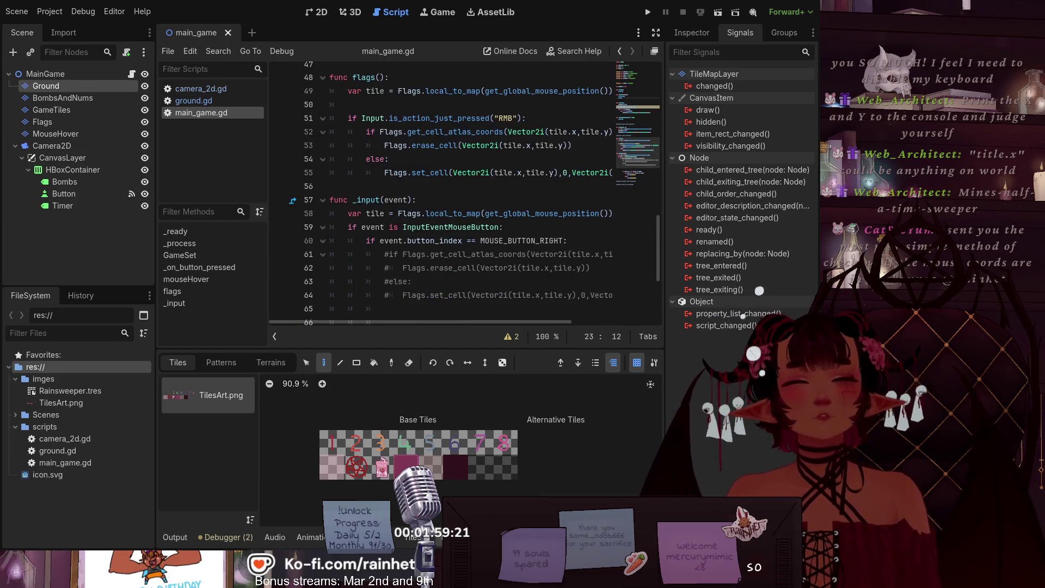
pyautogui.scroll(1, 463, 191)
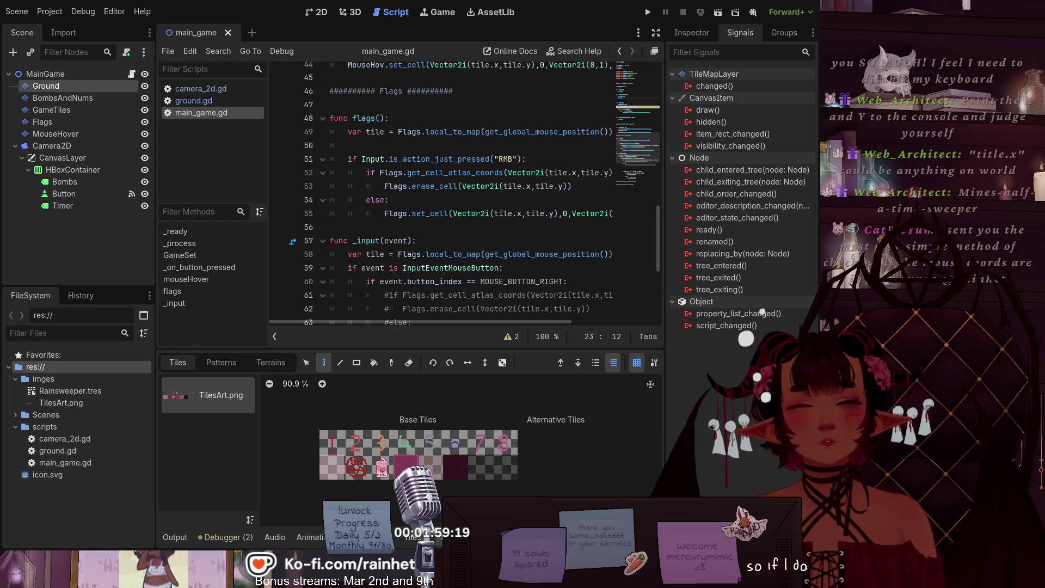
pyautogui.scroll(-2, 463, 190)
pyautogui.scroll(-2, 462, 191)
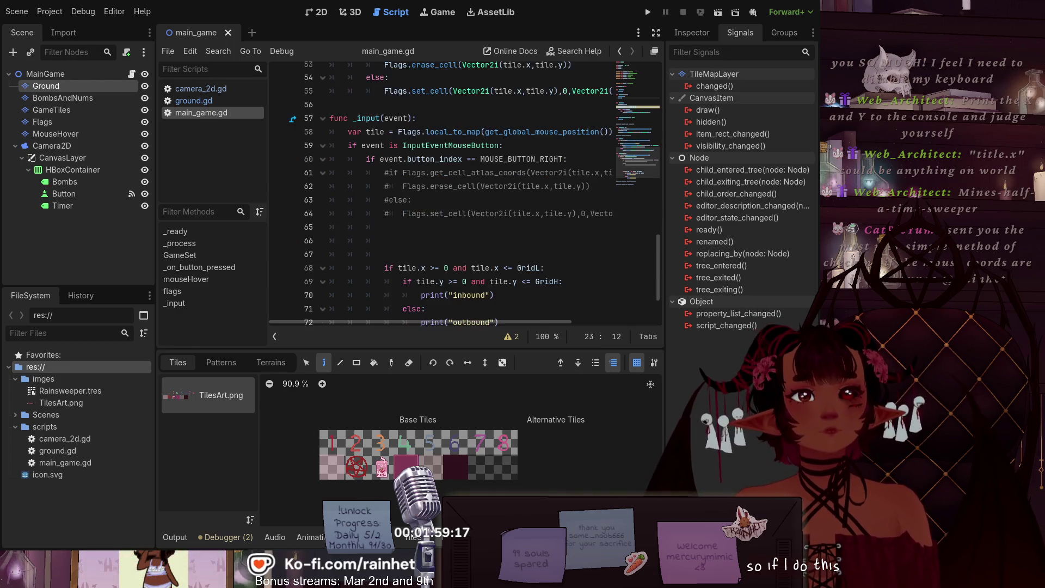
pyautogui.scroll(1, 463, 191)
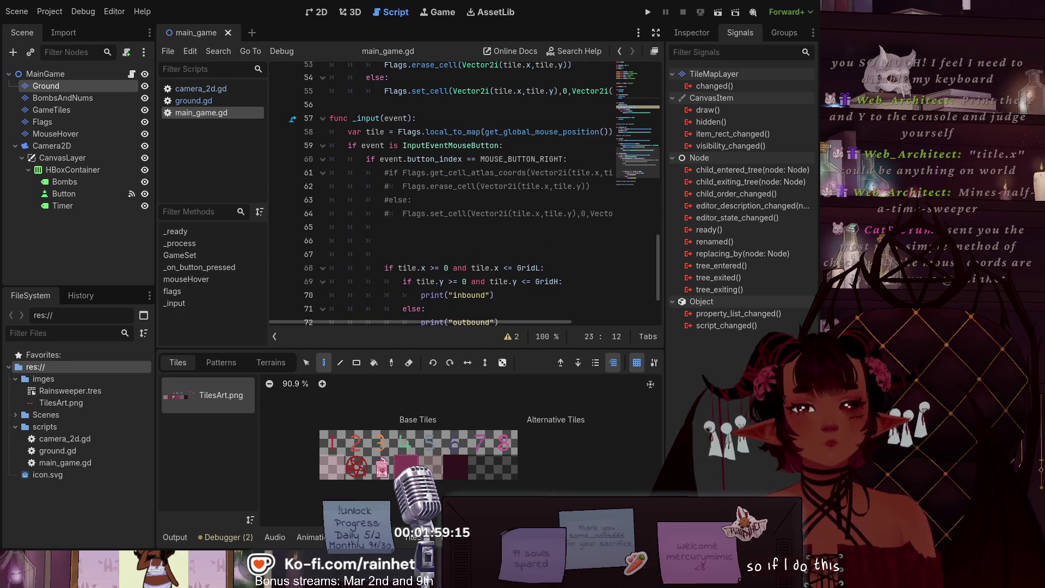
pyautogui.click(384, 255)
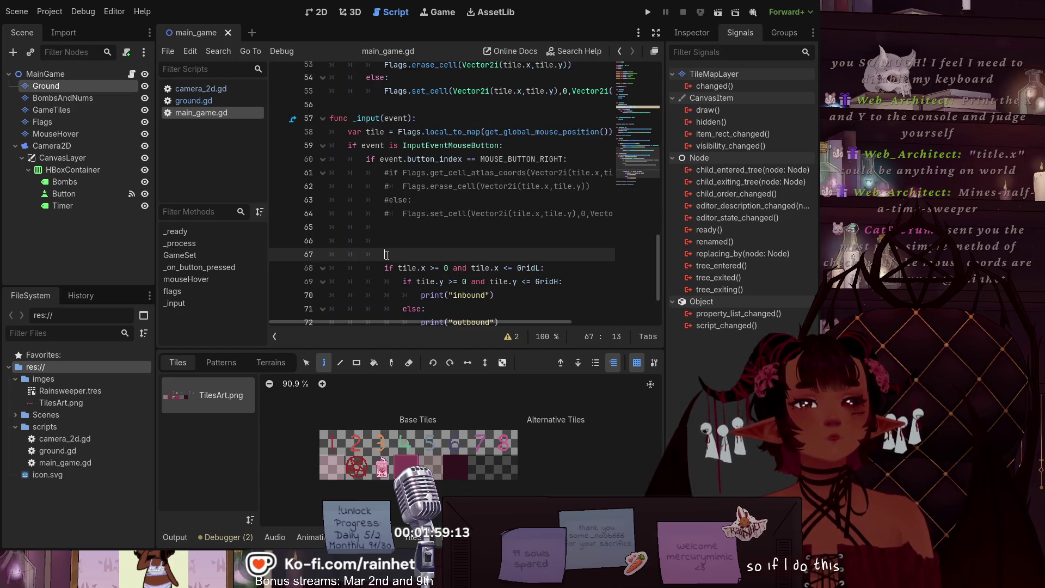
# Step: Replace line 68's bounds check with line 52's get_cell_atlas_coords == Vector2i(2,1) condition
pyautogui.scroll(3, 397, 228)
pyautogui.scroll(1, 425, 213)
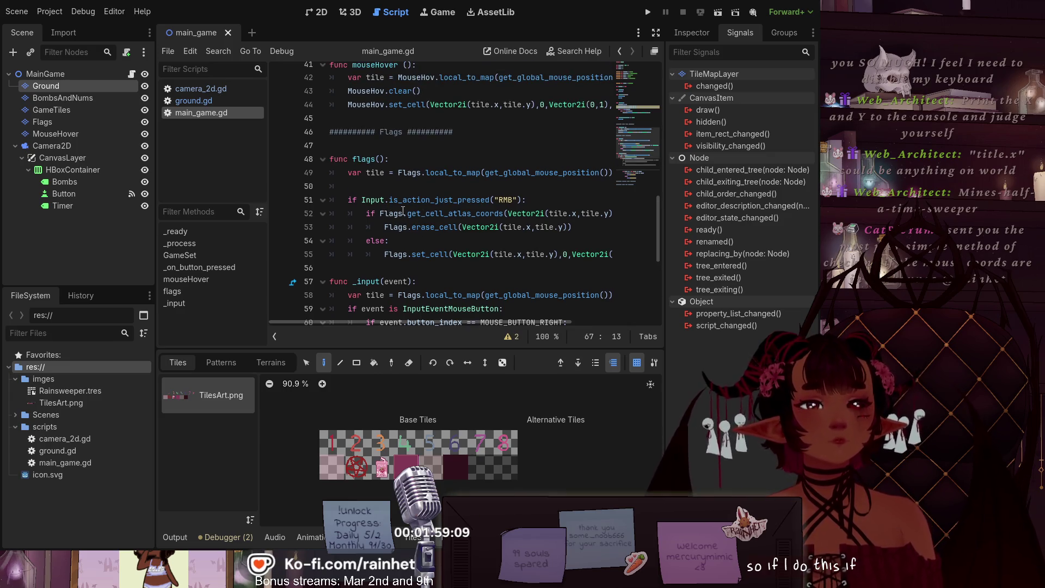
pyautogui.moveTo(408, 211)
pyautogui.mouseDown()
pyautogui.moveTo(604, 214)
pyautogui.moveTo(515, 214)
pyautogui.mouseUp()
pyautogui.hotkey('shift', 'End')
pyautogui.hotkey('ctrl', 'c')
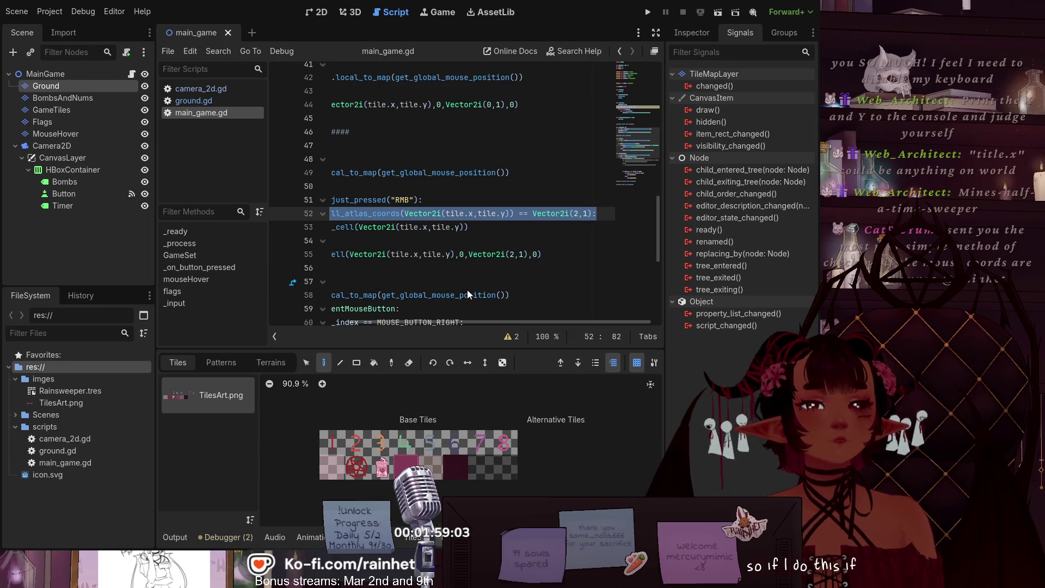
pyautogui.moveTo(442, 321); pyautogui.dragTo(323, 317)
pyautogui.scroll(-4, 420, 278)
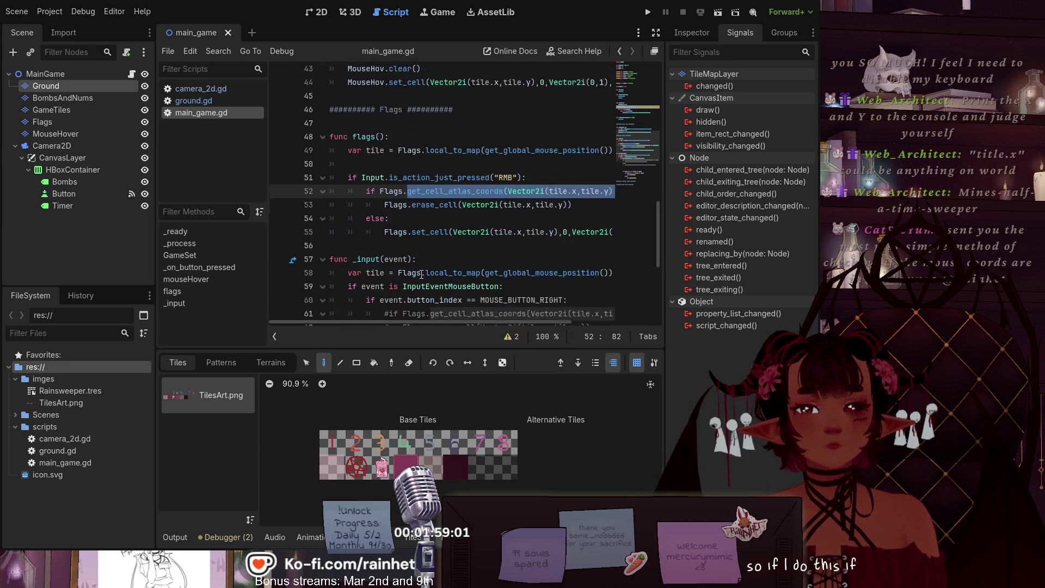
pyautogui.moveTo(400, 267)
pyautogui.mouseDown()
pyautogui.moveTo(548, 268)
pyautogui.moveTo(573, 281)
pyautogui.mouseUp()
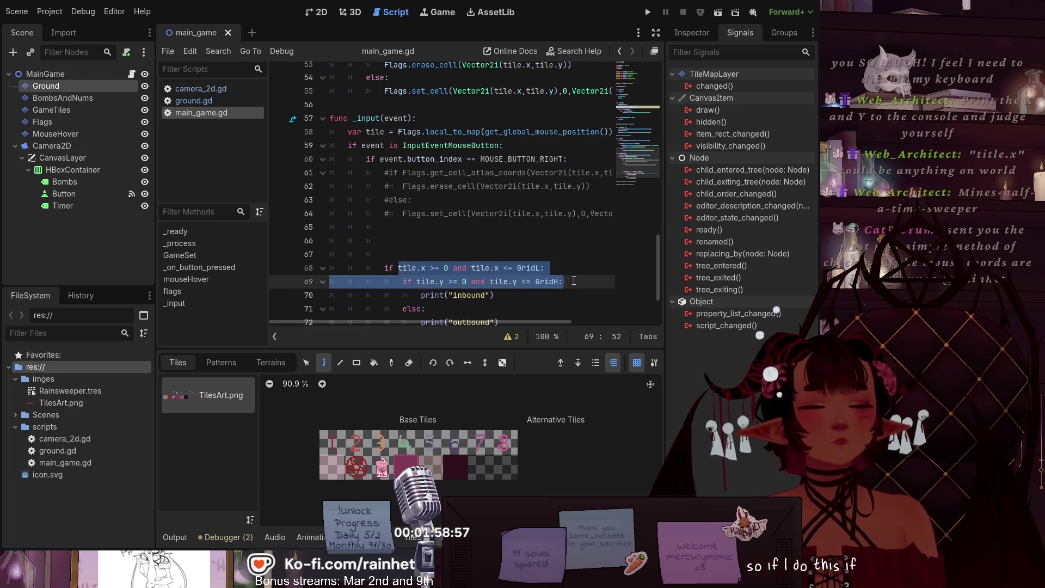
pyautogui.hotkey('ctrl', 'v')
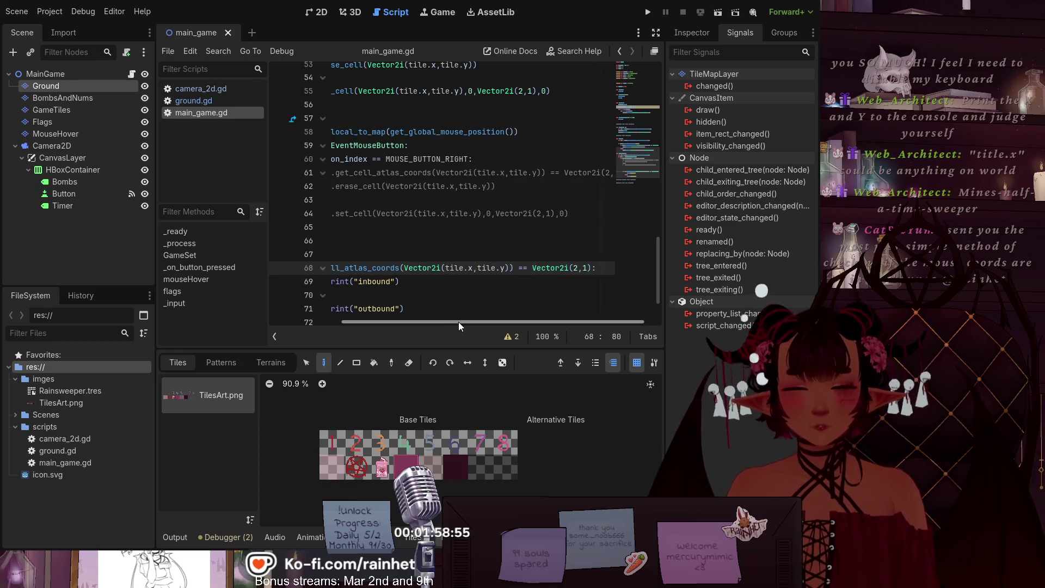
pyautogui.moveTo(459, 322); pyautogui.dragTo(396, 322)
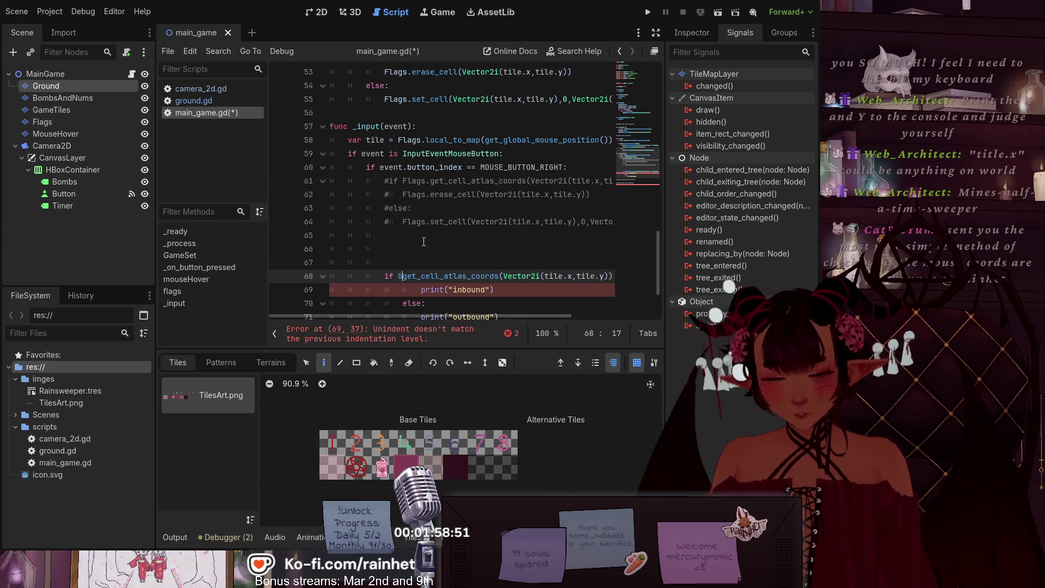
# Step: Prefix the get_cell_atlas_coords call with 'Ground.'
pyautogui.write('G')
pyautogui.write('rp')
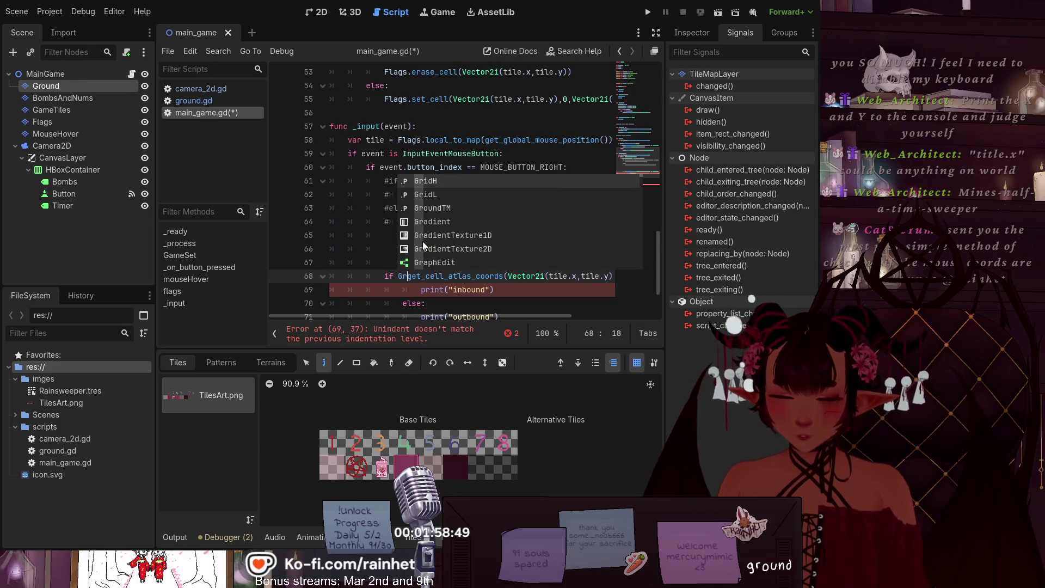
pyautogui.press('BackSpace')
pyautogui.press('BackSpace')
pyautogui.write('round.')
pyautogui.click(434, 230)
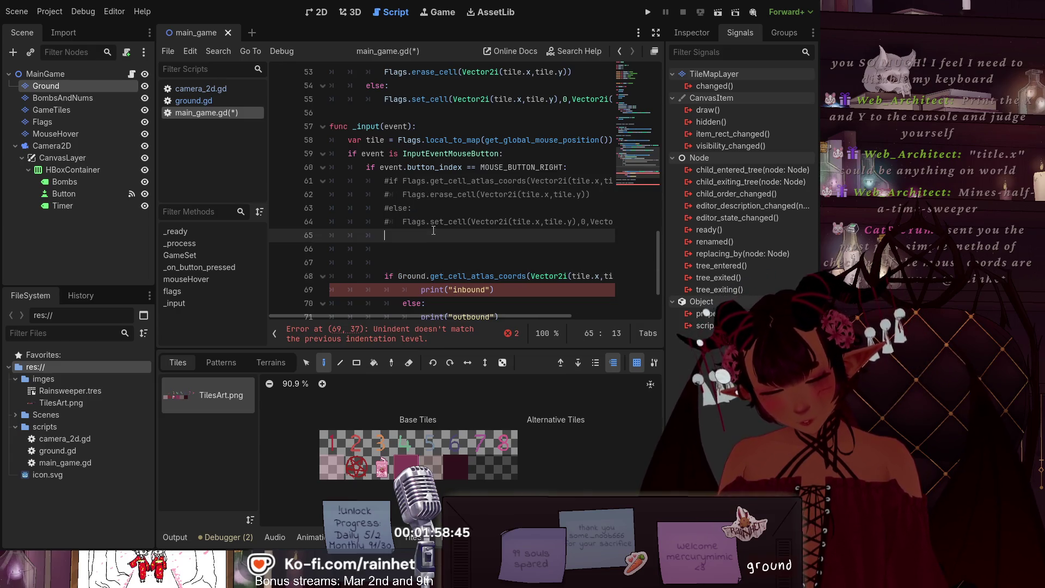
# Step: Dedent the inbound print, outbound print and else lines by one level
pyautogui.click(421, 290)
pyautogui.press('BackSpace')
pyautogui.scroll(-1, 430, 315)
pyautogui.click(419, 276)
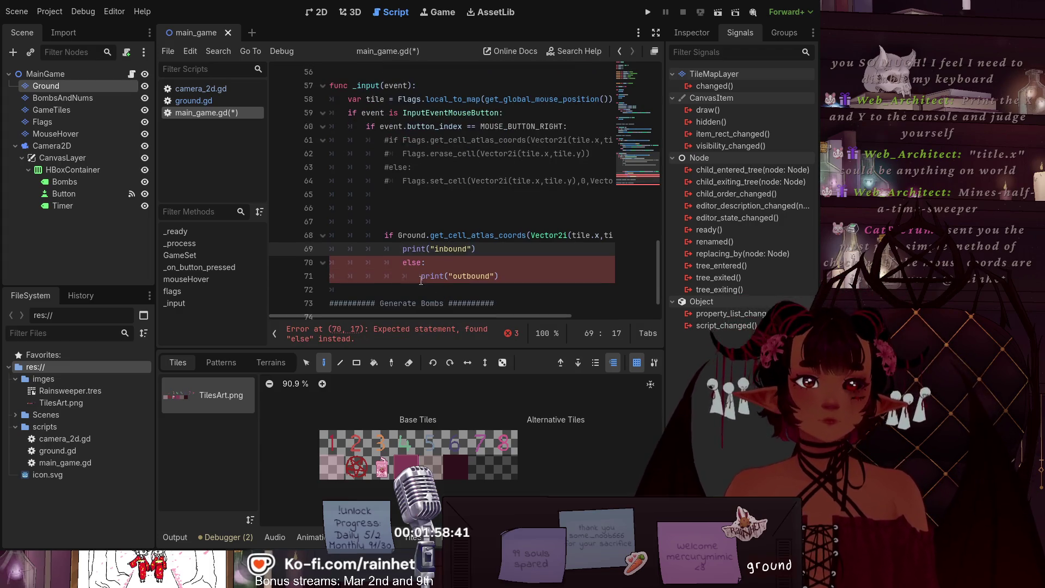
pyautogui.press('BackSpace')
pyautogui.click(403, 263)
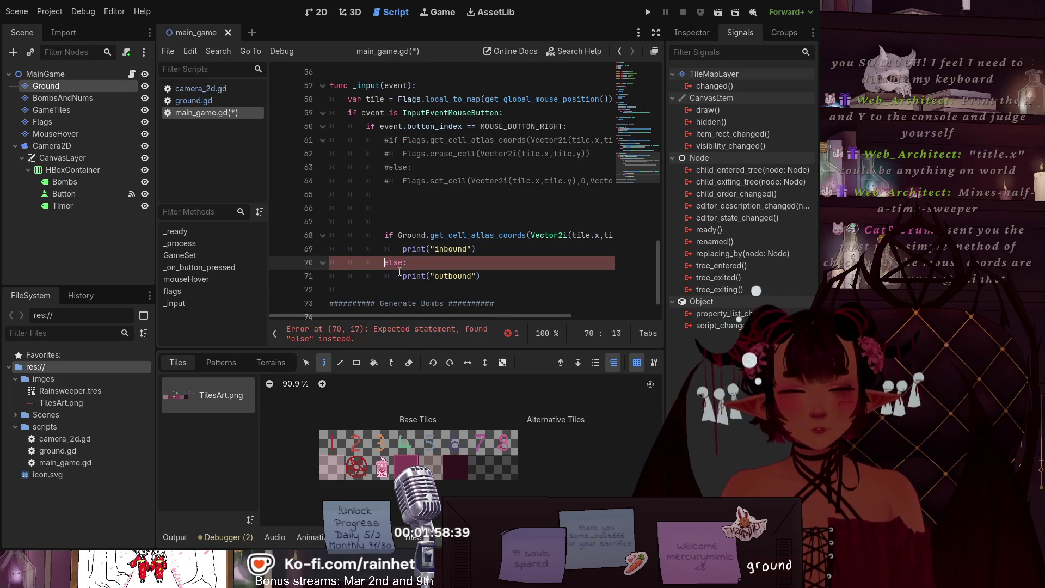
pyautogui.press('BackSpace')
pyautogui.click(474, 222)
# Step: Compare the atlas coords to Vector2i(4,1) and change line 58 to Ground.local_to_map
pyautogui.scroll(1, 475, 222)
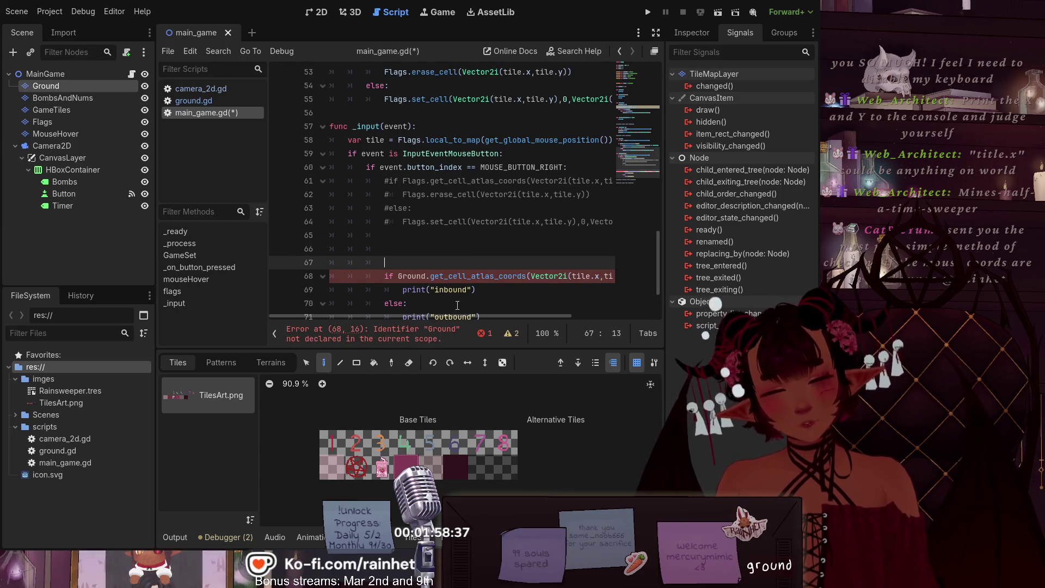
pyautogui.moveTo(445, 316); pyautogui.dragTo(505, 316)
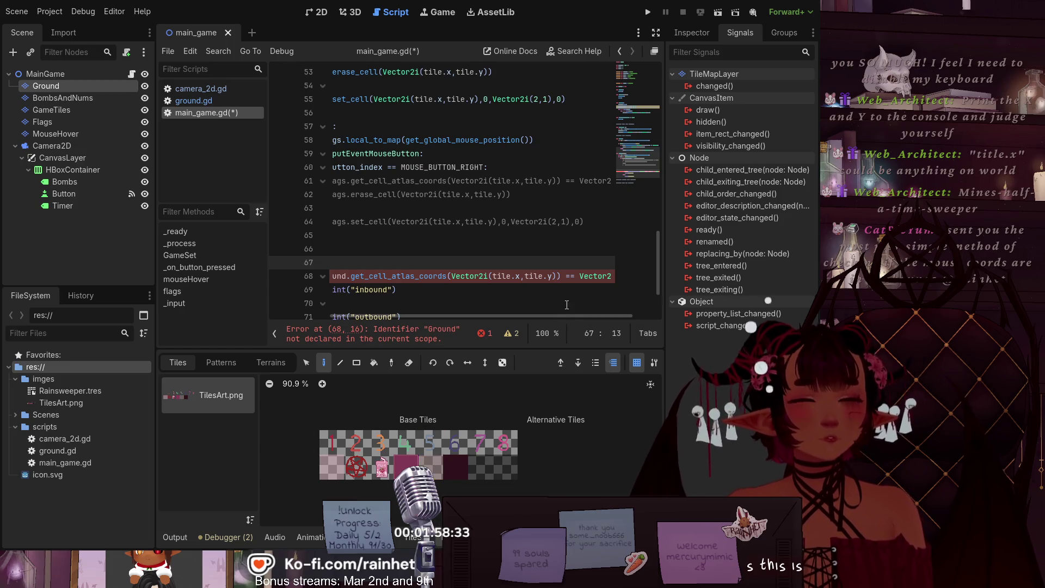
pyautogui.moveTo(563, 315); pyautogui.dragTo(601, 312)
pyautogui.click(593, 275)
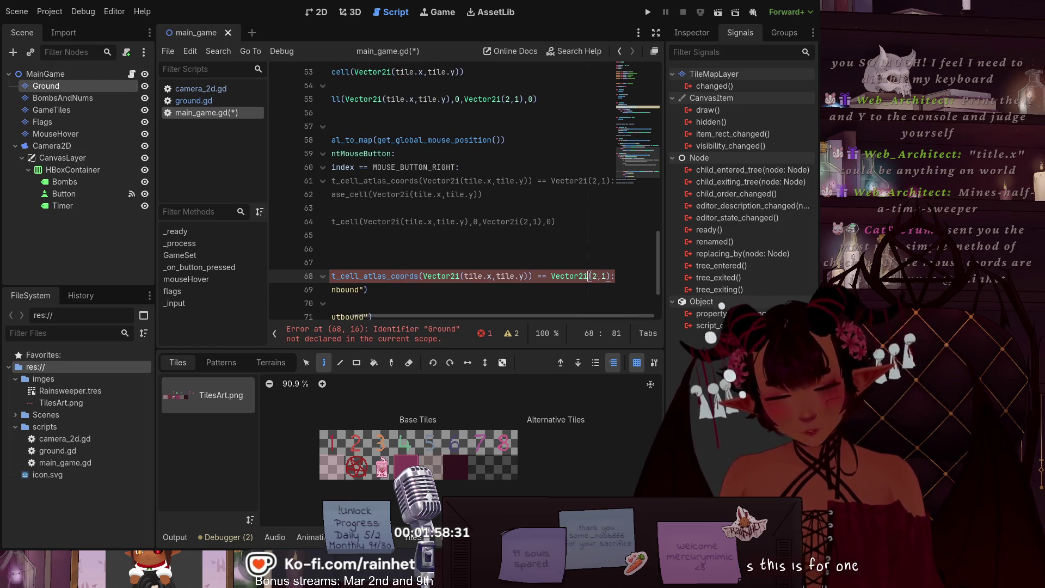
pyautogui.moveTo(594, 276); pyautogui.dragTo(596, 272)
pyautogui.write('4')
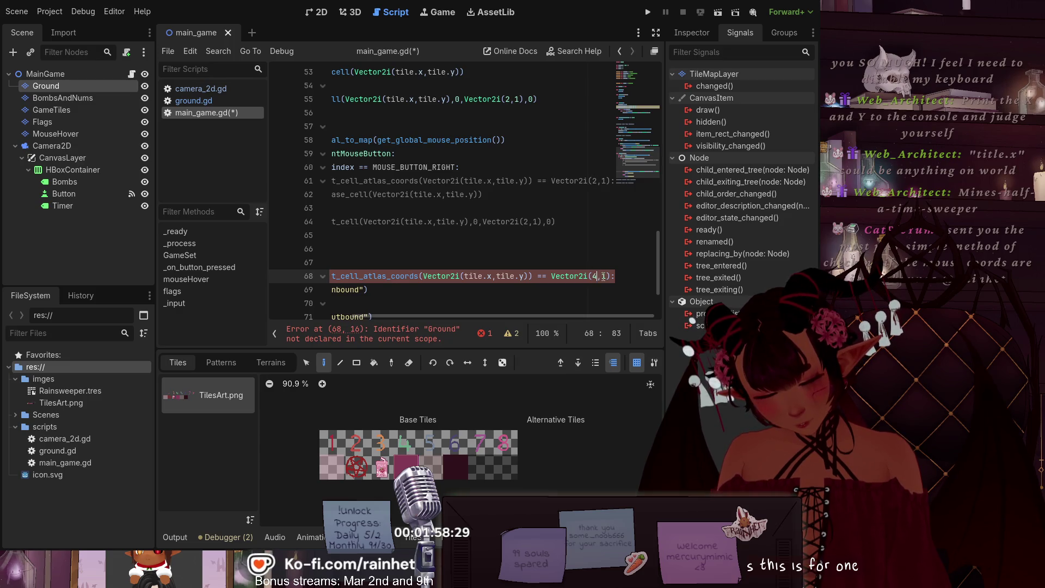
pyautogui.press('Down')
pyautogui.moveTo(463, 313); pyautogui.dragTo(380, 318)
pyautogui.scroll(-2, 406, 279)
pyautogui.scroll(1, 405, 279)
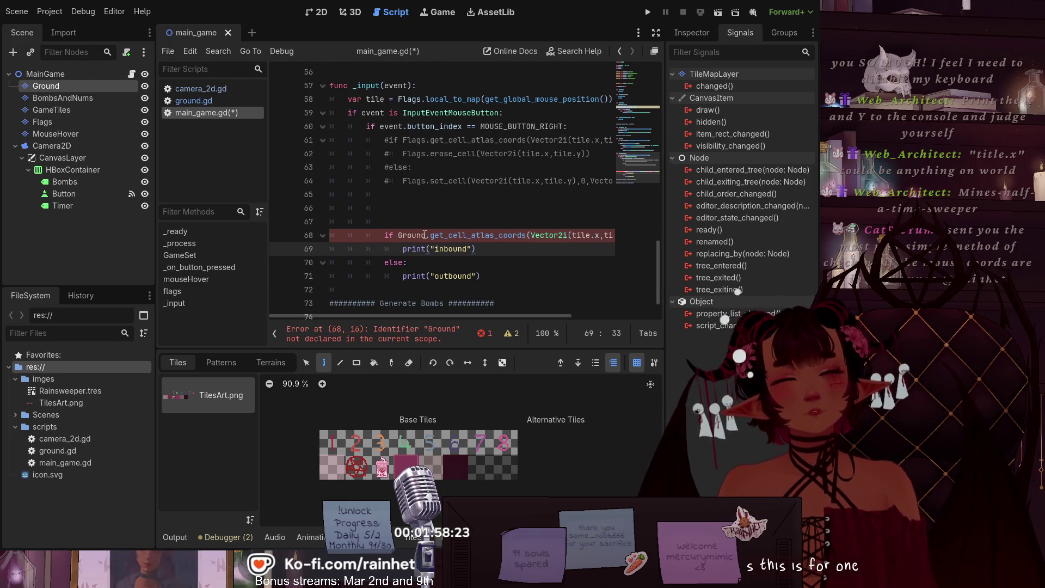
pyautogui.moveTo(421, 100); pyautogui.dragTo(398, 100)
pyautogui.write('Ground')
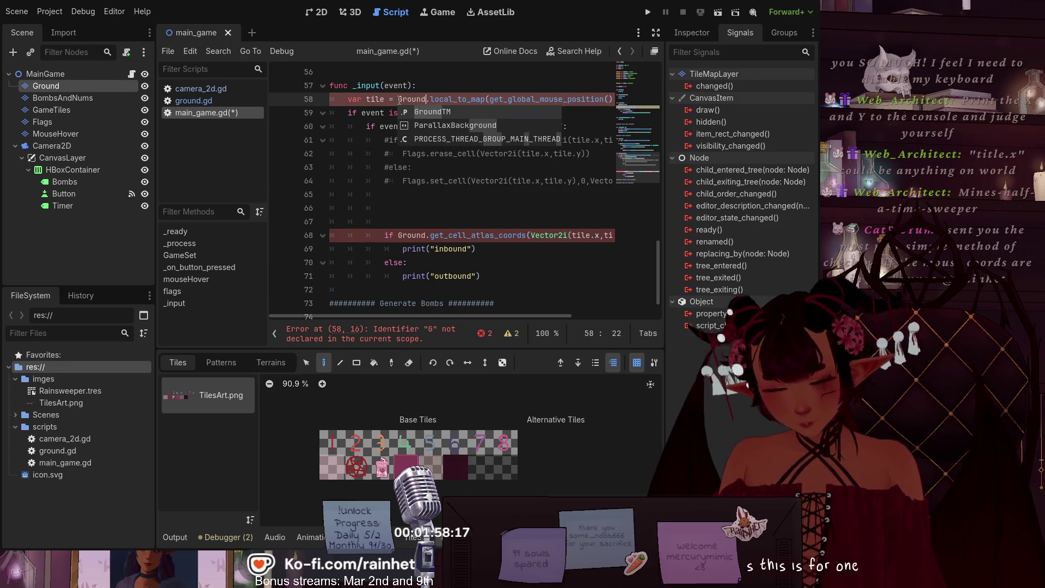
pyautogui.click(390, 209)
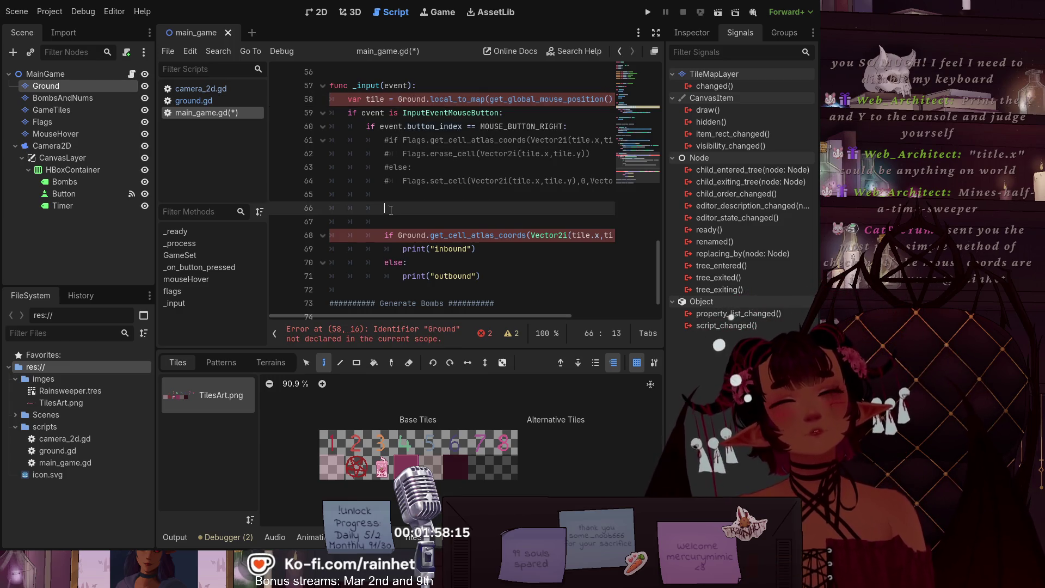
pyautogui.scroll(1, 462, 228)
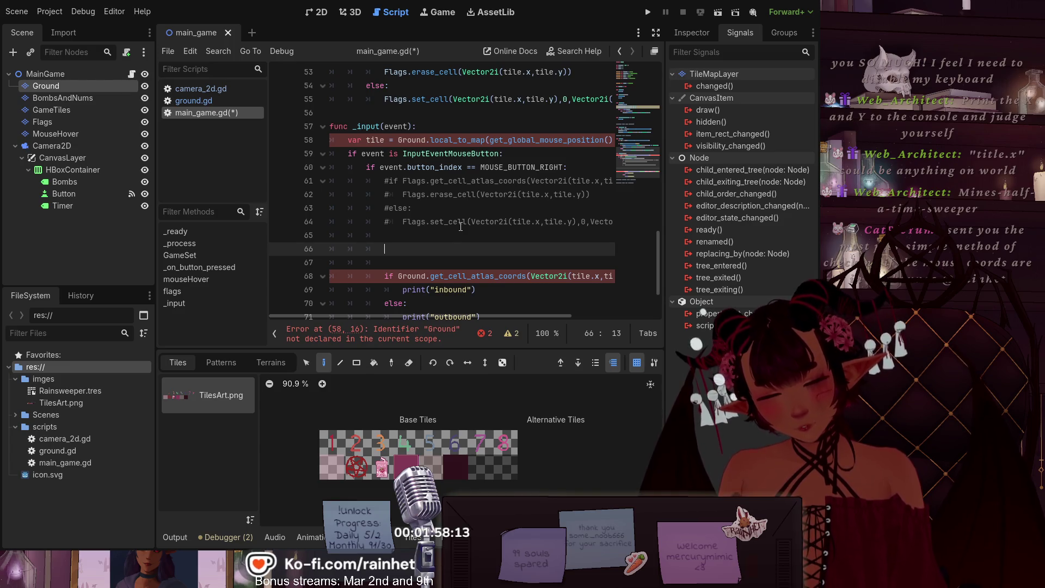
pyautogui.scroll(-1, 461, 226)
pyautogui.scroll(1, 473, 210)
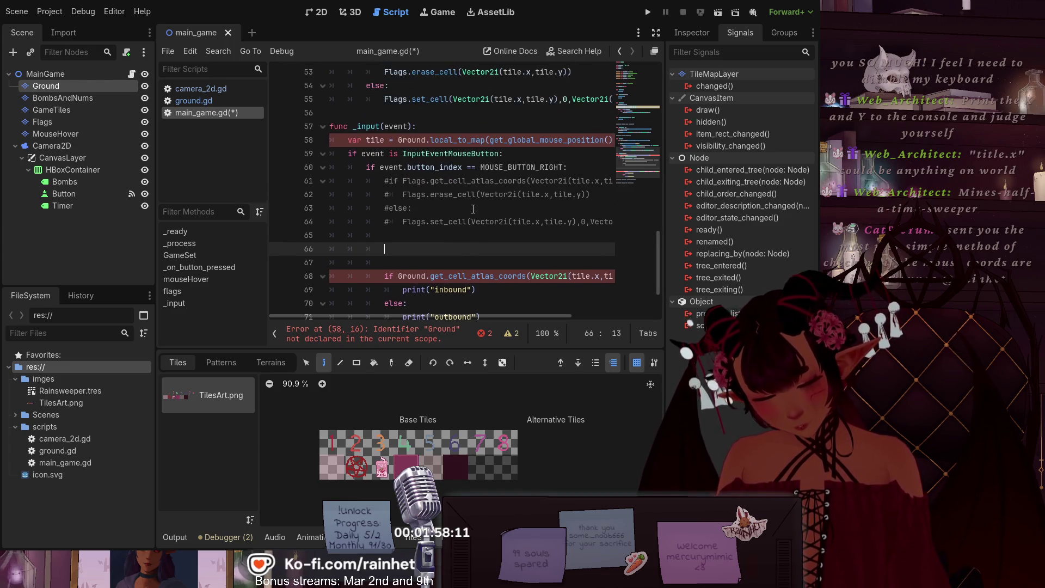
pyautogui.scroll(-1, 392, 229)
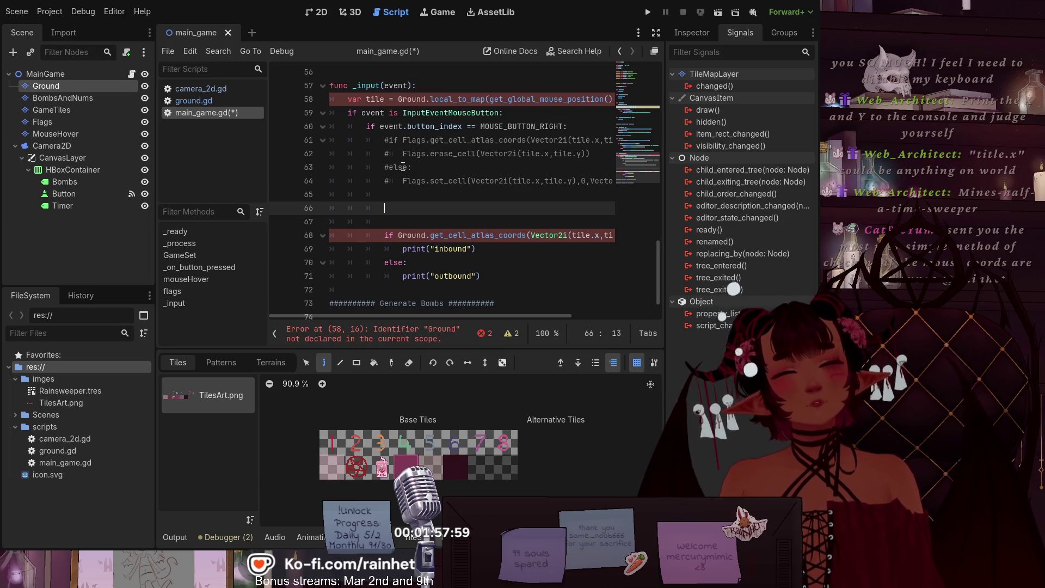
pyautogui.hscroll(2, 413, 314)
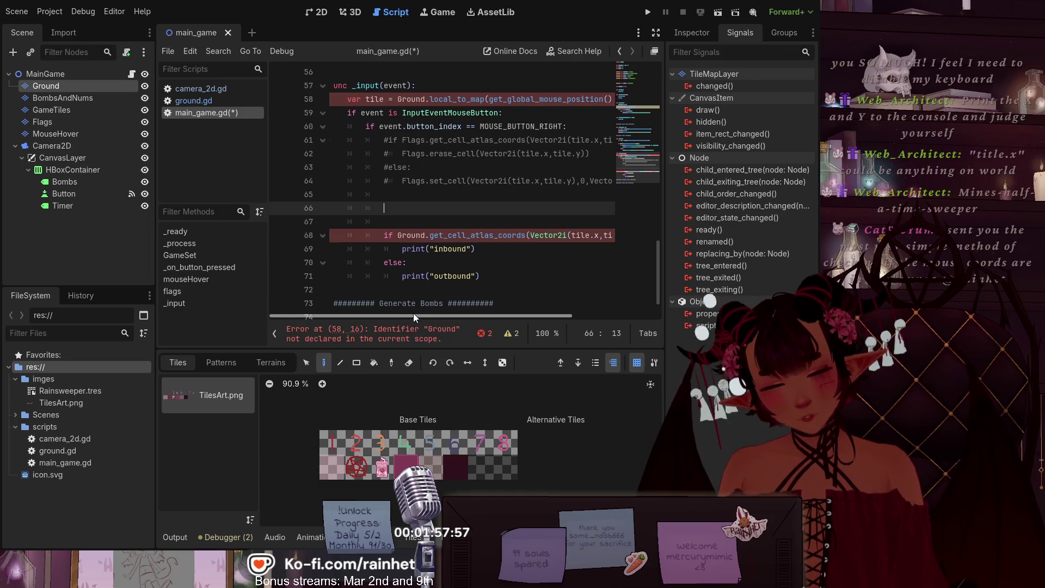
pyautogui.hscroll(-2, 441, 312)
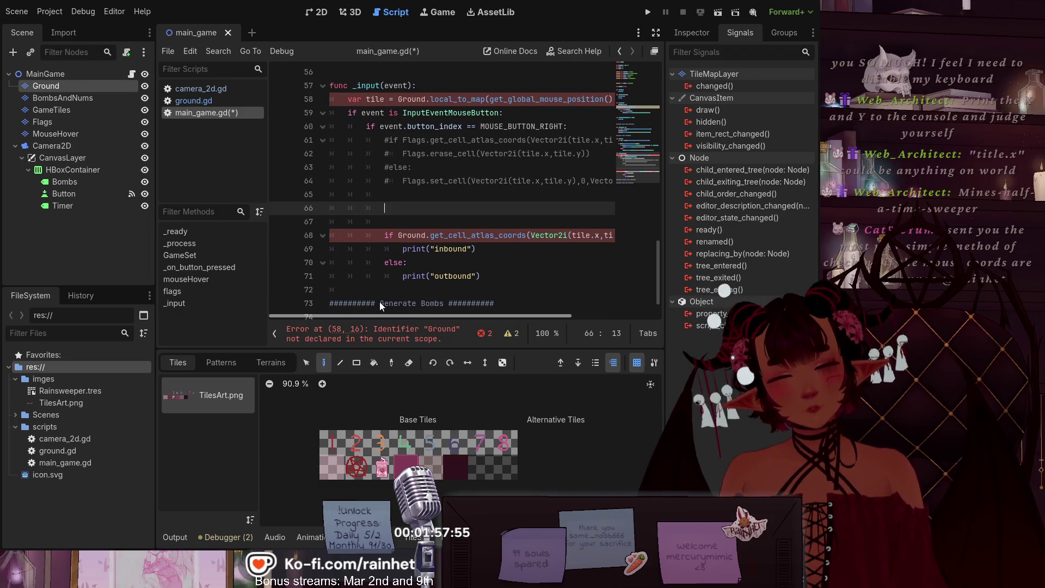
pyautogui.hscroll(-3, 439, 302)
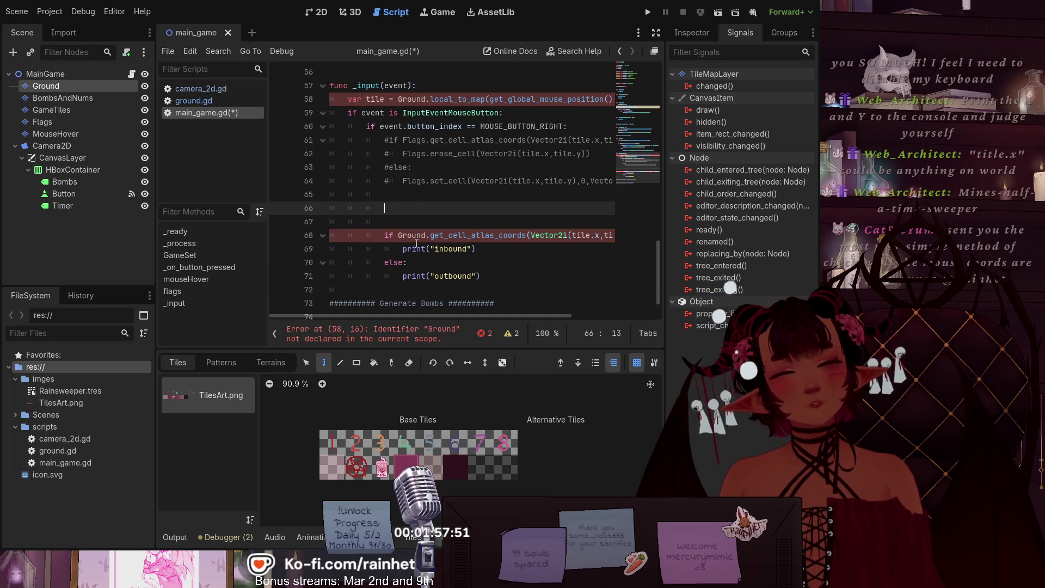
pyautogui.scroll(15, 405, 218)
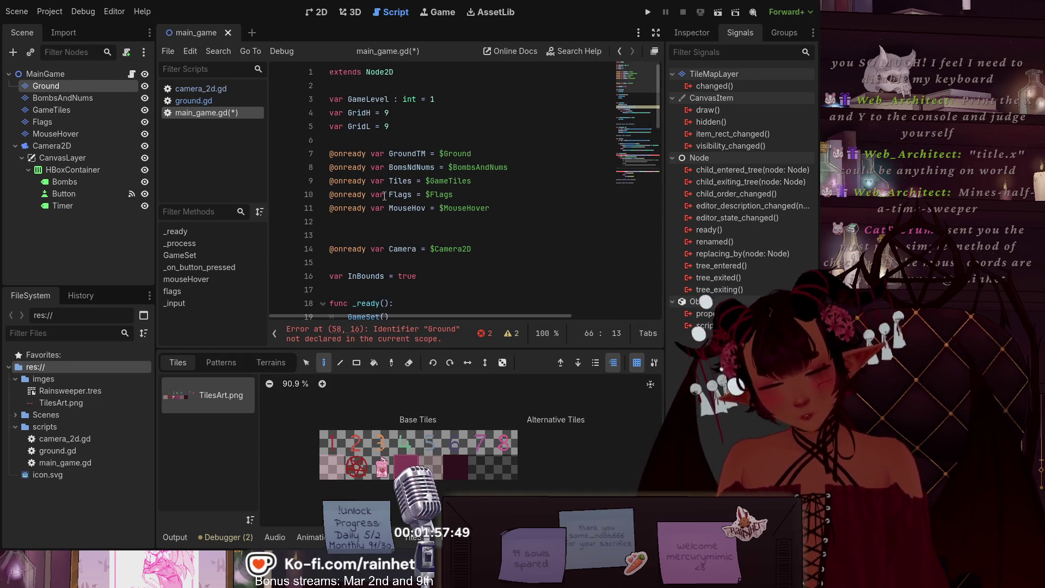
# Step: Rename the GroundTM variable declaration on line 7 to Ground
pyautogui.scroll(-15, 425, 203)
pyautogui.scroll(-3, 425, 203)
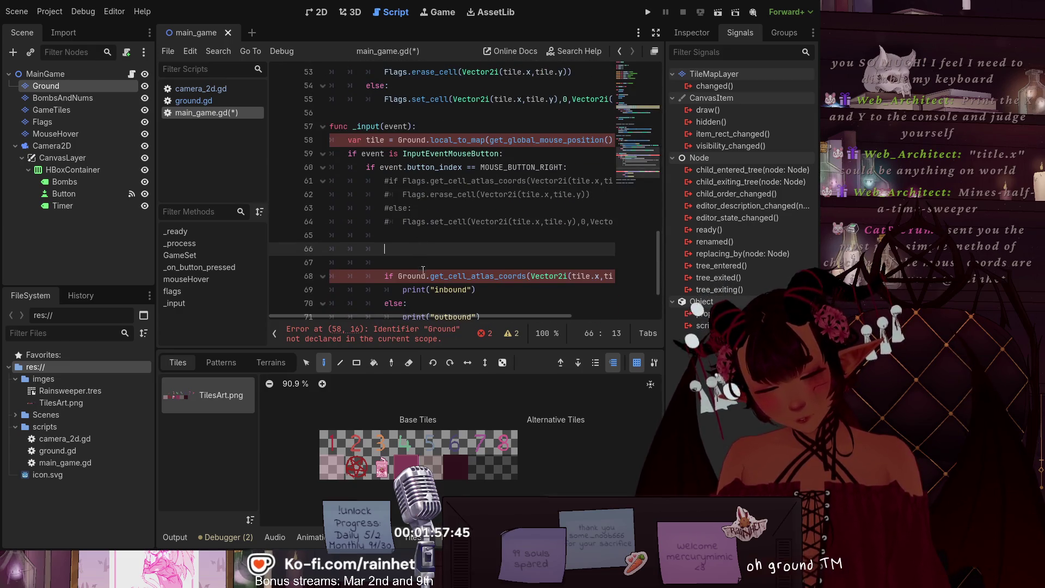
pyautogui.scroll(10, 422, 261)
pyautogui.scroll(2, 420, 253)
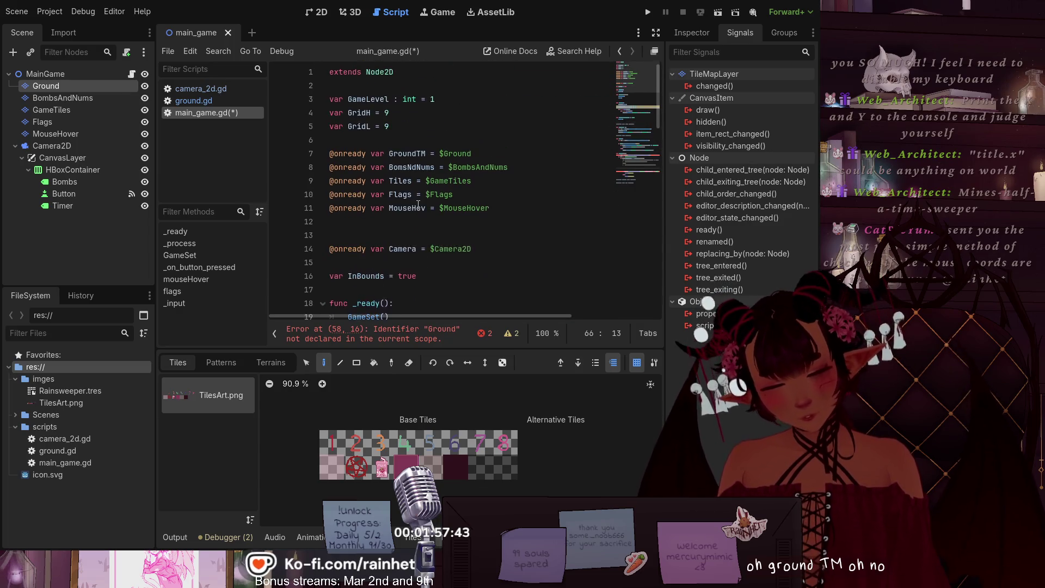
pyautogui.click(420, 153)
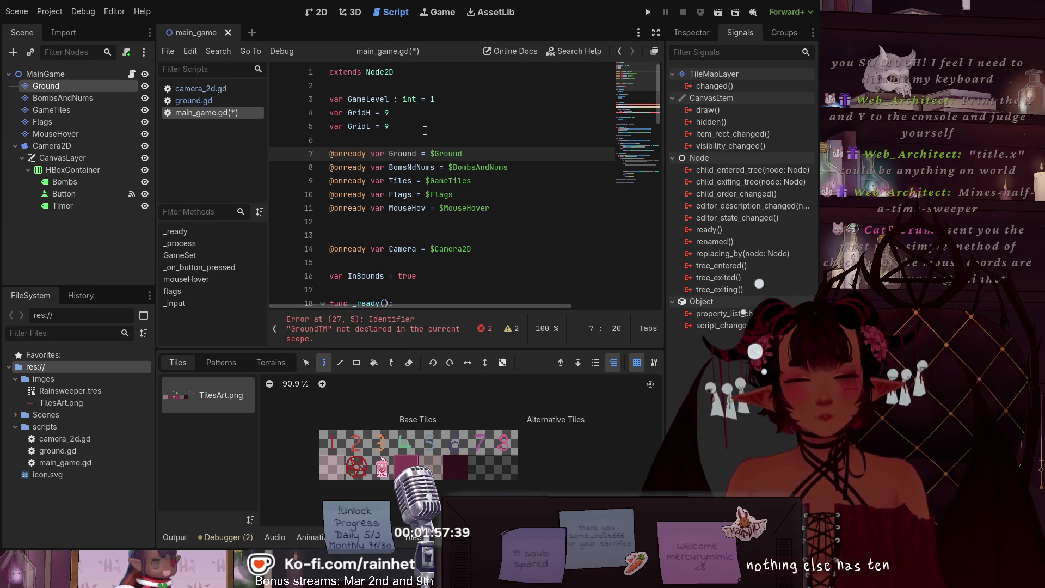
pyautogui.scroll(-5, 429, 141)
pyautogui.scroll(-5, 430, 146)
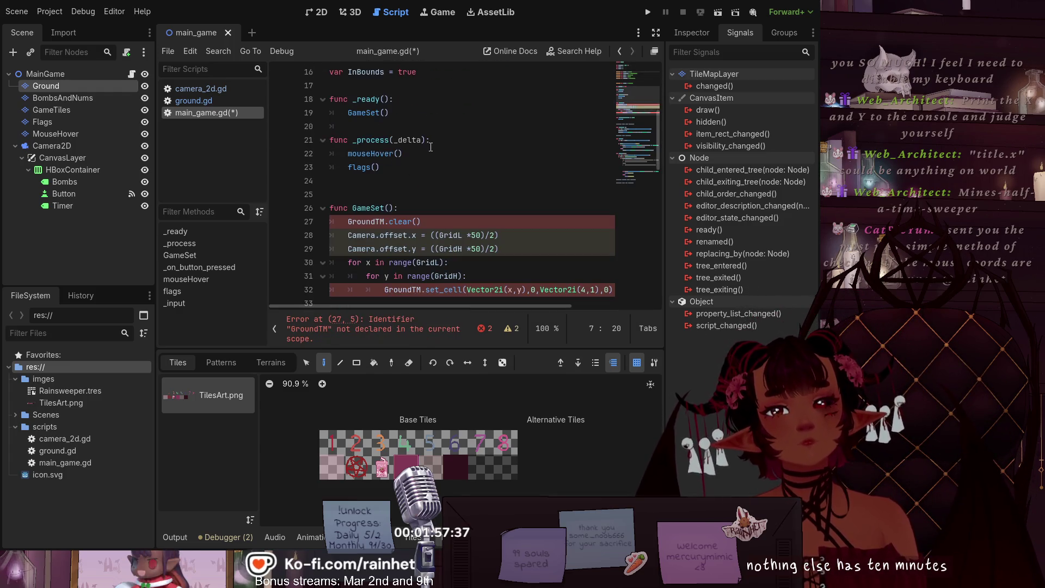
# Step: Change GroundTM to Ground in the clear and set_cell calls, then save main_game.gd
pyautogui.click(376, 182)
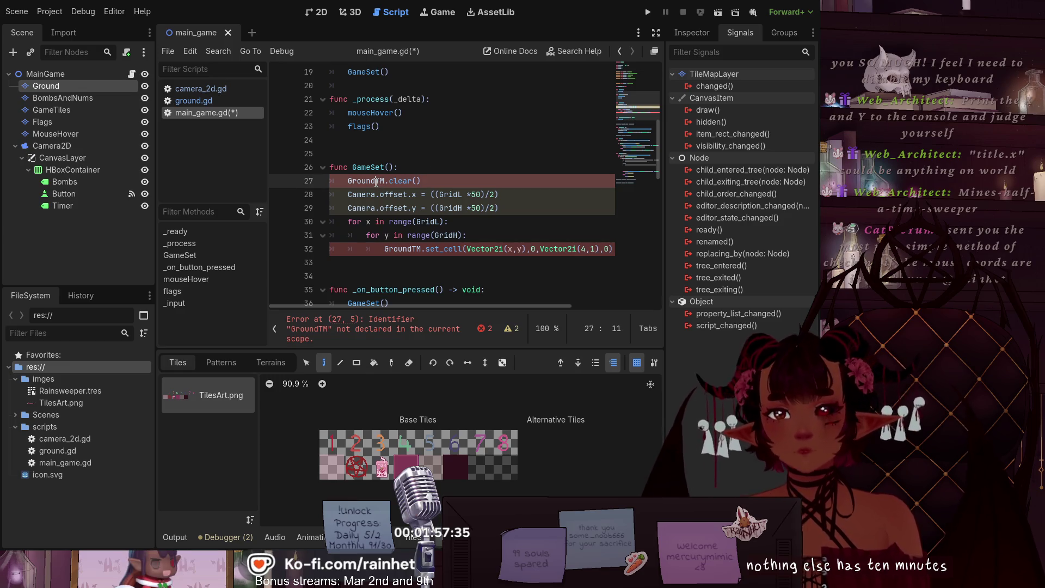
pyautogui.press('Delete')
pyautogui.press('Delete')
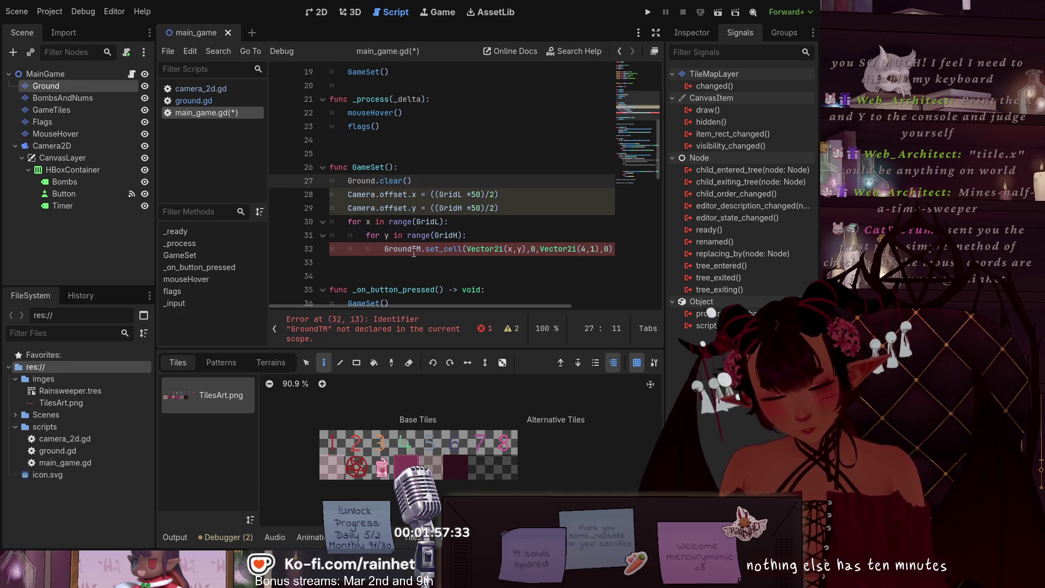
pyautogui.click(412, 249)
pyautogui.press('Delete')
pyautogui.press('Delete')
pyautogui.press('Down')
pyautogui.scroll(-6, 454, 174)
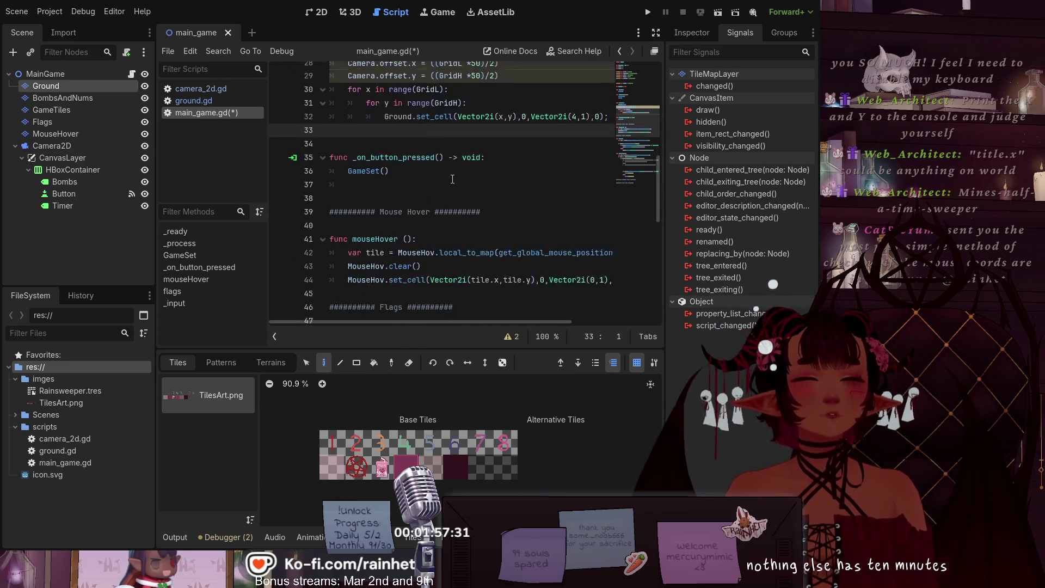
pyautogui.scroll(-7, 453, 174)
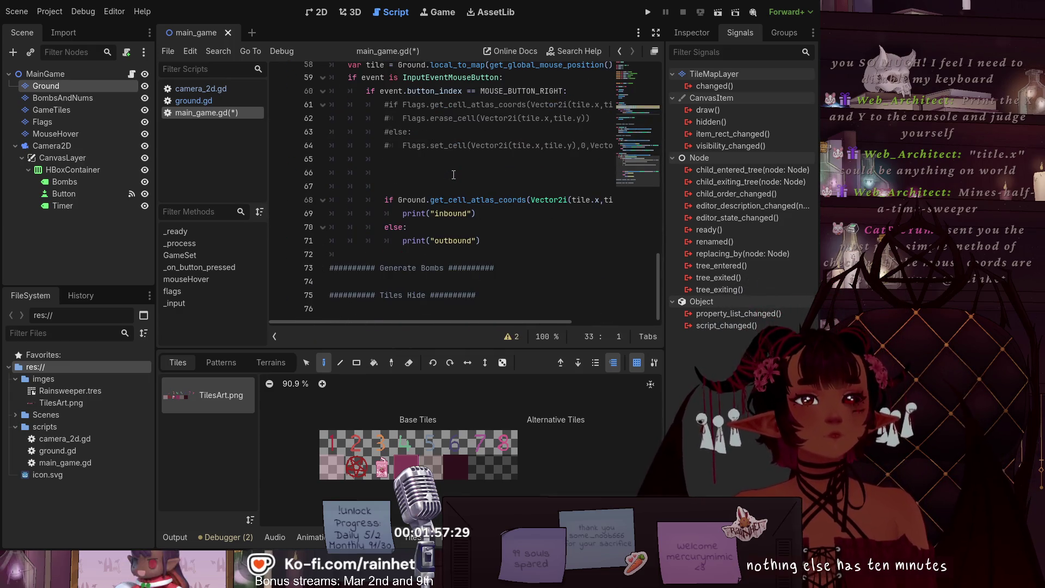
pyautogui.scroll(2, 454, 175)
pyautogui.scroll(-1, 422, 147)
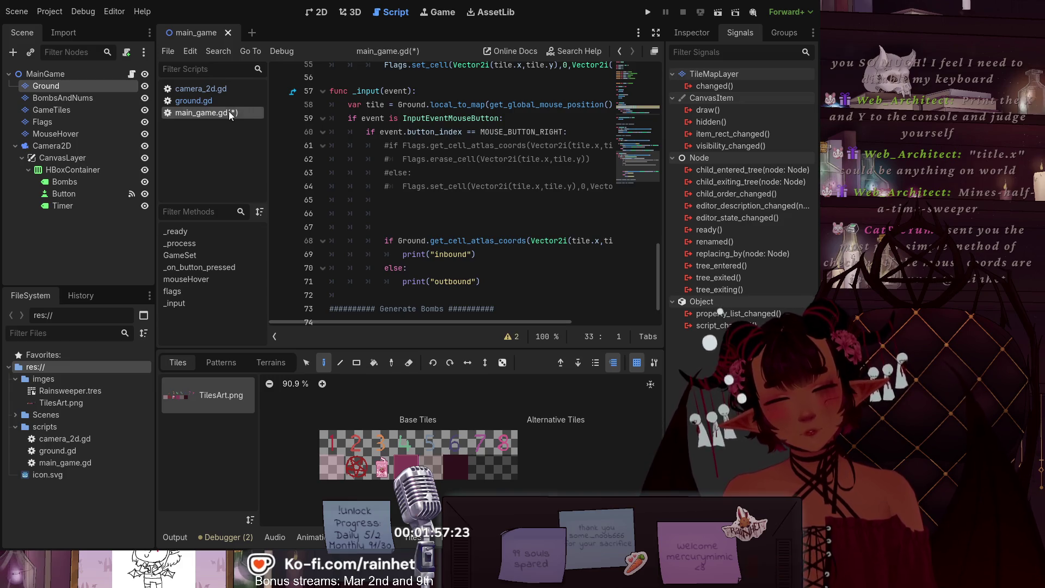
pyautogui.hotkey('ctrl', 's')
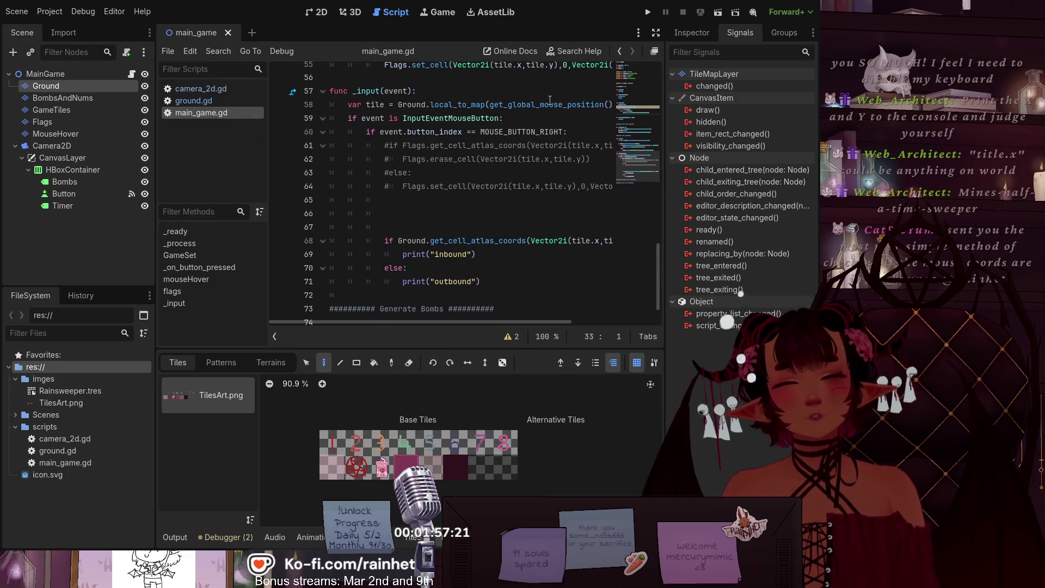
# Step: Run the project and flag a cell above the board, the top-left edge, and several tiles
pyautogui.click(719, 14)
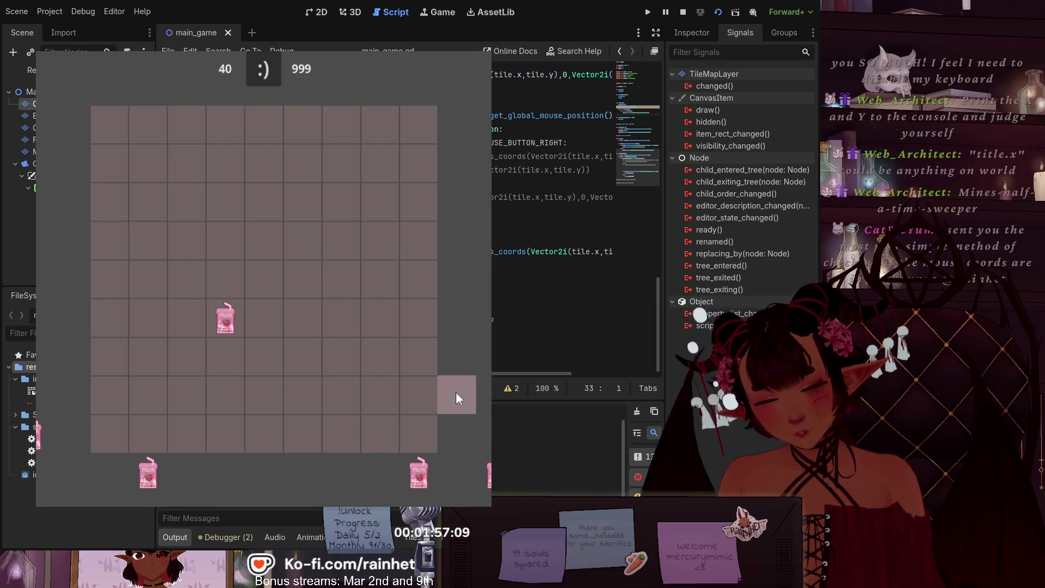
pyautogui.click(341, 86)
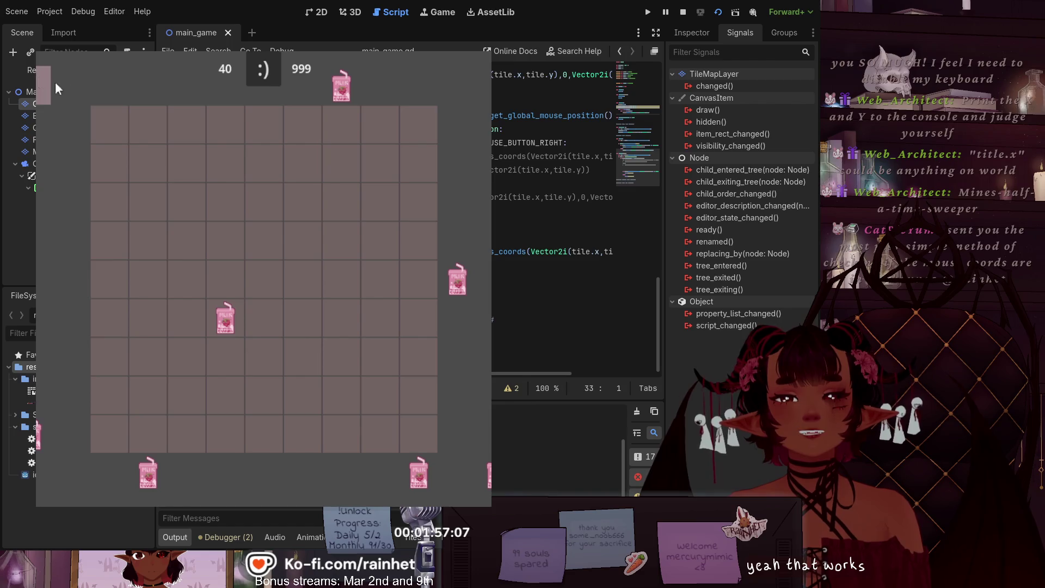
pyautogui.click(111, 84)
pyautogui.click(71, 133)
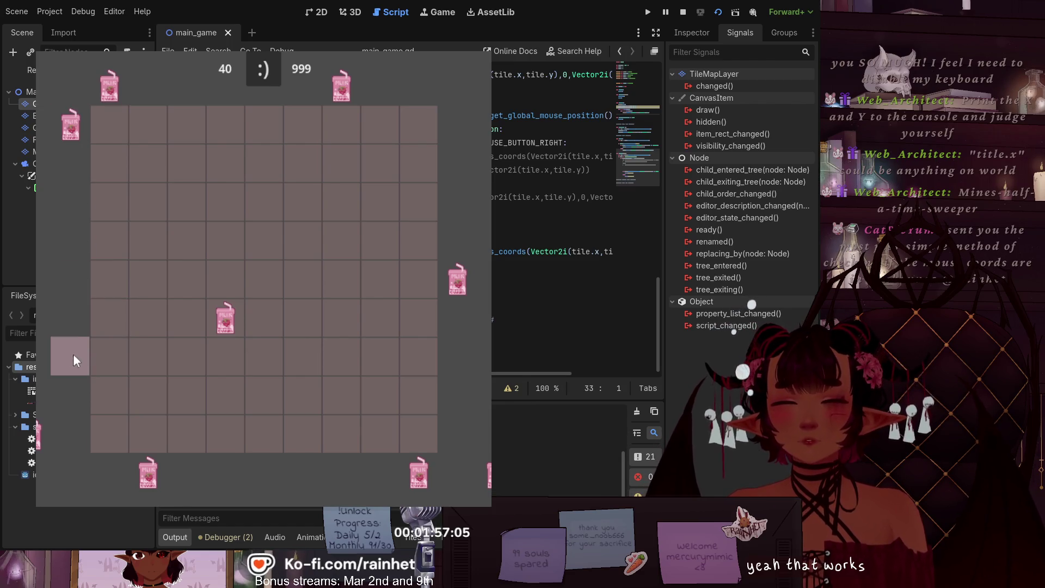
pyautogui.click(419, 164)
pyautogui.click(341, 318)
pyautogui.click(303, 473)
pyautogui.click(108, 393)
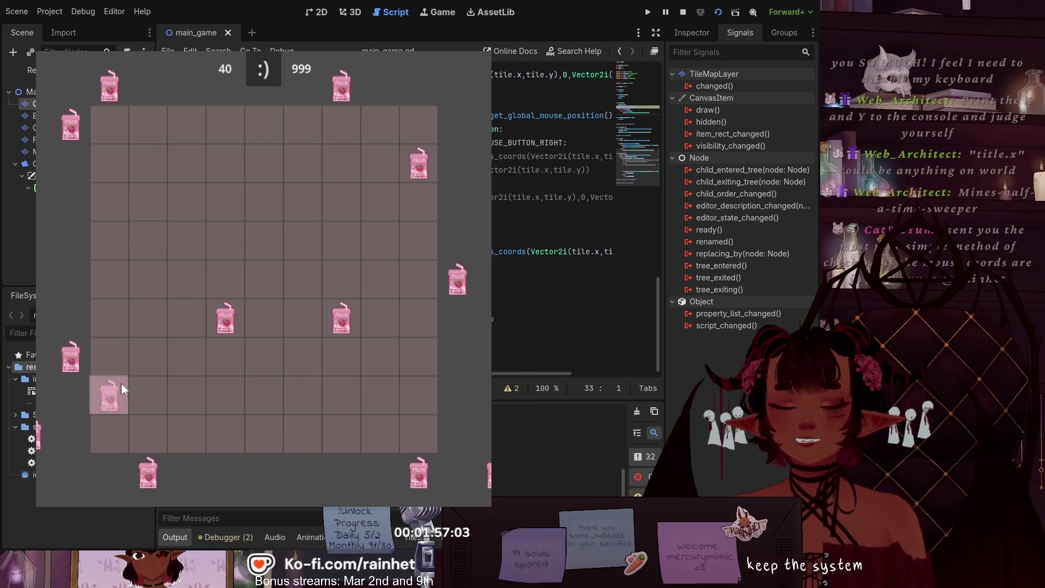
# Step: Flag many more tiles across the board, including the lower rows and cells below the grid
pyautogui.click(186, 164)
pyautogui.click(264, 164)
pyautogui.click(148, 280)
pyautogui.click(186, 280)
pyautogui.click(264, 395)
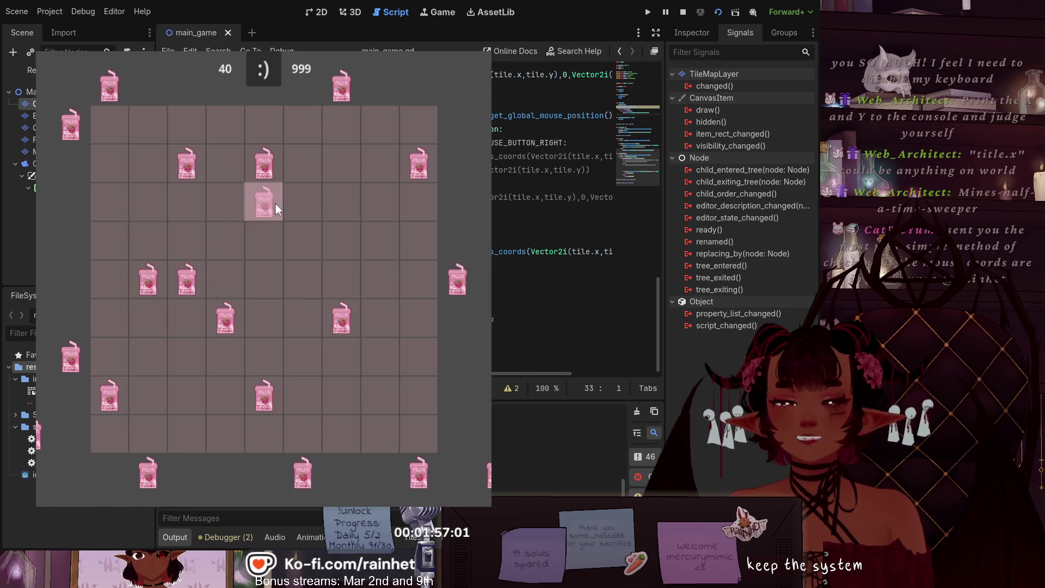
pyautogui.click(264, 202)
pyautogui.click(380, 280)
pyautogui.click(341, 396)
pyautogui.click(419, 435)
pyautogui.click(264, 357)
pyautogui.click(109, 434)
pyautogui.click(70, 473)
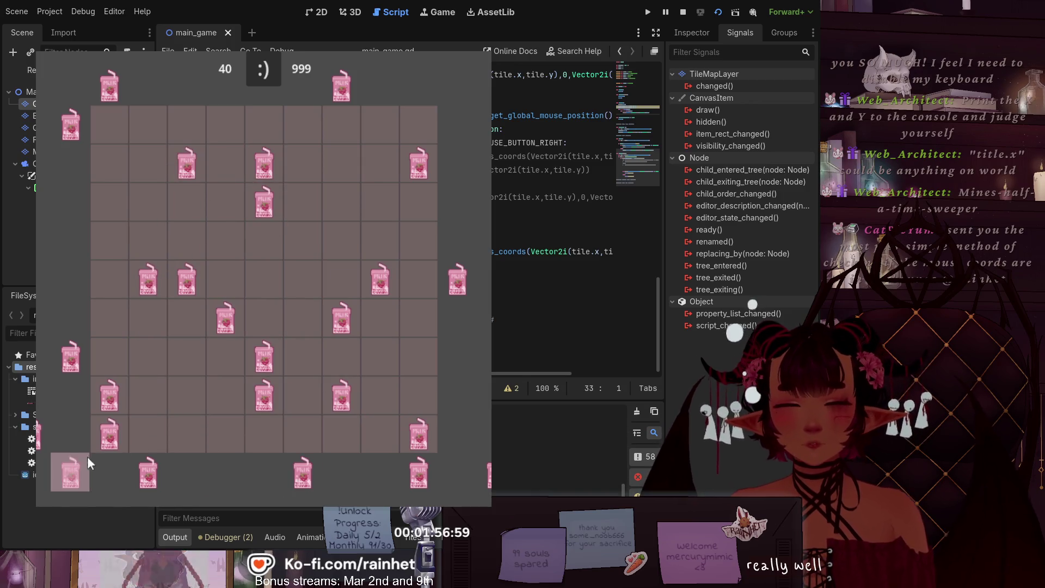
pyautogui.click(187, 472)
pyautogui.click(225, 472)
# Step: Flag left-side and right-edge tiles, unflag three tiles, and flag the cell beyond the top-right corner
pyautogui.click(109, 279)
pyautogui.click(70, 241)
pyautogui.click(109, 163)
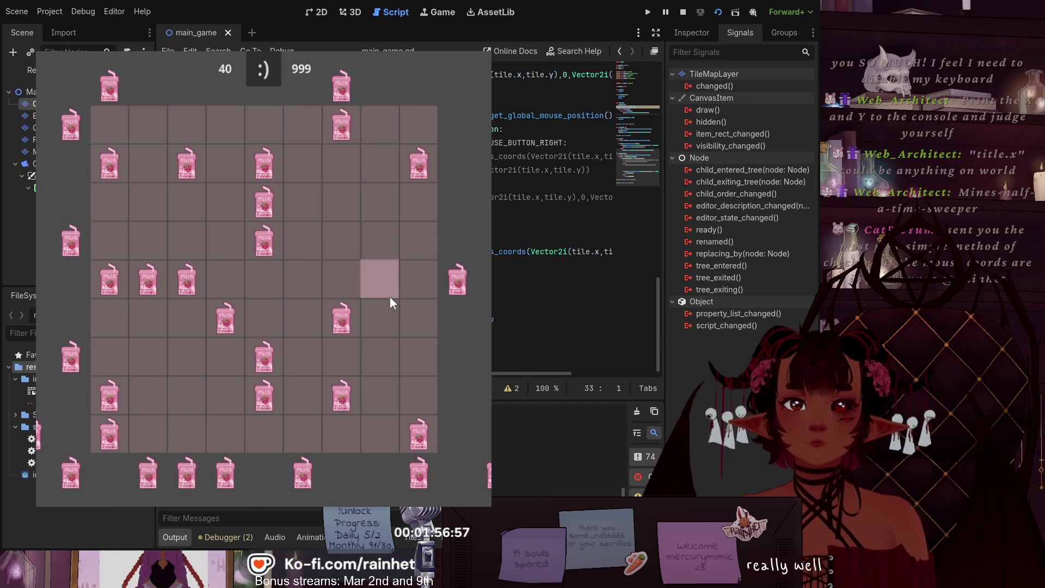
pyautogui.click(303, 396)
pyautogui.click(457, 360)
pyautogui.click(457, 396)
pyautogui.click(457, 472)
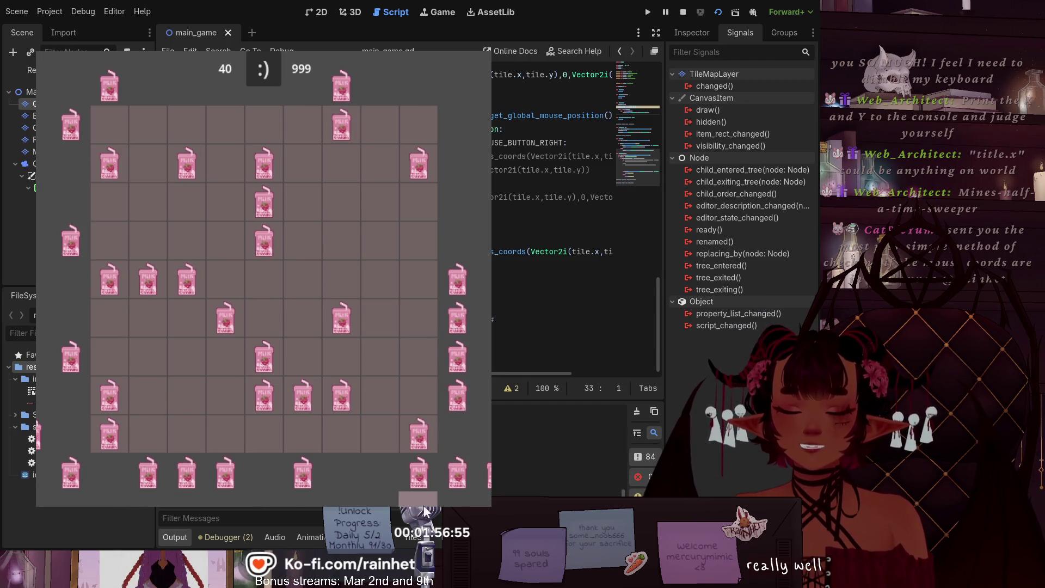
pyautogui.rightClick(224, 472)
pyautogui.rightClick(70, 472)
pyautogui.rightClick(70, 358)
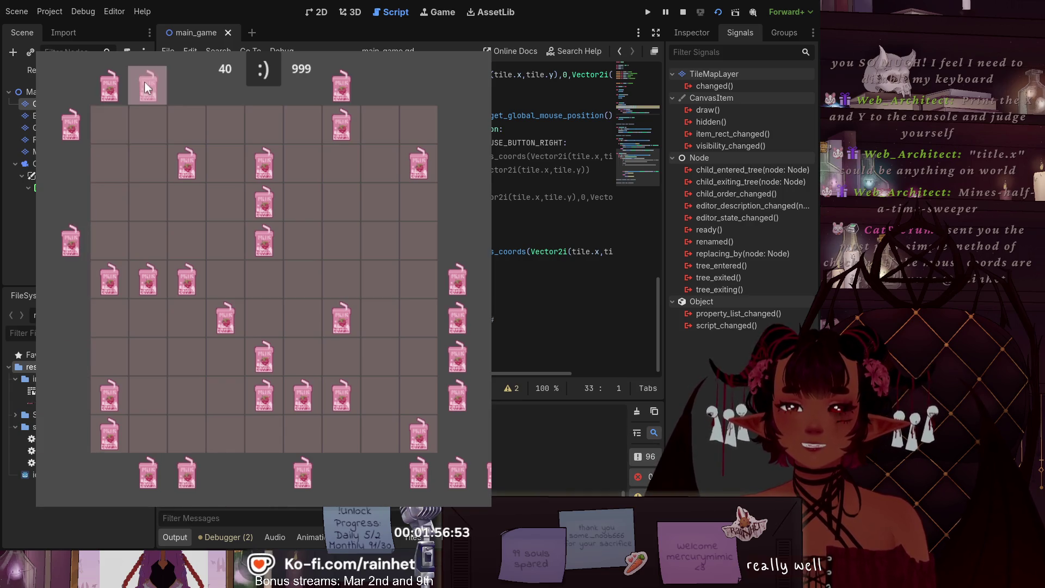
pyautogui.click(472, 80)
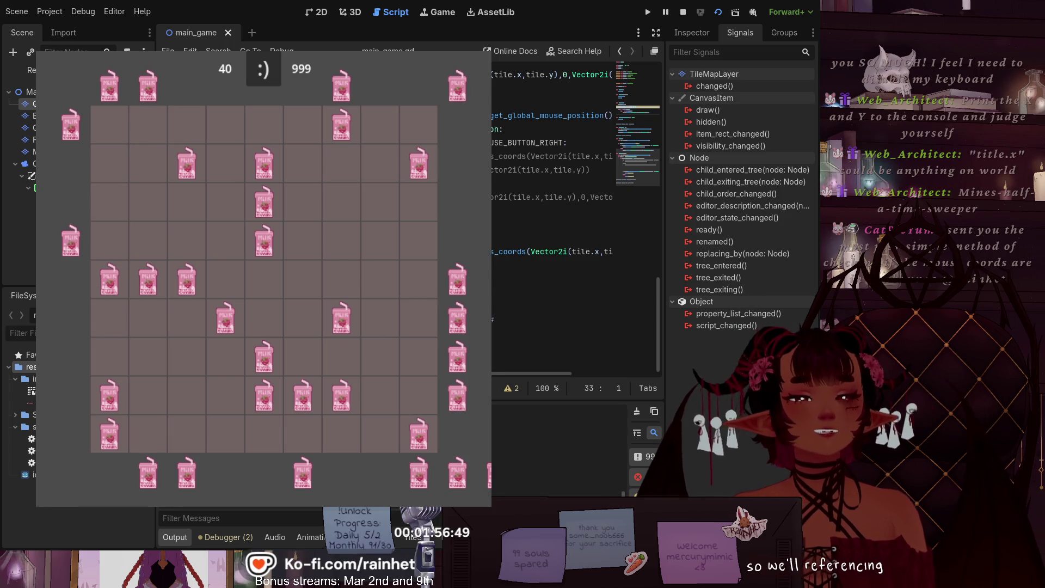
# Step: Stop the running game with F8 and scroll main_game.gd back to the _input function
pyautogui.press('F8')
pyautogui.scroll(1, 456, 229)
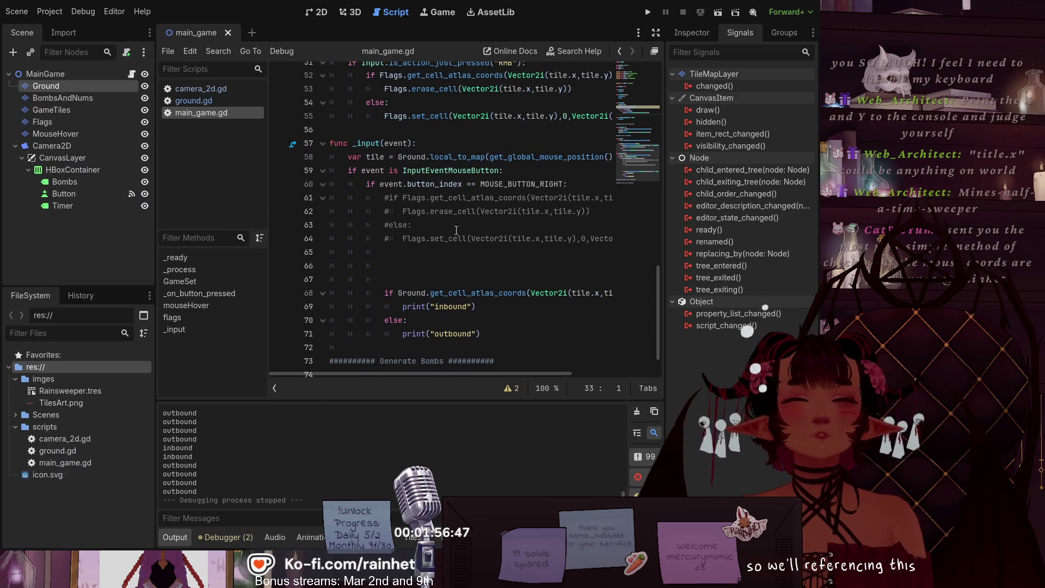
pyautogui.scroll(2, 456, 230)
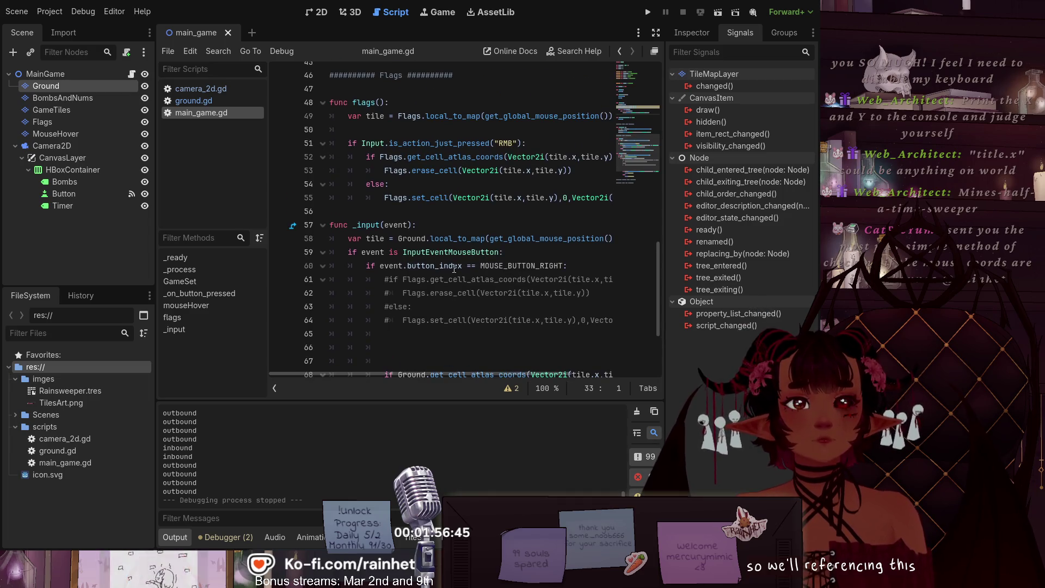
pyautogui.scroll(-1, 454, 268)
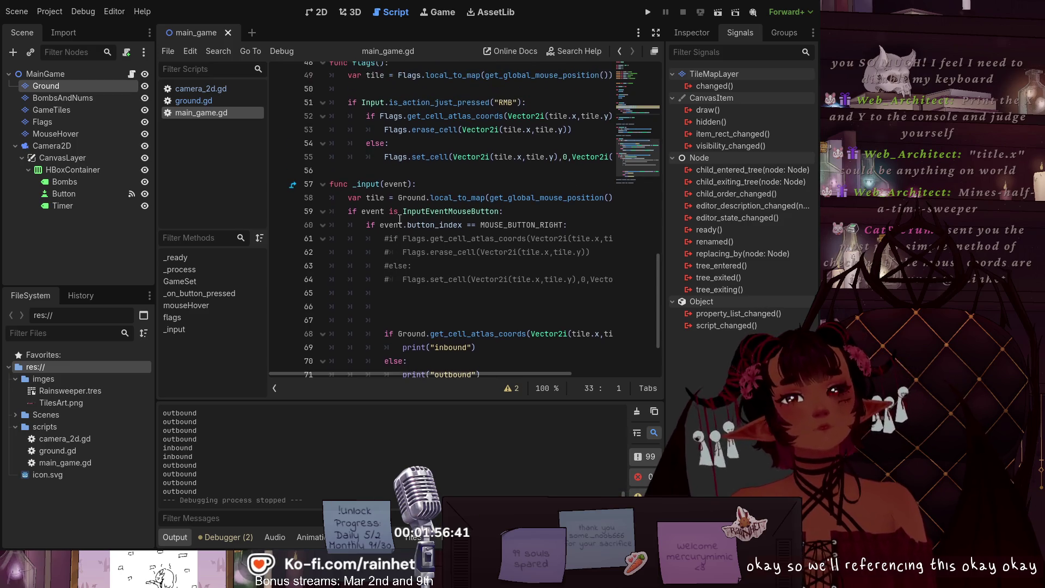
pyautogui.scroll(1, 414, 136)
pyautogui.scroll(-2, 425, 145)
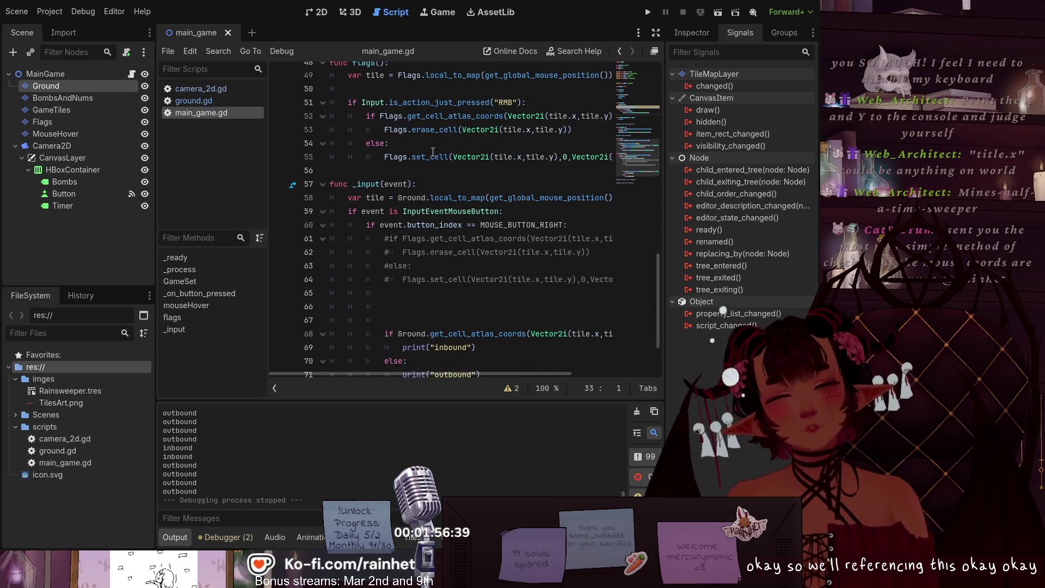
pyautogui.scroll(2, 435, 164)
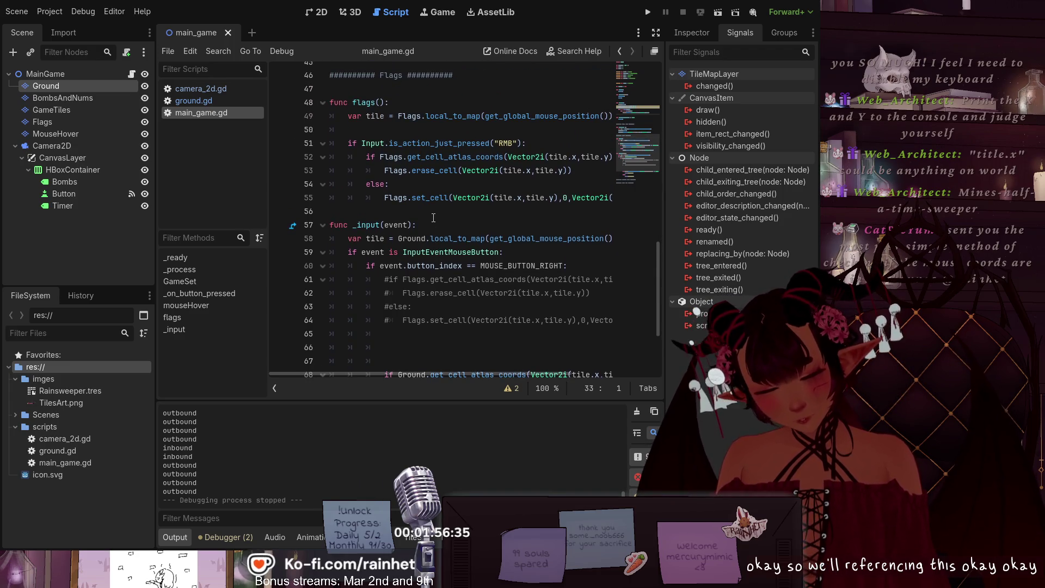
pyautogui.scroll(-2, 431, 212)
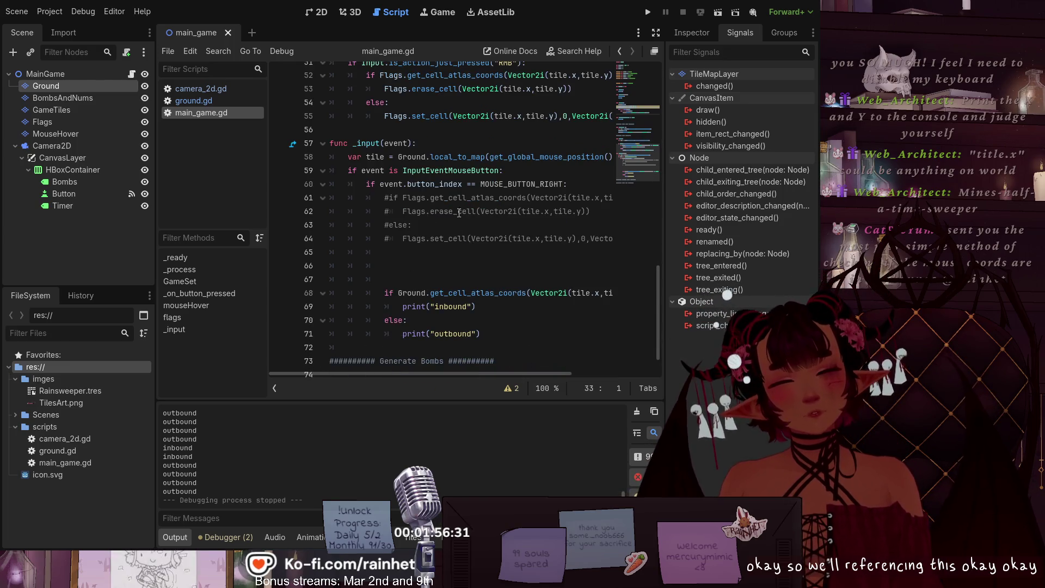
pyautogui.scroll(1, 471, 274)
pyautogui.scroll(-1, 471, 275)
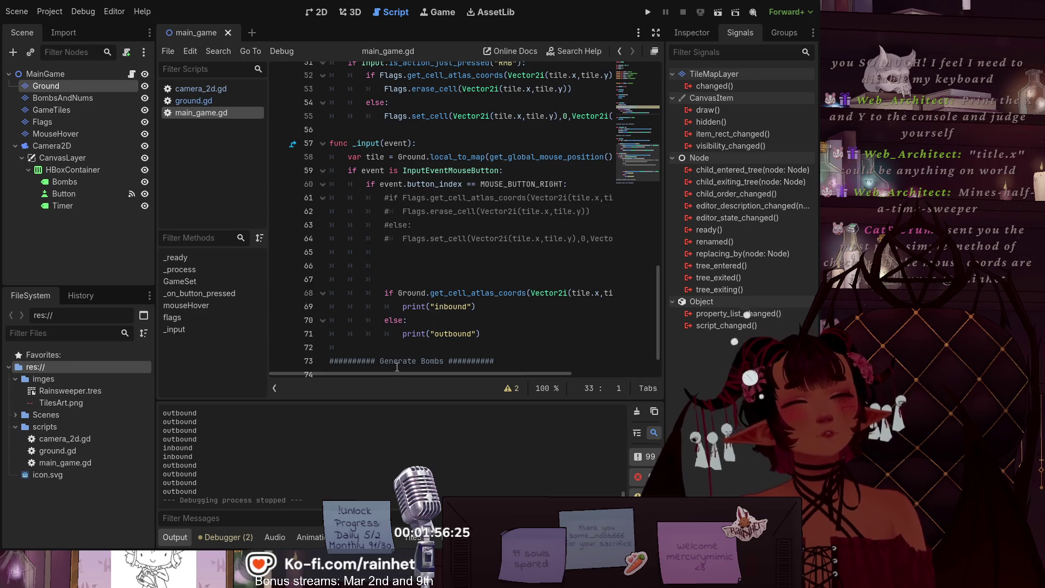
# Step: Select the commented-out flag-toggle code on lines 61–62, then deselect it
pyautogui.moveTo(390, 371)
pyautogui.mouseDown()
pyautogui.moveTo(500, 361)
pyautogui.moveTo(375, 360)
pyautogui.mouseUp()
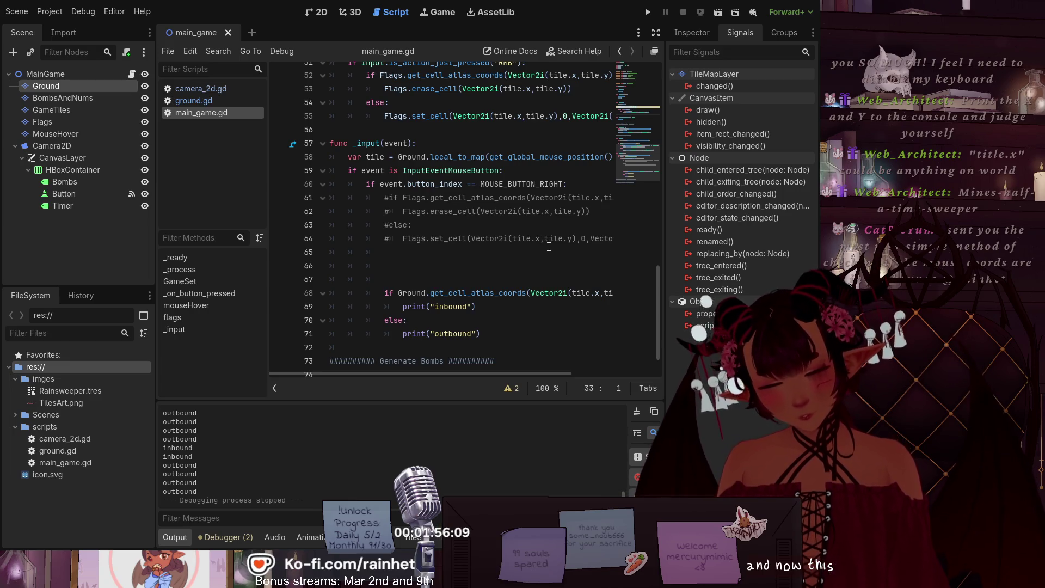
pyautogui.scroll(-1, 518, 239)
pyautogui.scroll(1, 516, 238)
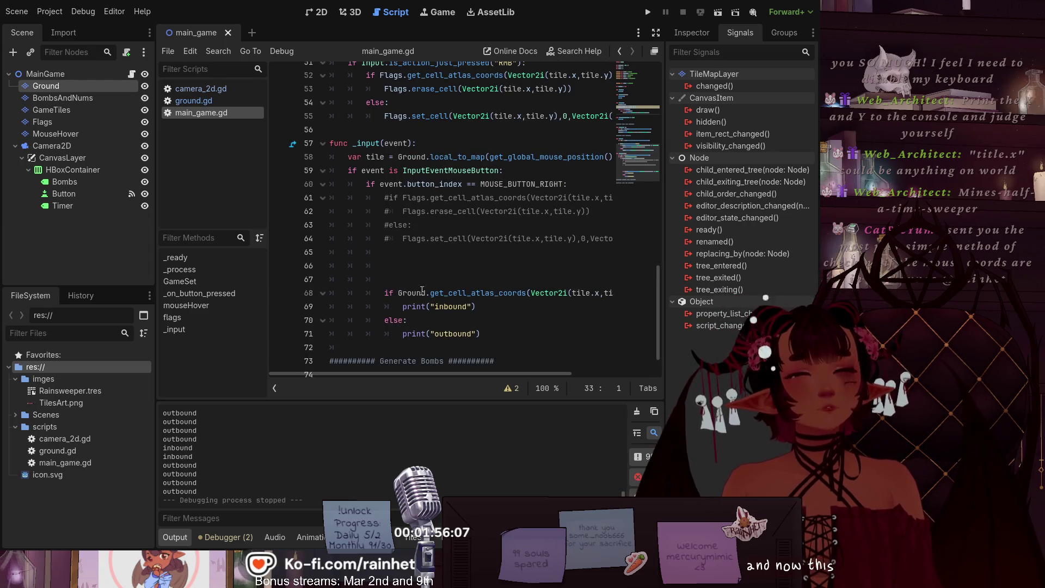
pyautogui.moveTo(590, 212)
pyautogui.mouseDown()
pyautogui.moveTo(405, 212)
pyautogui.moveTo(386, 199)
pyautogui.mouseUp()
pyautogui.click(562, 219)
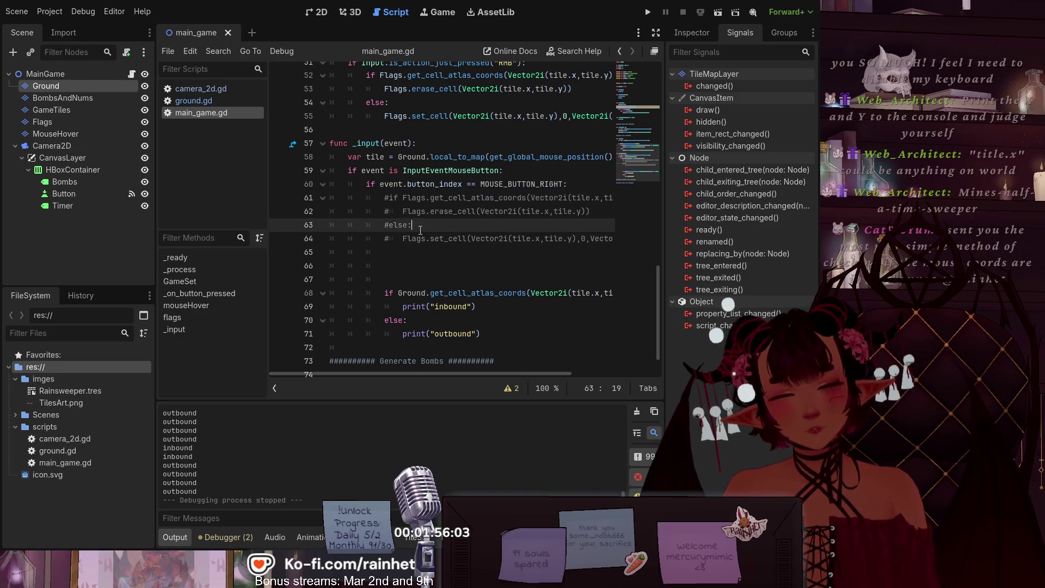
# Step: Paste the commented flag-toggle lines above print("inbound") in the in-bounds branch
pyautogui.moveTo(590, 212)
pyautogui.mouseDown()
pyautogui.moveTo(403, 212)
pyautogui.moveTo(366, 198)
pyautogui.mouseUp()
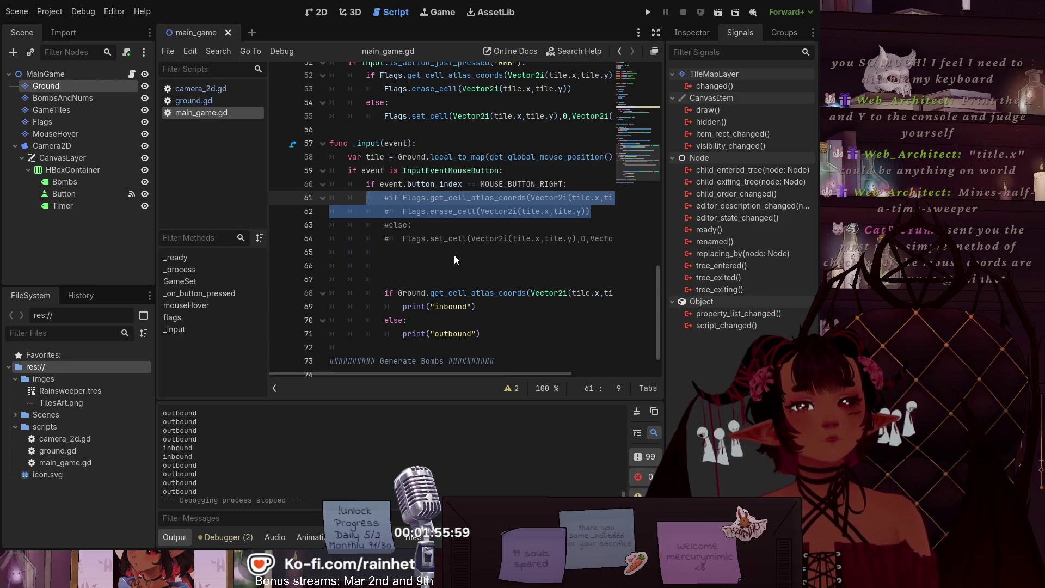
pyautogui.click(476, 307)
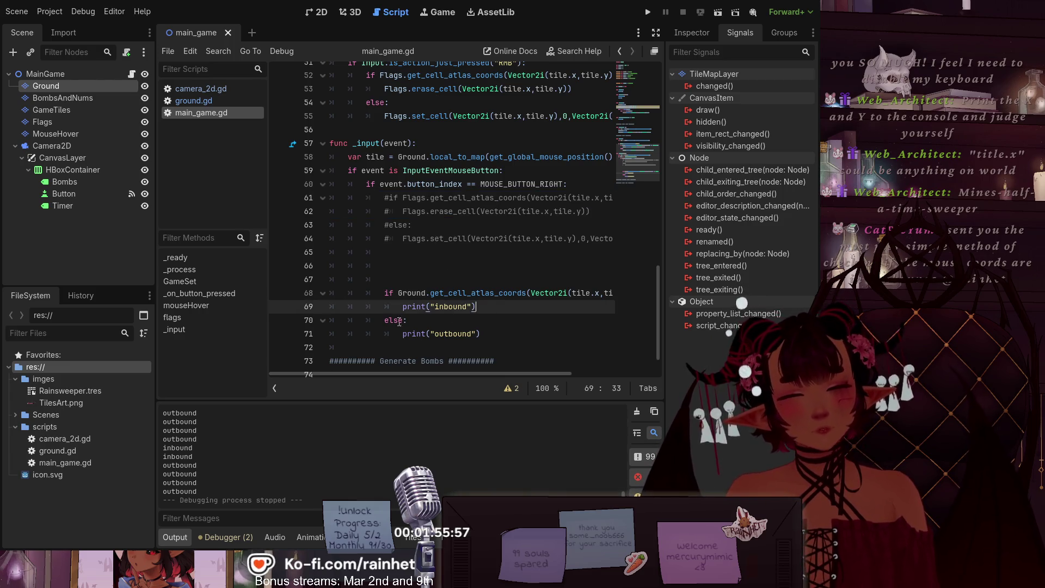
pyautogui.click(403, 306)
pyautogui.press('Return')
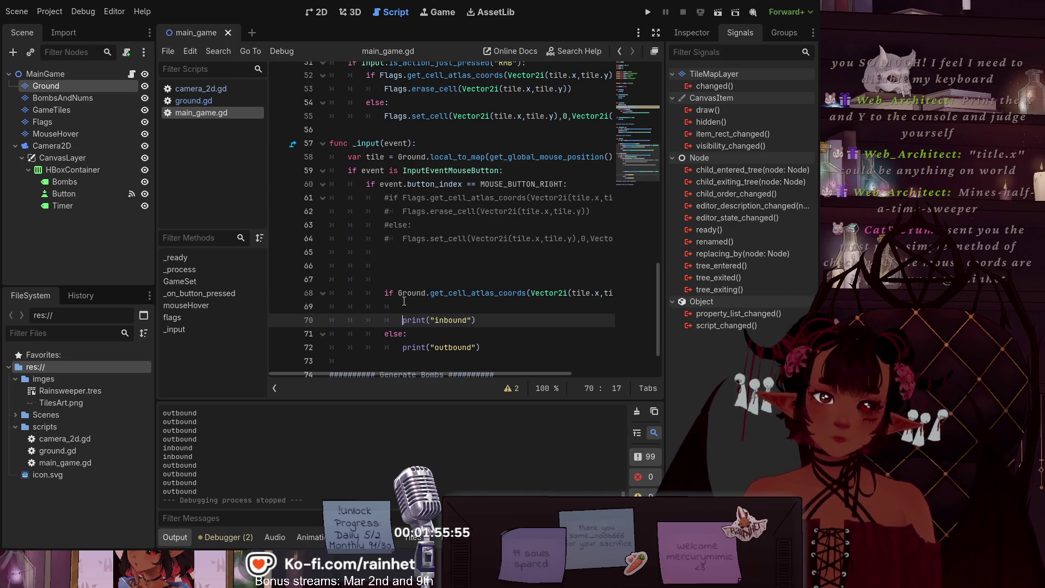
pyautogui.press('Up')
pyautogui.hotkey('ctrl', 'v')
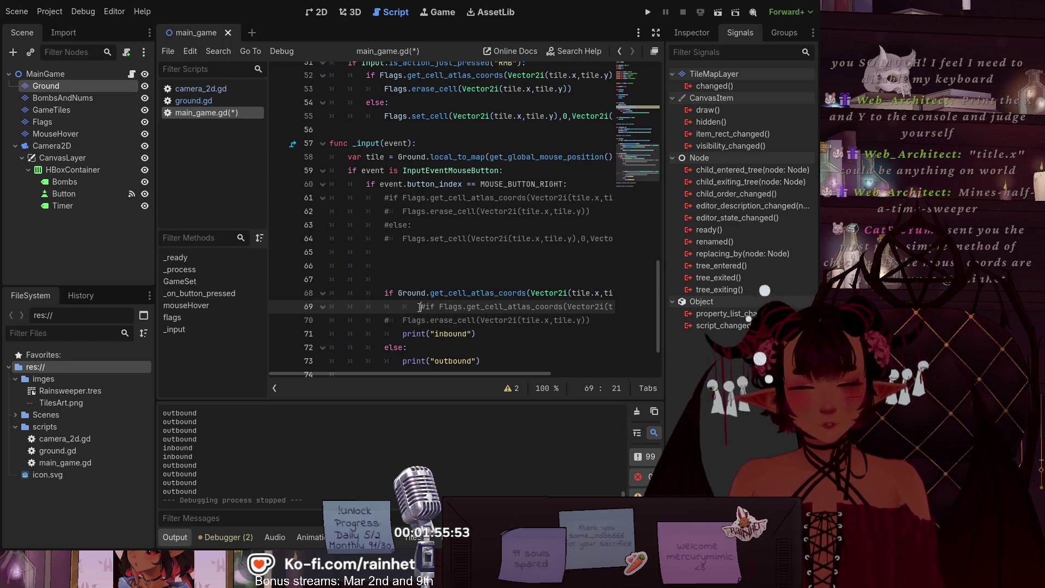
pyautogui.press('BackSpace')
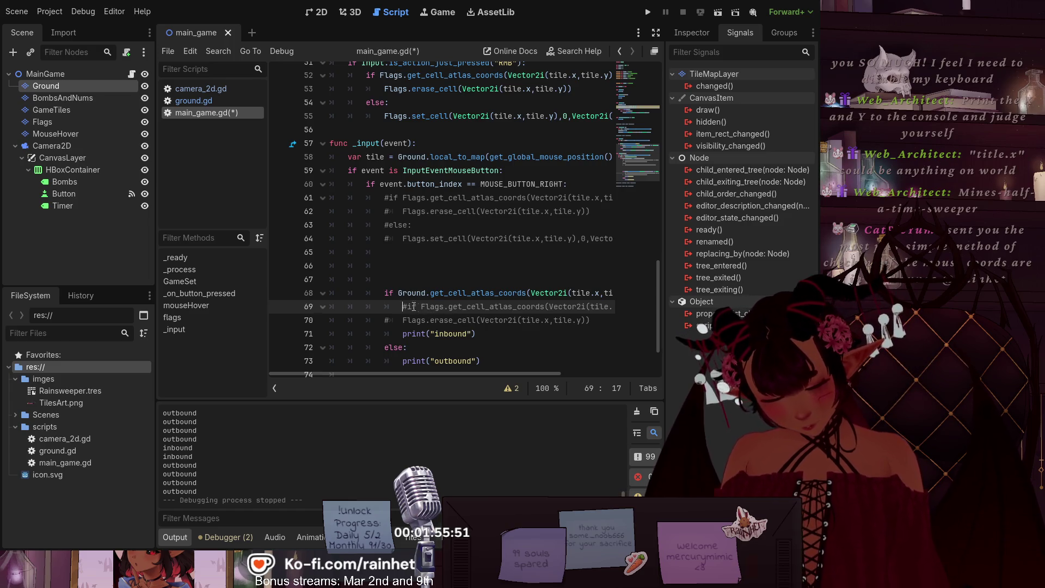
# Step: Uncomment pasted lines 69–70 with Ctrl+K and indent erase_cell under the new Flags check
pyautogui.click(381, 320)
pyautogui.moveTo(381, 320); pyautogui.dragTo(402, 306)
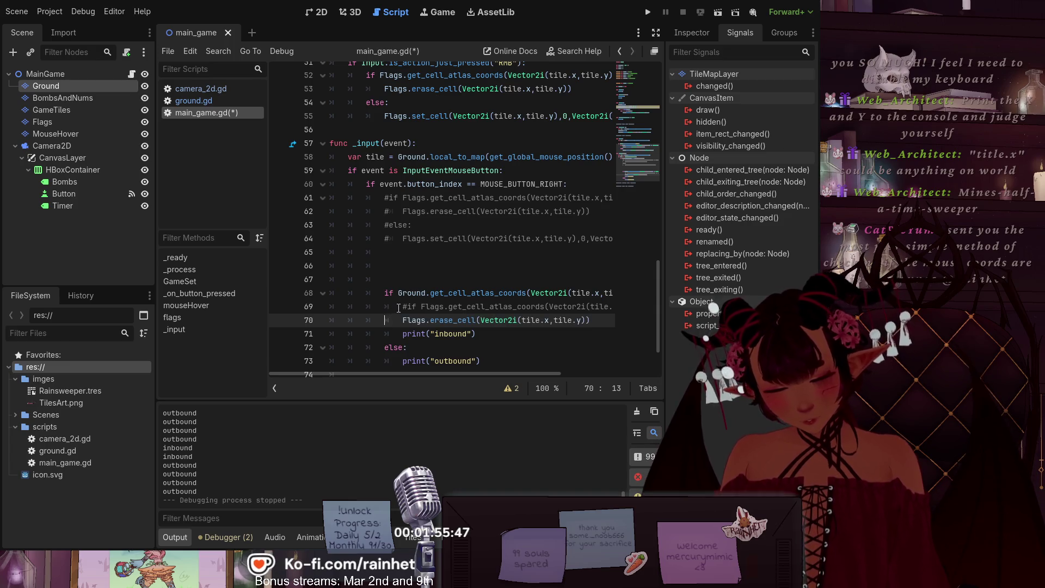
pyautogui.hotkey('ctrl', 'k')
pyautogui.click(391, 325)
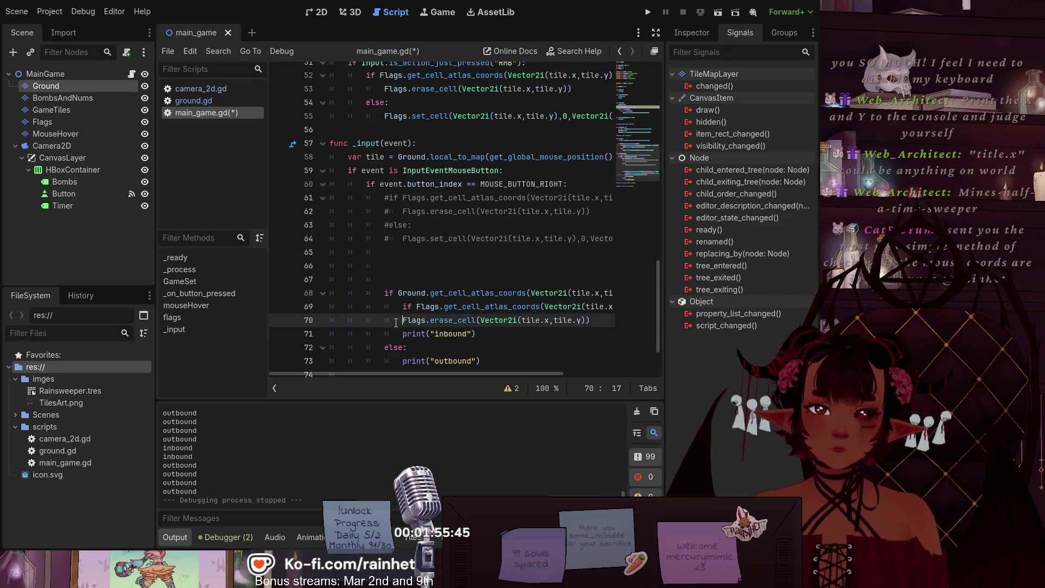
pyautogui.press('Tab')
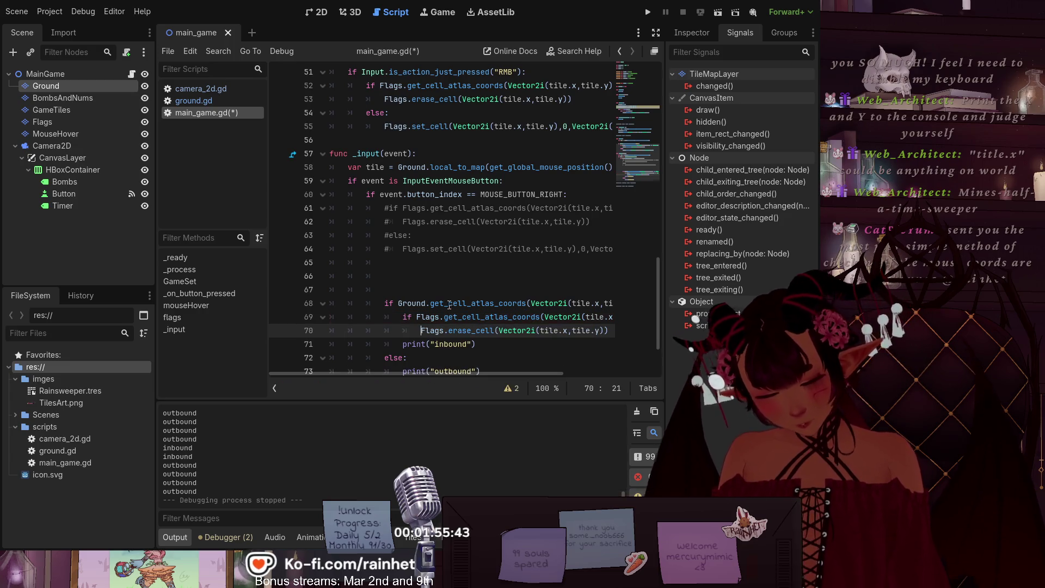
# Step: Copy the Flags.set_cell call from line 64 and paste it into the else branch
pyautogui.scroll(-1, 428, 252)
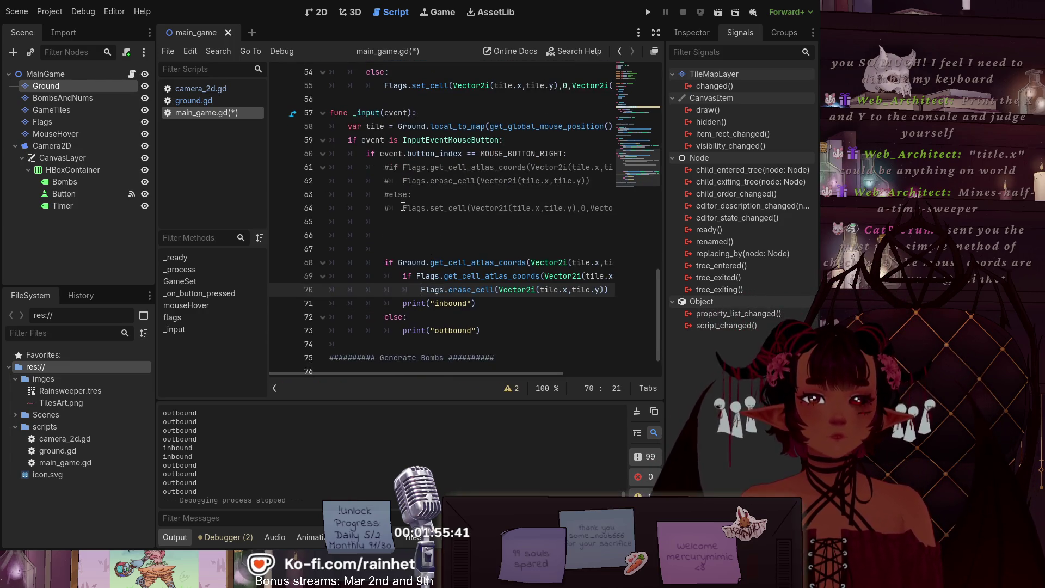
pyautogui.moveTo(403, 208); pyautogui.dragTo(689, 206)
pyautogui.hotkey('ctrl', 'c')
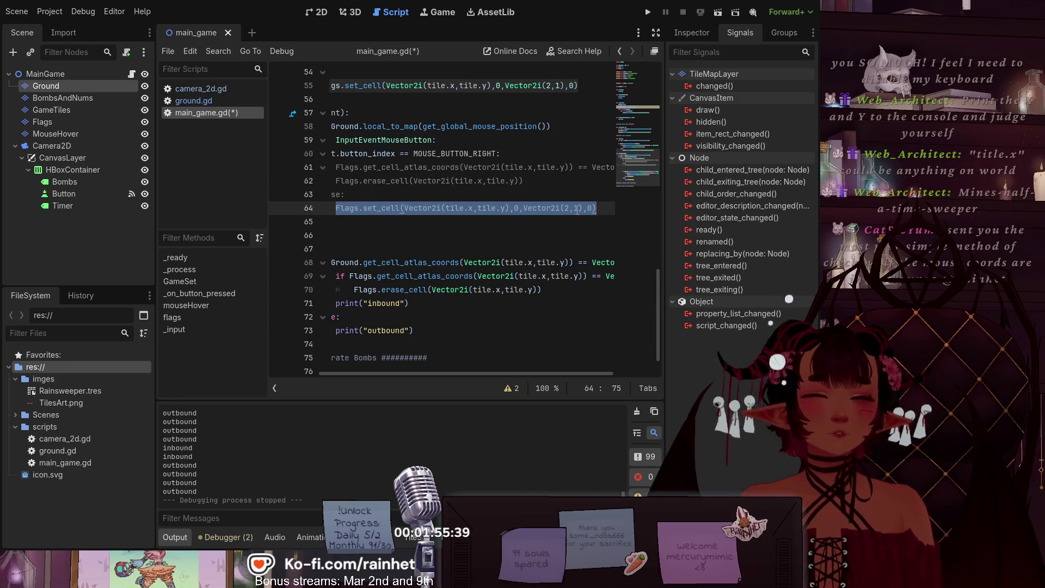
pyautogui.scroll(-1, 392, 339)
pyautogui.click(420, 281)
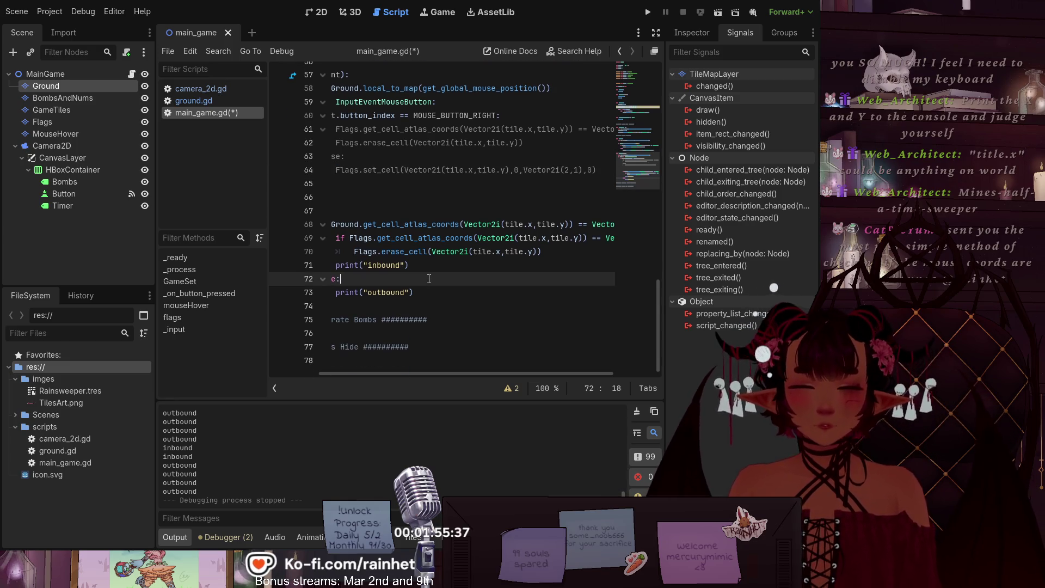
pyautogui.press('Return')
pyautogui.hotkey('ctrl', 'v')
pyautogui.press('Down')
pyautogui.press('Down')
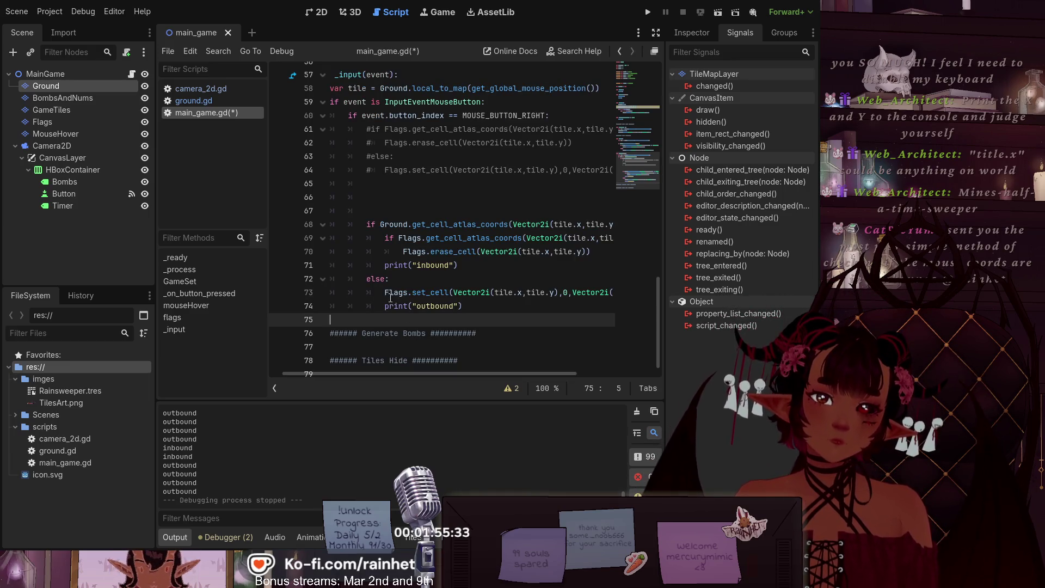
# Step: Dedent the else on line 72 to match the Ground check, clearing the "Expected statement" error
pyautogui.click(364, 280)
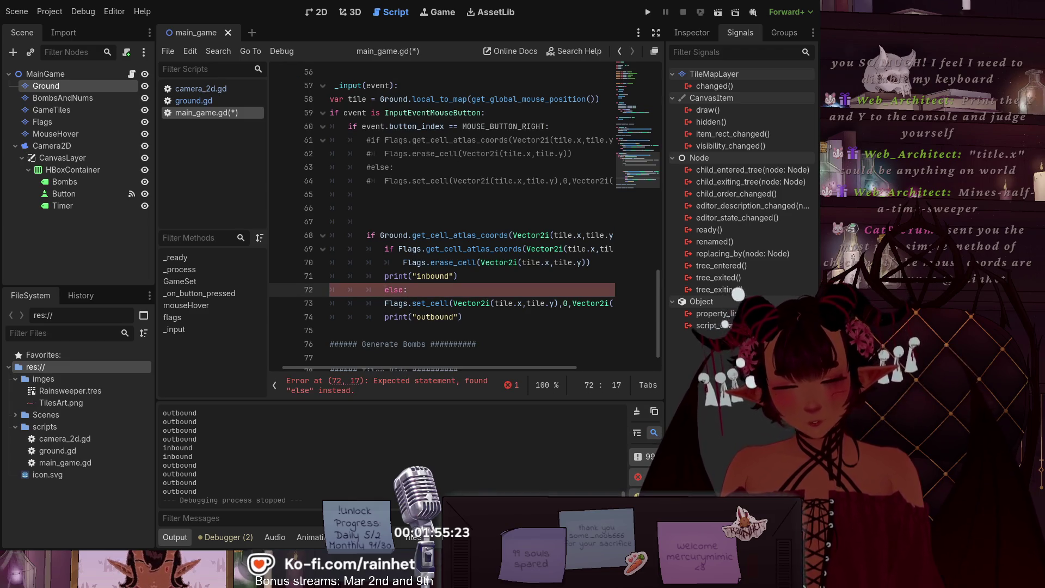
pyautogui.scroll(1, 381, 305)
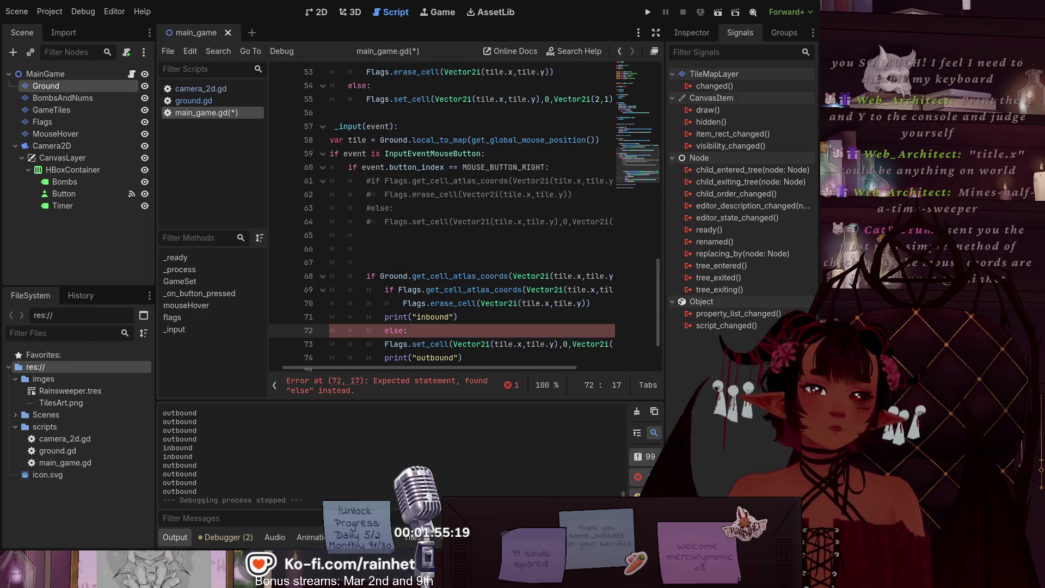
pyautogui.scroll(1, 380, 305)
pyautogui.scroll(-3, 380, 305)
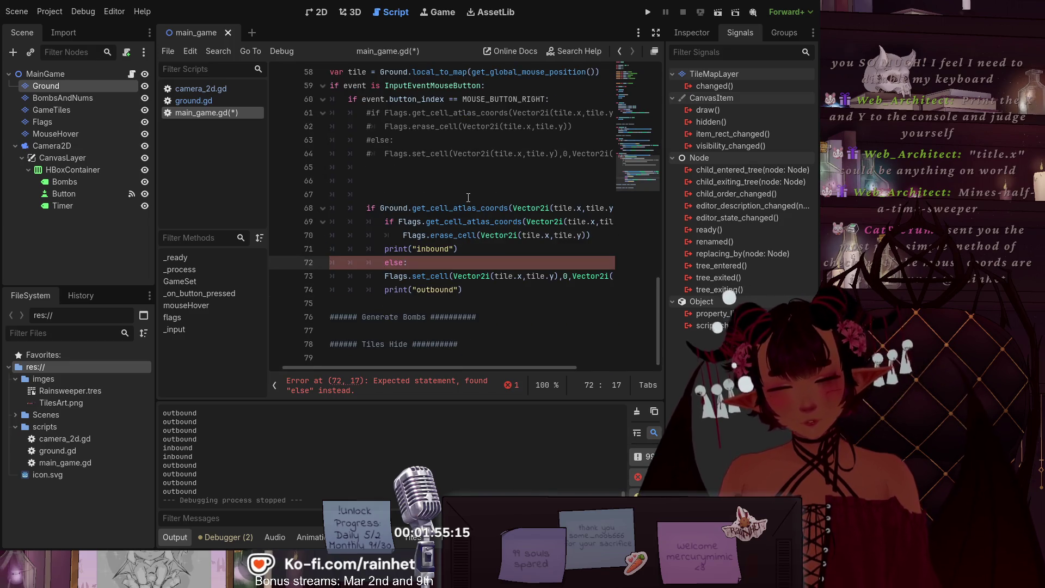
pyautogui.moveTo(399, 368)
pyautogui.mouseDown()
pyautogui.moveTo(513, 354)
pyautogui.moveTo(429, 359)
pyautogui.moveTo(394, 356)
pyautogui.moveTo(439, 348)
pyautogui.moveTo(386, 346)
pyautogui.mouseUp()
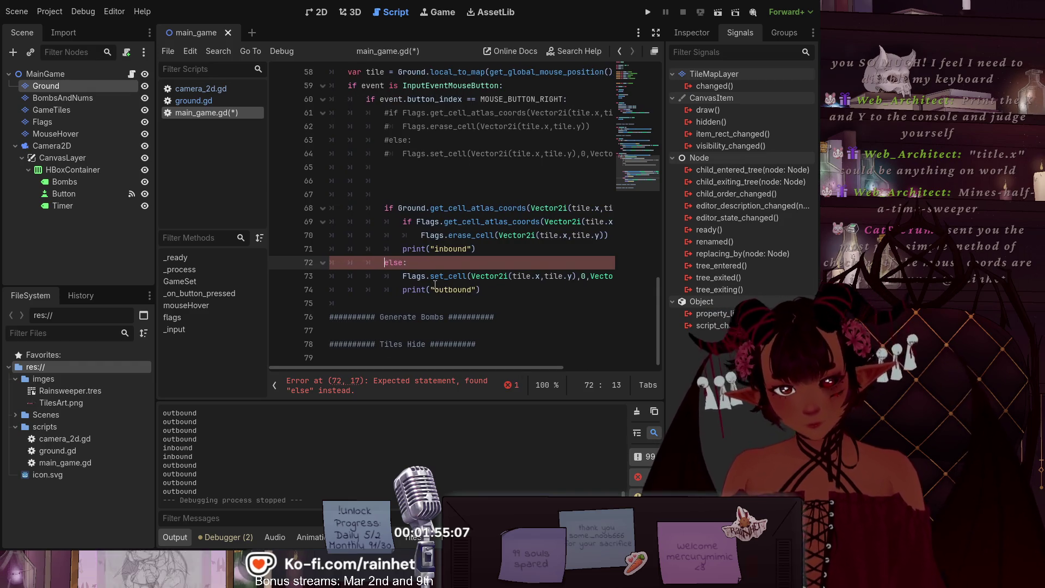
pyautogui.press('BackSpace')
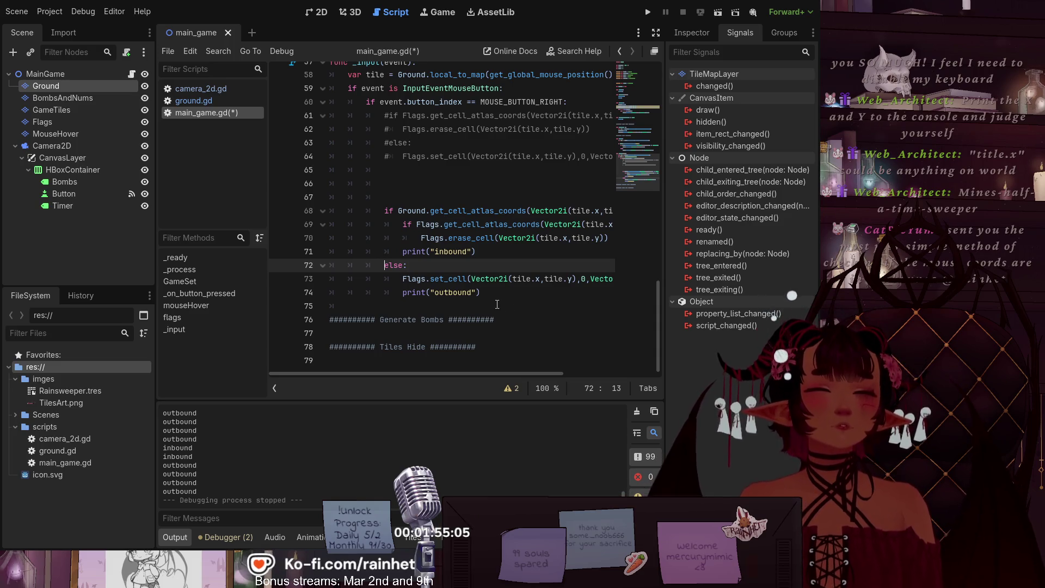
pyautogui.moveTo(404, 281); pyautogui.dragTo(653, 283)
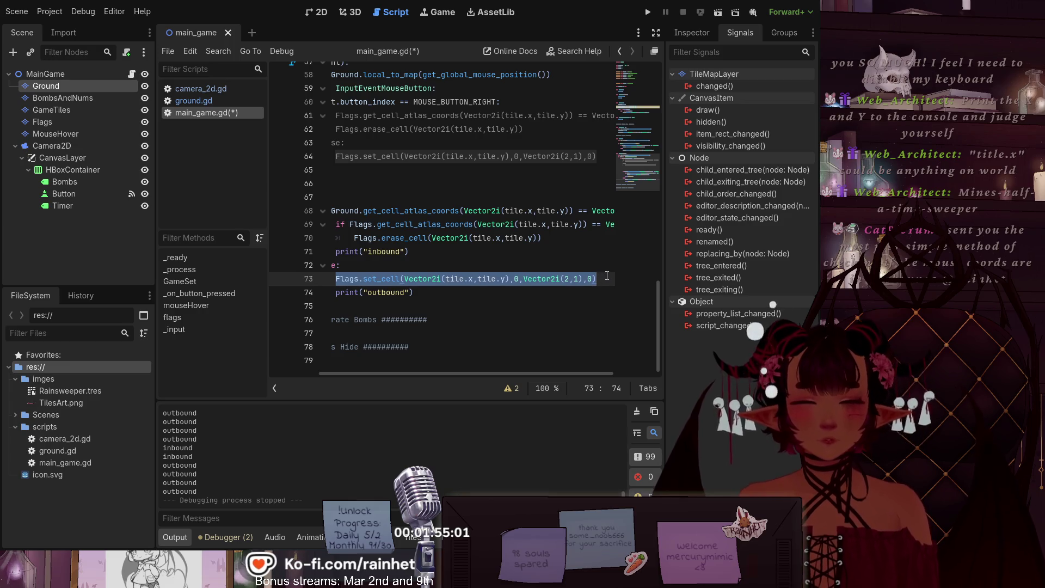
# Step: Move the Flags.set_cell line from the outbound branch to just below erase_cell
pyautogui.press('BackSpace')
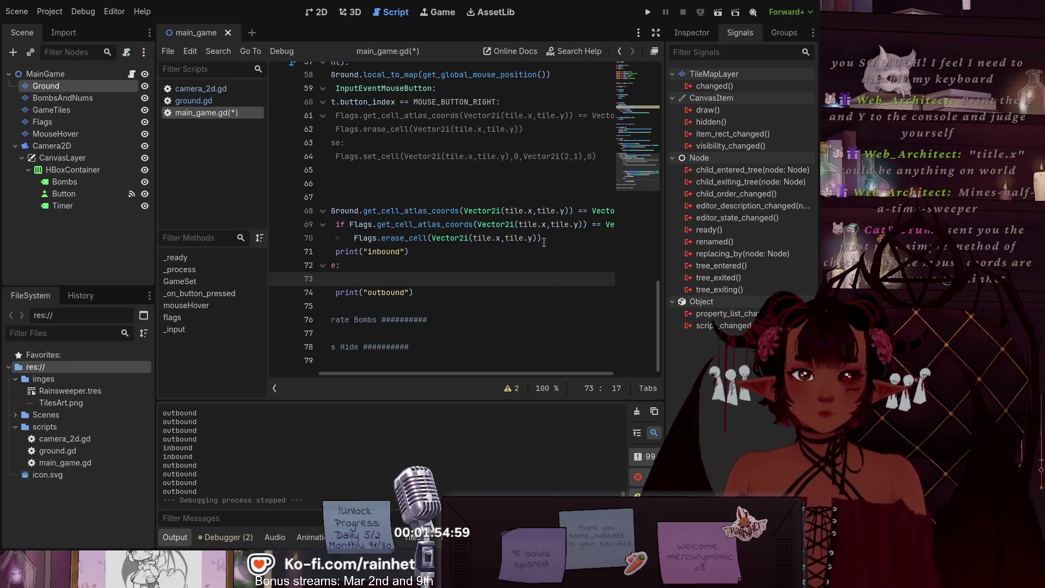
pyautogui.click(544, 242)
pyautogui.press('Return')
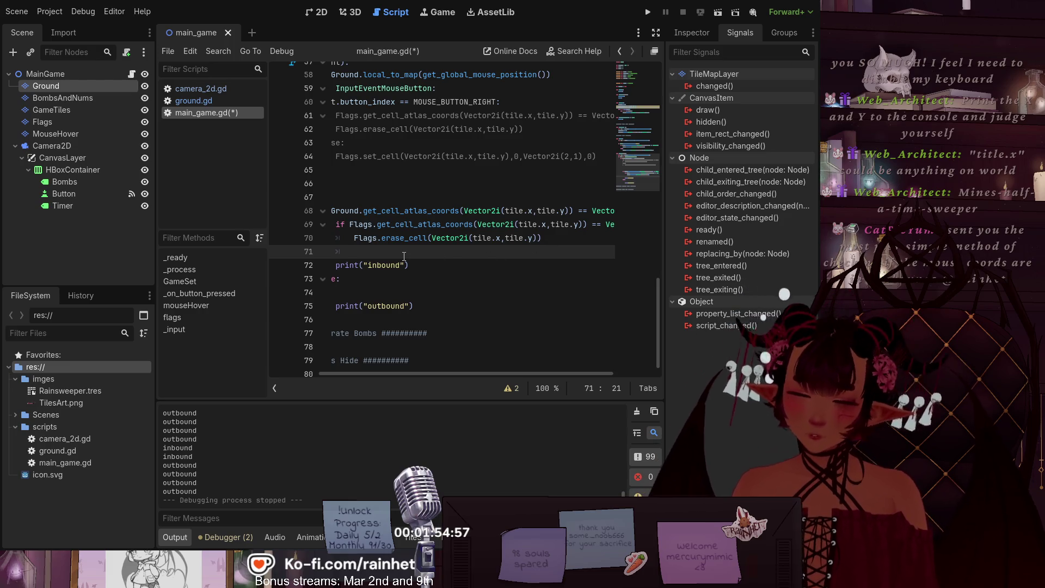
pyautogui.hotkey('ctrl', 'v')
pyautogui.press('Up')
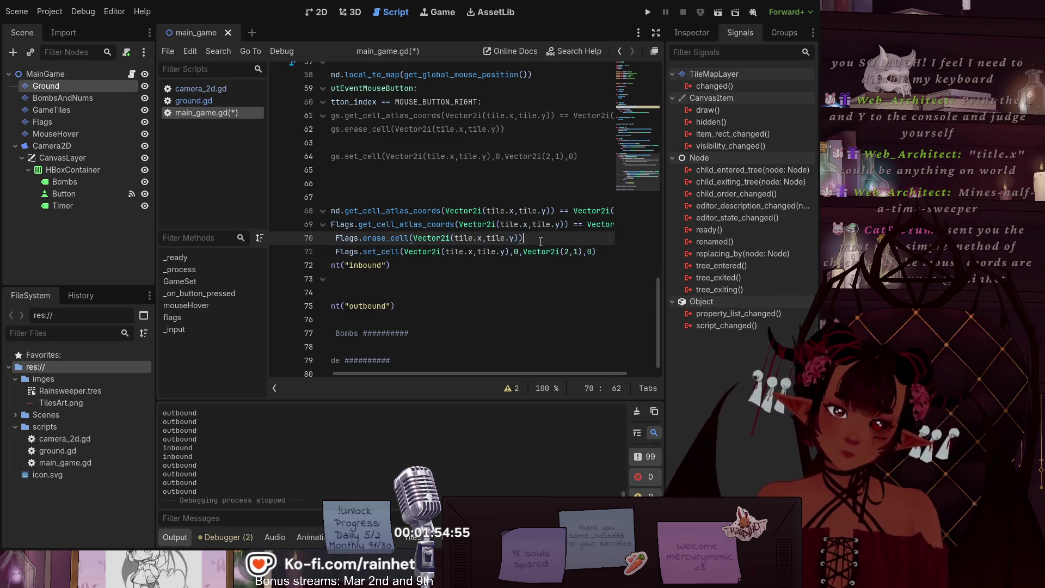
pyautogui.press('Return')
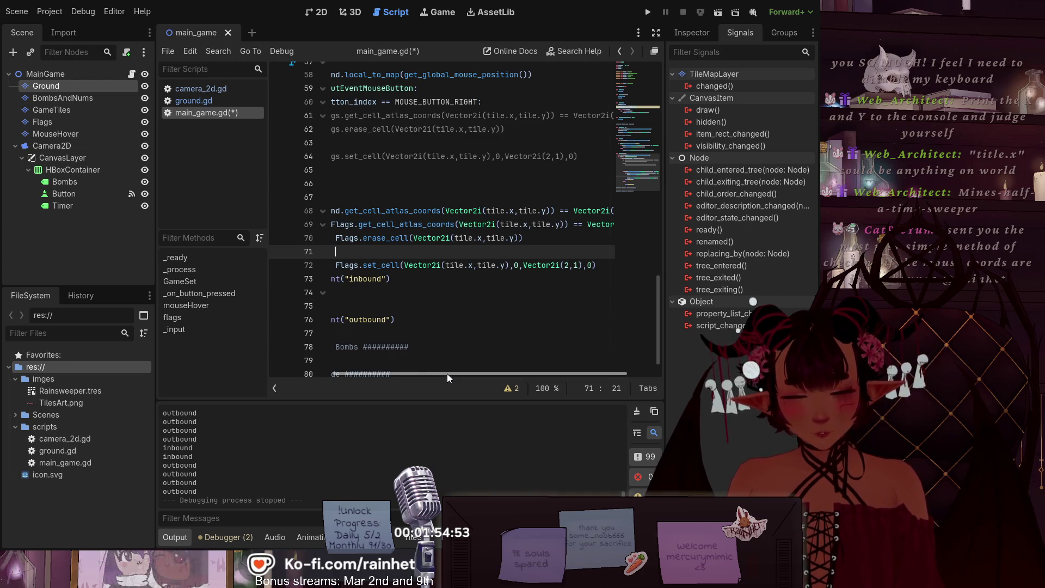
# Step: Add an else: on line 71 so set_cell runs when the tile has no flag
pyautogui.moveTo(446, 373); pyautogui.dragTo(331, 370)
pyautogui.write('e')
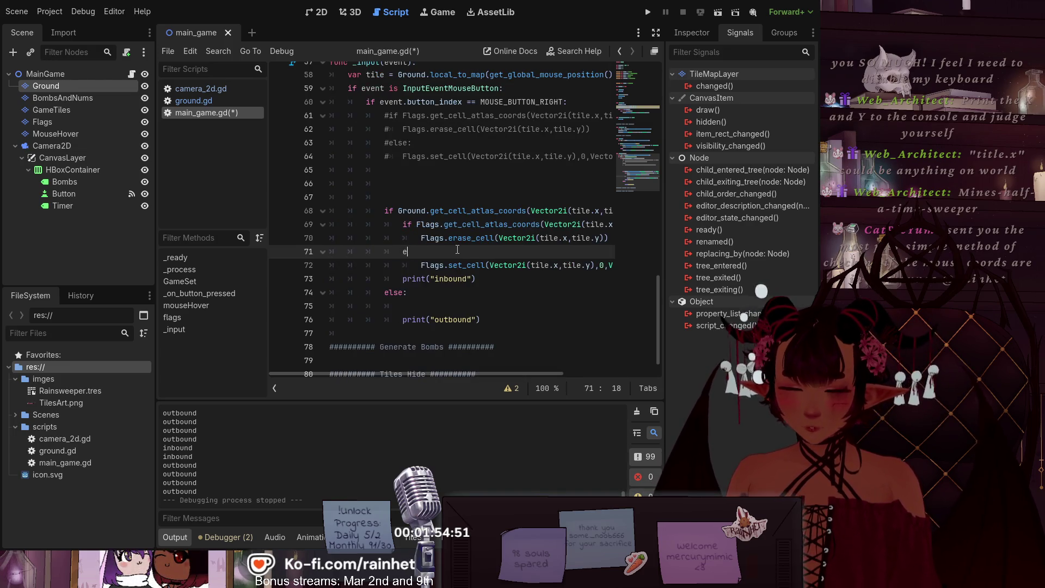
pyautogui.click(452, 156)
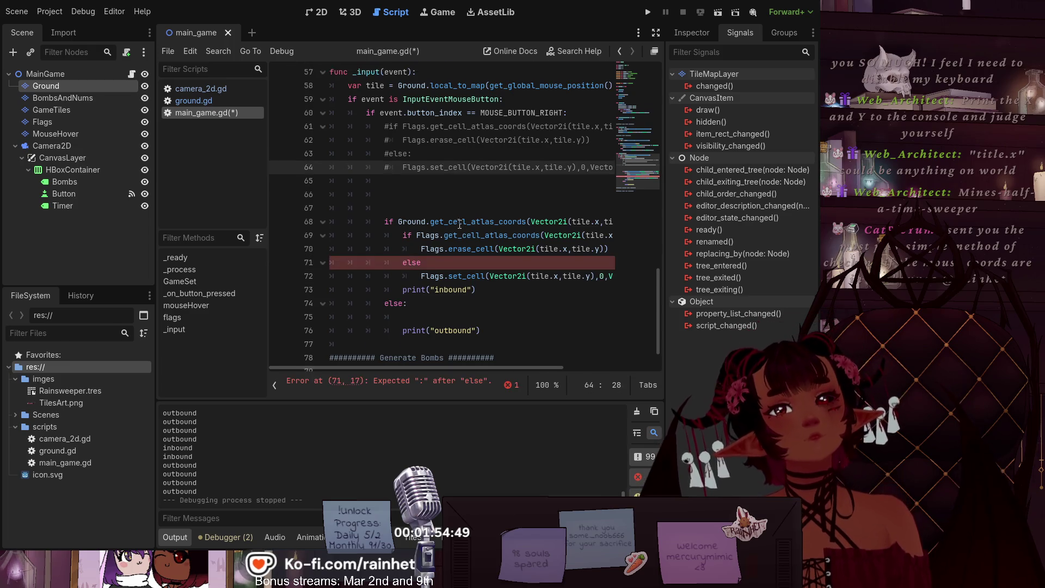
pyautogui.scroll(1, 444, 245)
pyautogui.scroll(-1, 448, 324)
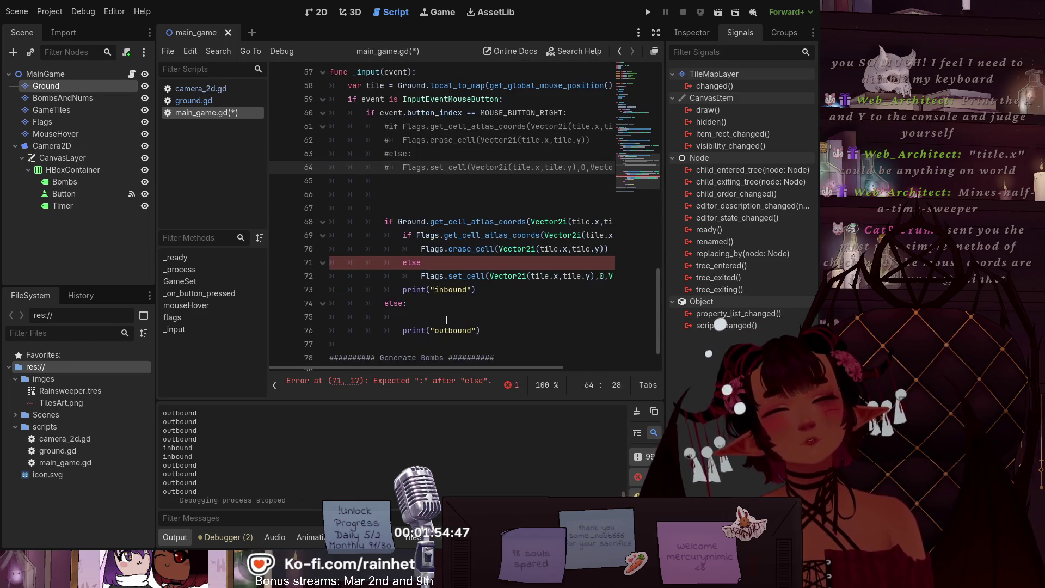
pyautogui.click(432, 266)
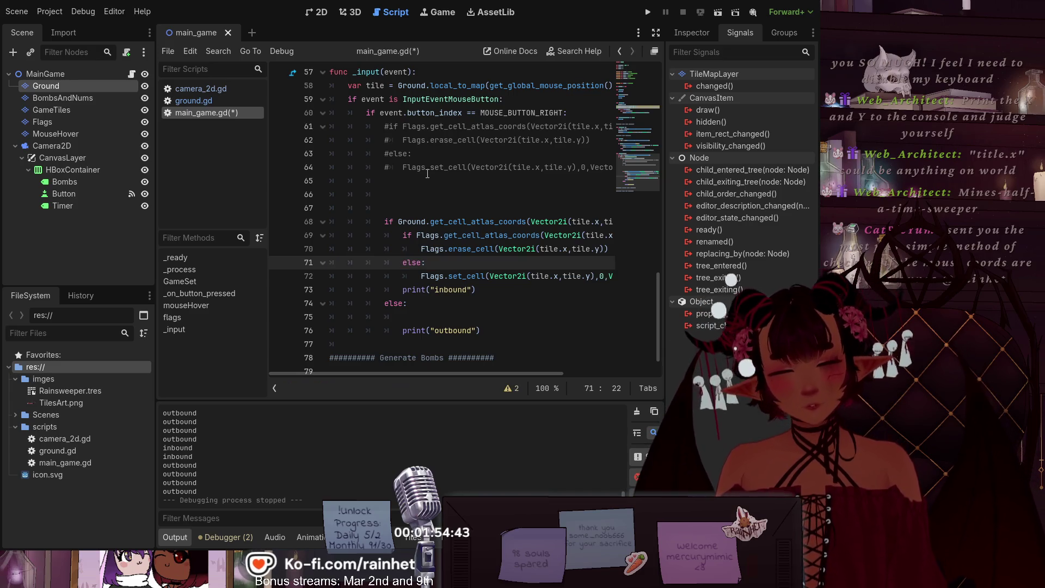
pyautogui.click(368, 181)
pyautogui.scroll(8, 368, 183)
pyautogui.scroll(7, 368, 183)
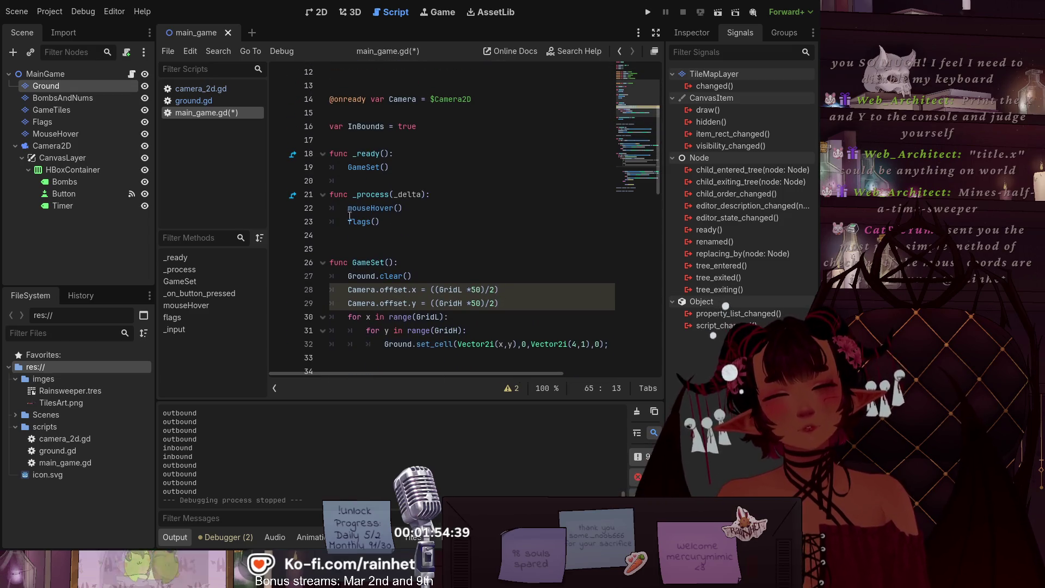
# Step: Comment out the flags() call in _process and save main_game.gd
pyautogui.click(349, 221)
pyautogui.press('Down')
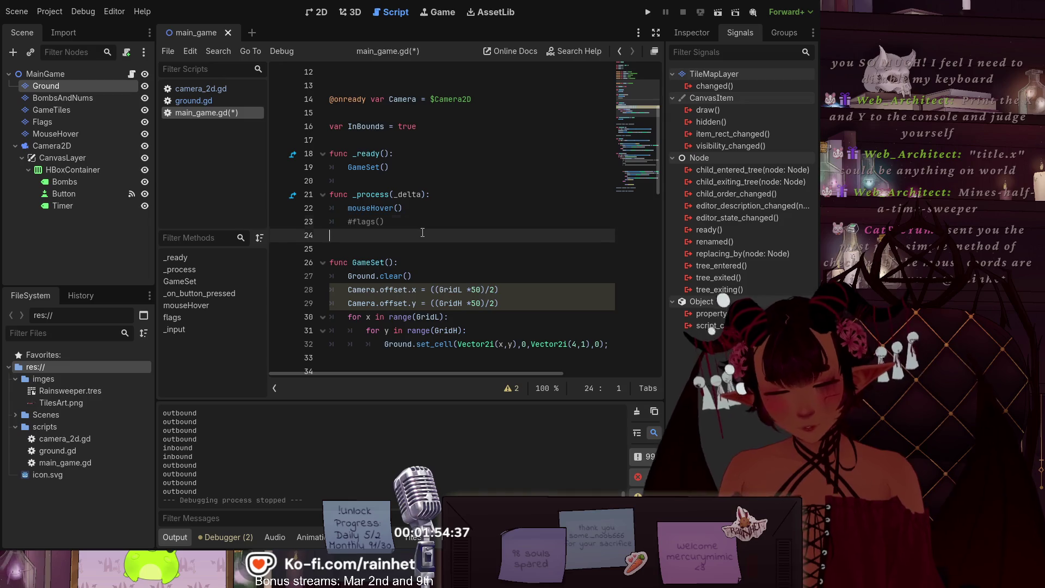
pyautogui.hotkey('ctrl', 's')
# Step: Run the project again to test the new flag toggling
pyautogui.scroll(-5, 398, 204)
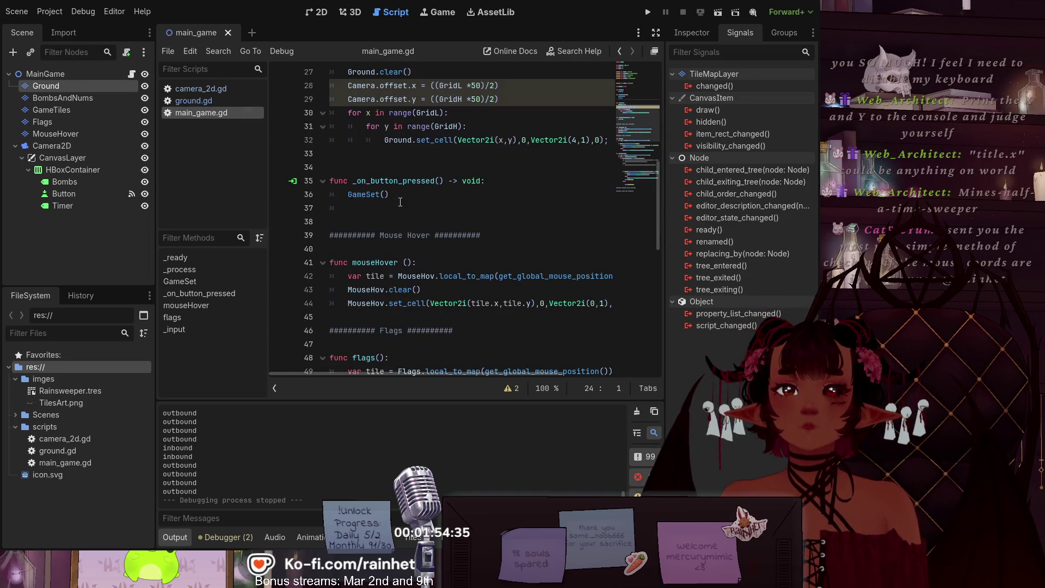
pyautogui.scroll(-11, 400, 200)
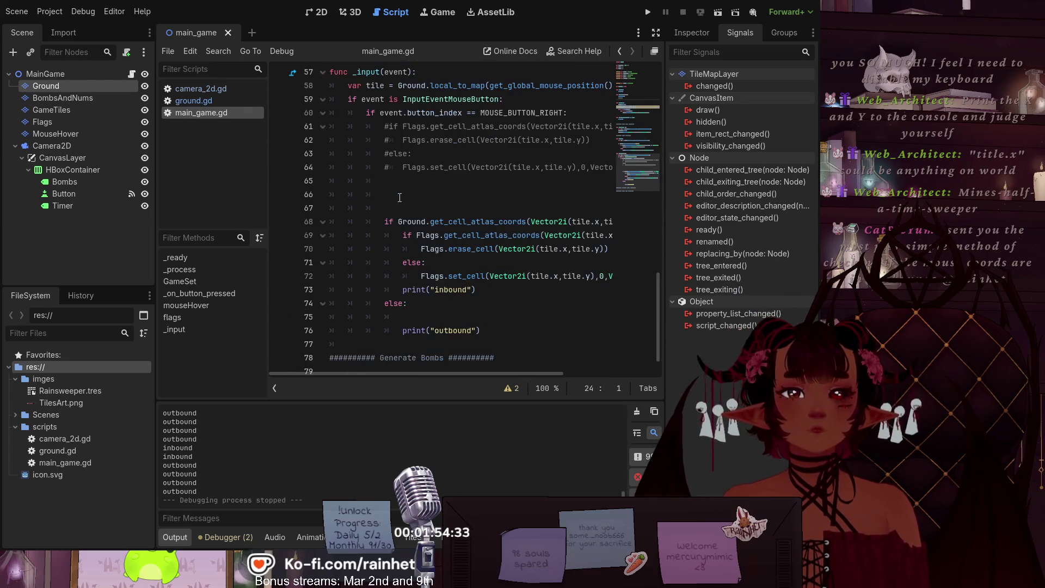
pyautogui.scroll(1, 399, 196)
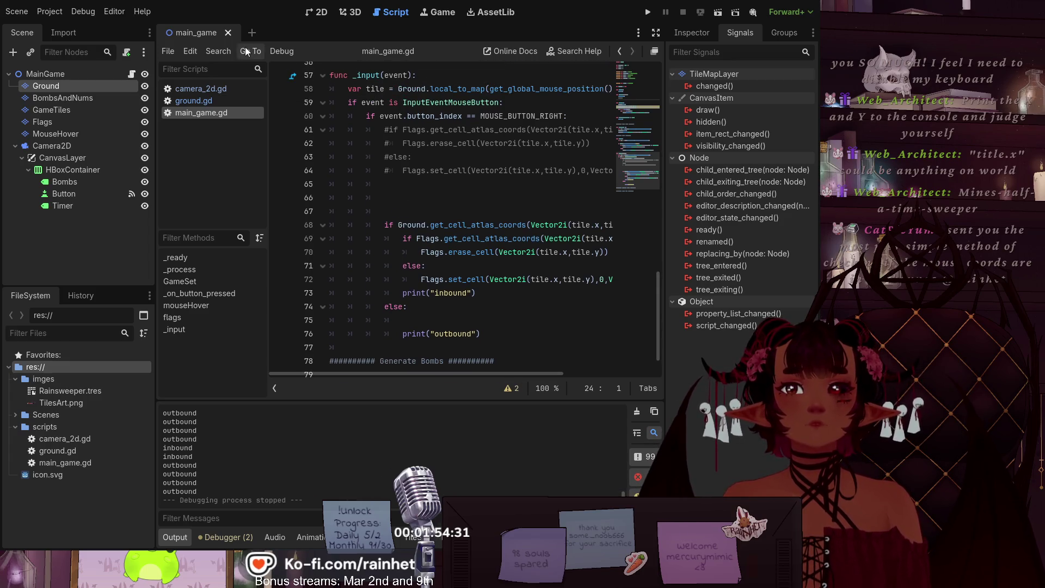
pyautogui.click(655, 11)
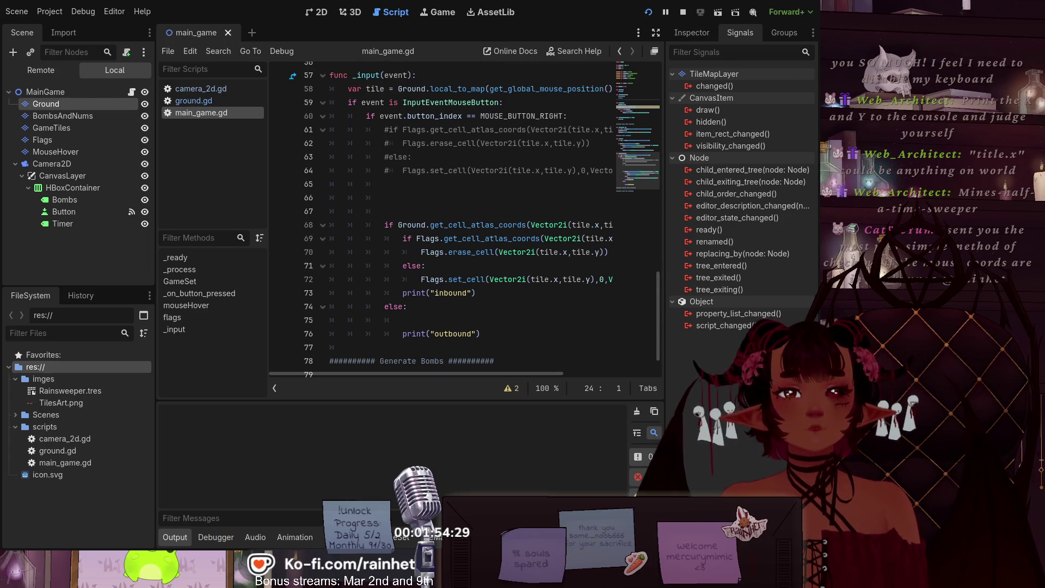
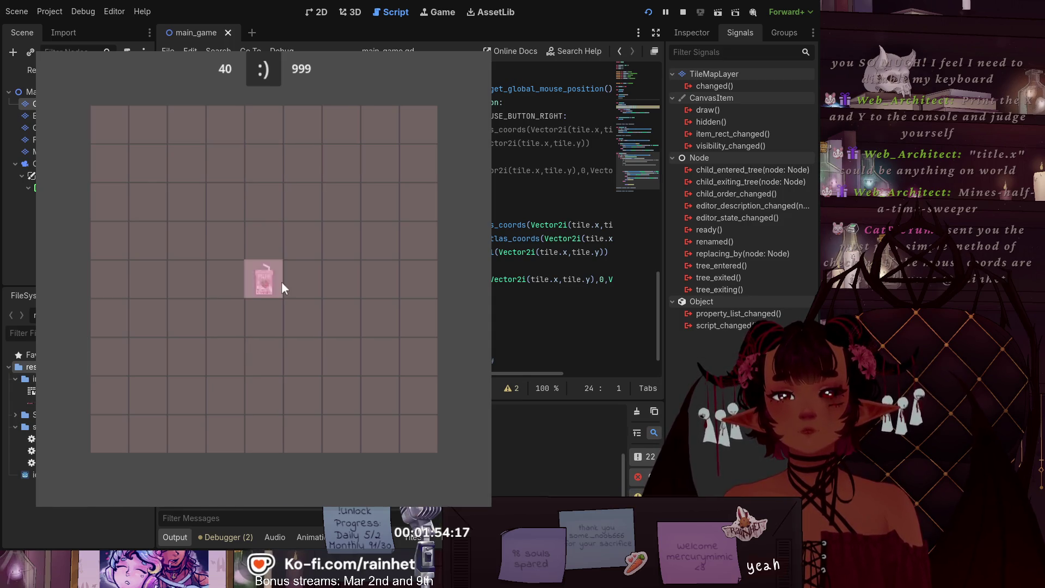
# Step: Place and remove milk-carton flags on tiles in the lower-middle and lower-left of the grid
pyautogui.click(214, 338)
pyautogui.click(223, 278)
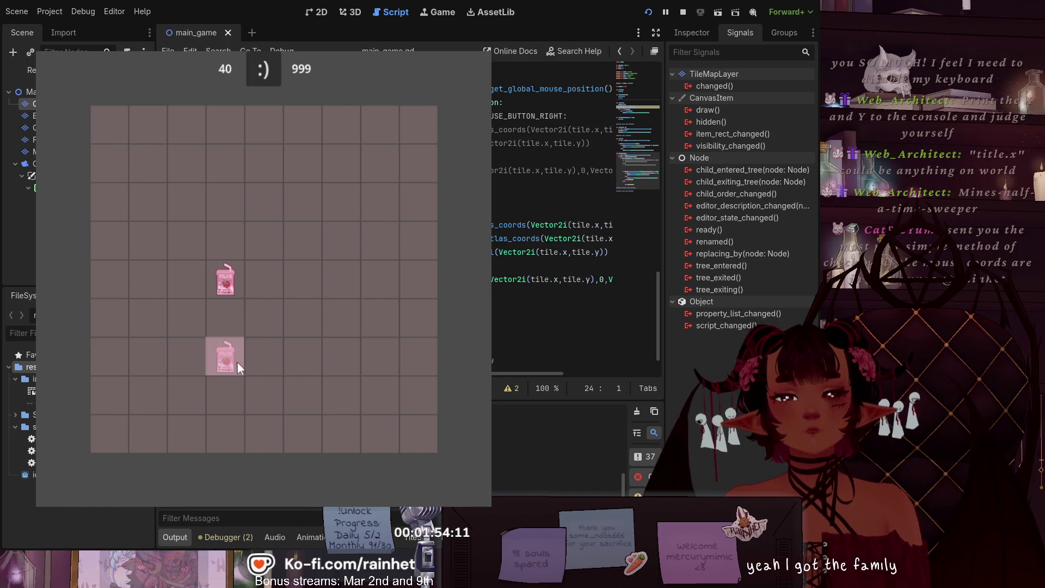
pyautogui.rightClick(221, 275)
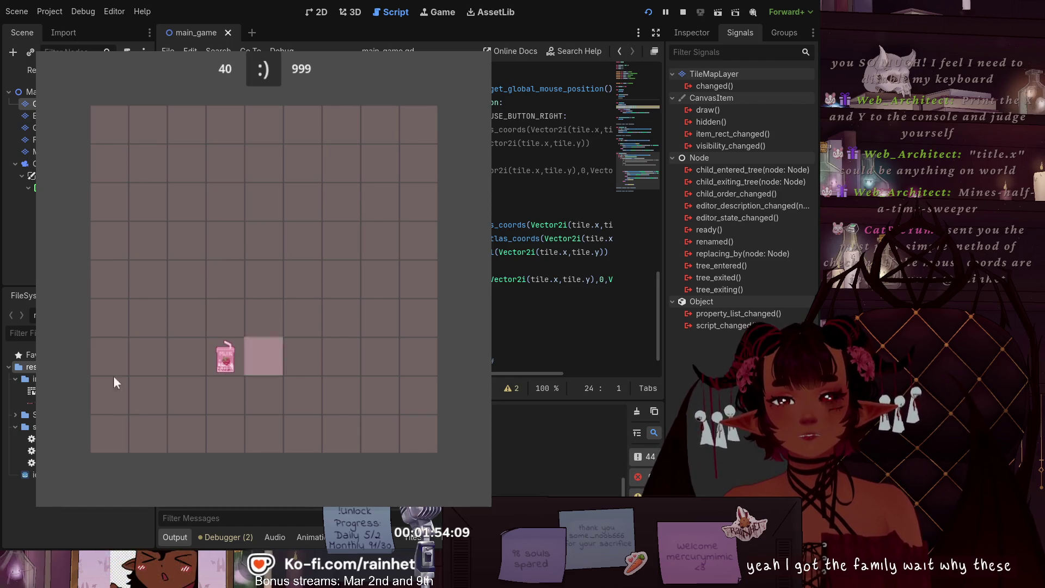
pyautogui.rightClick(225, 362)
pyautogui.click(186, 362)
pyautogui.click(148, 321)
pyautogui.click(157, 365)
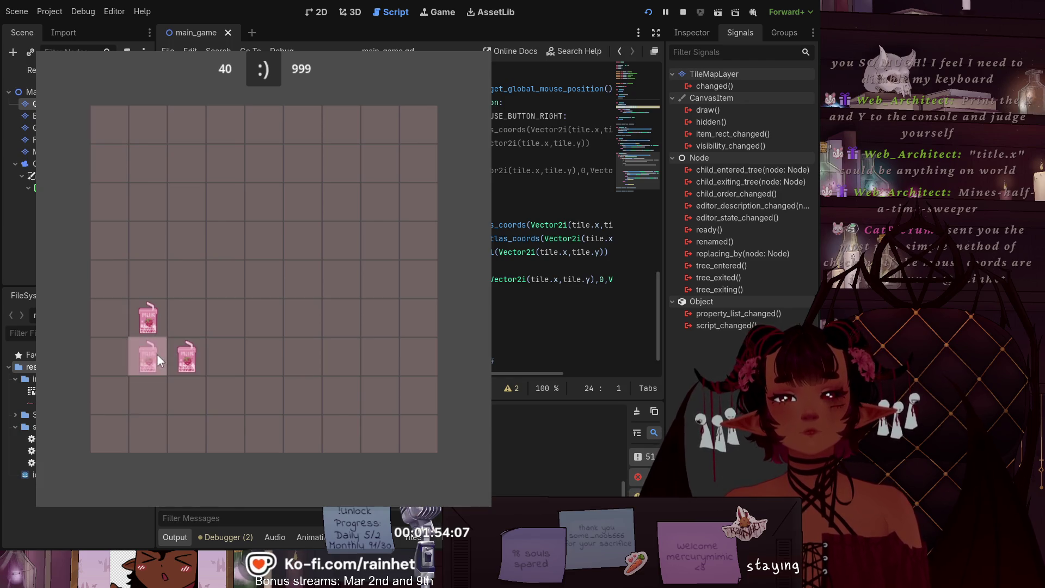
pyautogui.rightClick(157, 345)
pyautogui.rightClick(191, 354)
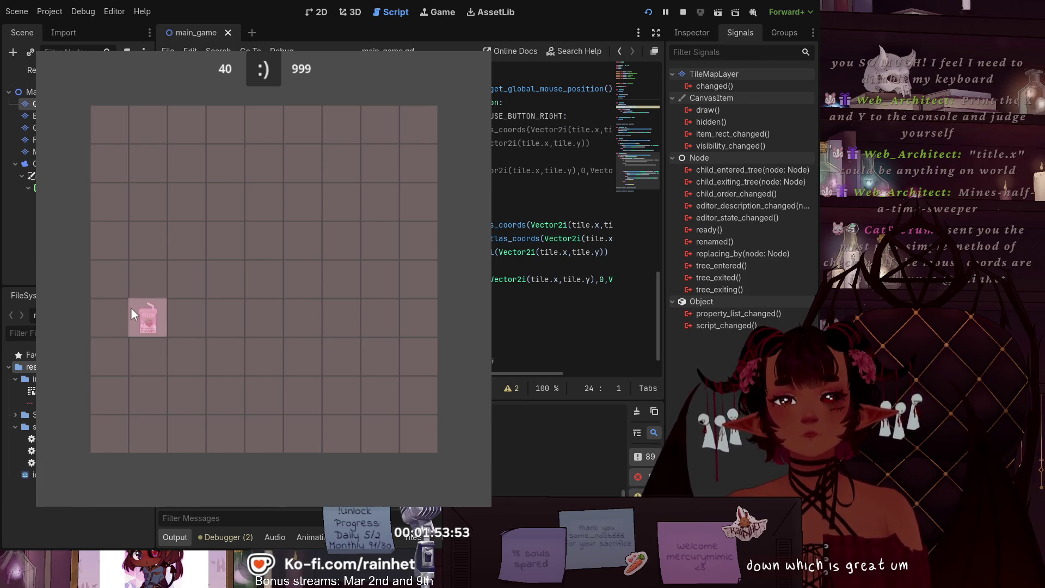
# Step: Clear the left-side flags and right-click tiles across the grid to add new flags
pyautogui.rightClick(159, 315)
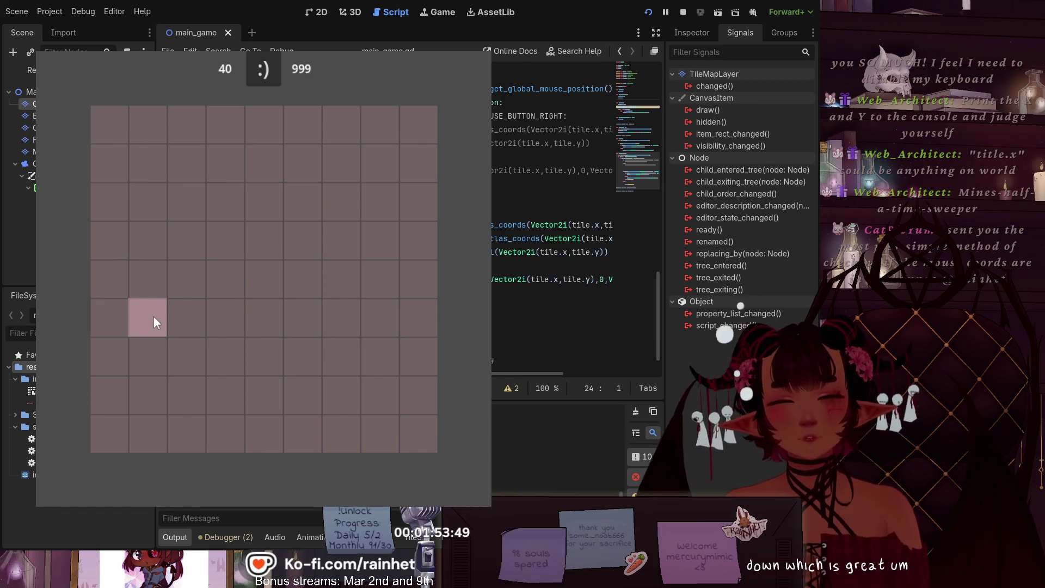
pyautogui.rightClick(154, 317)
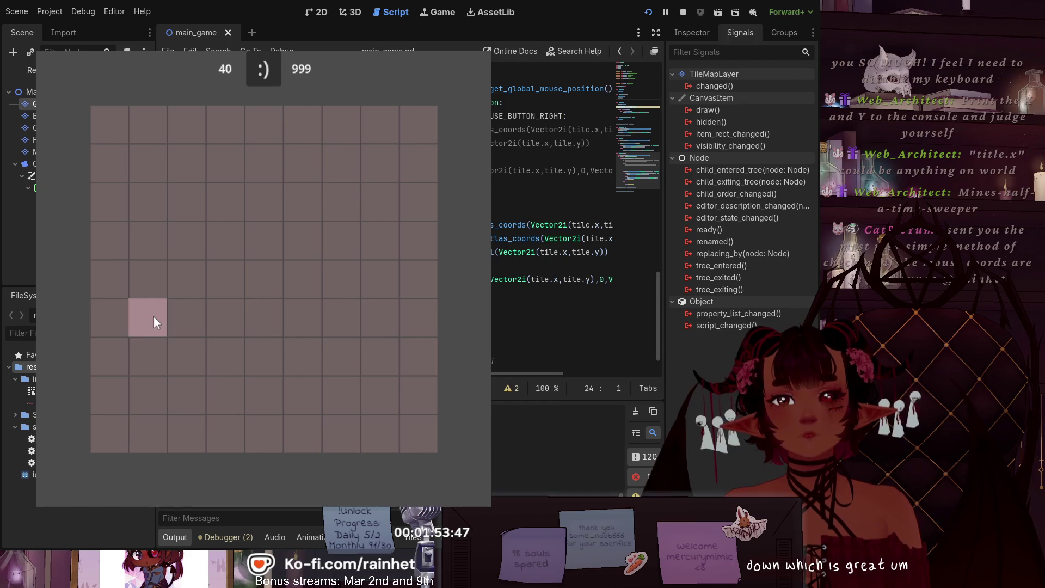
pyautogui.rightClick(158, 326)
pyautogui.rightClick(312, 294)
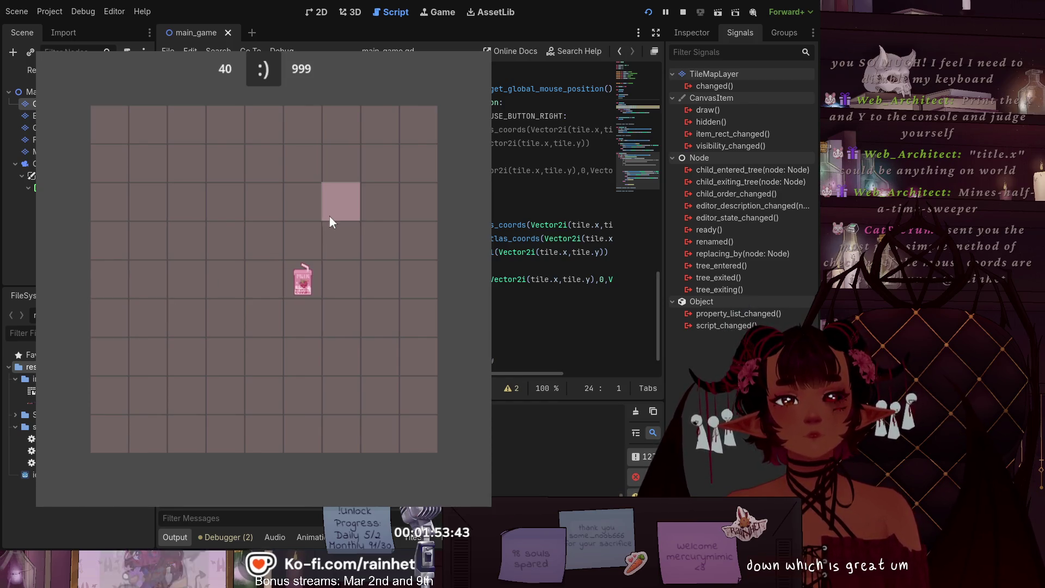
pyautogui.rightClick(358, 213)
pyautogui.rightClick(280, 320)
pyautogui.rightClick(325, 171)
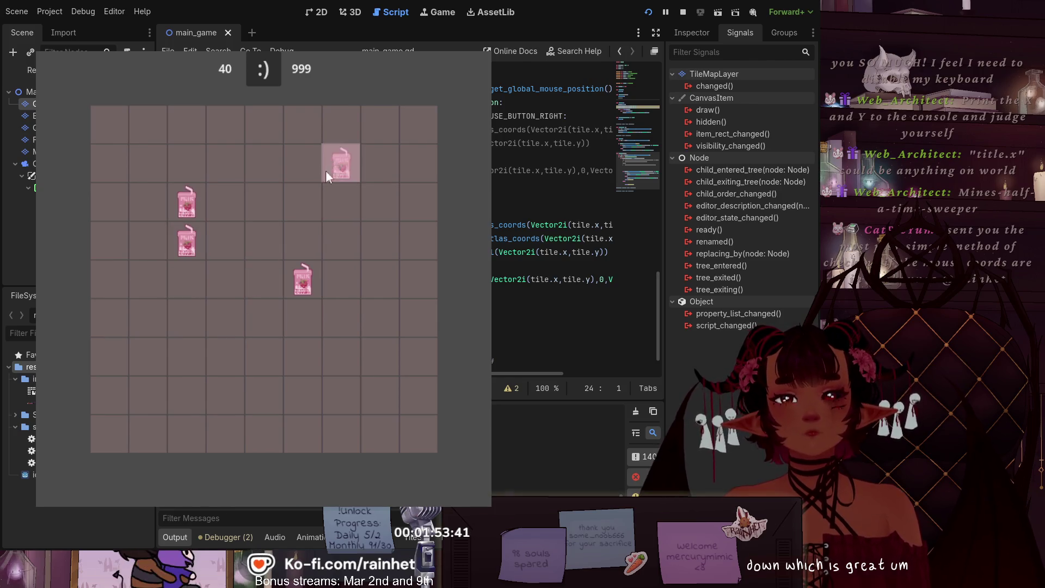
pyautogui.rightClick(152, 353)
pyautogui.rightClick(140, 385)
pyautogui.rightClick(155, 292)
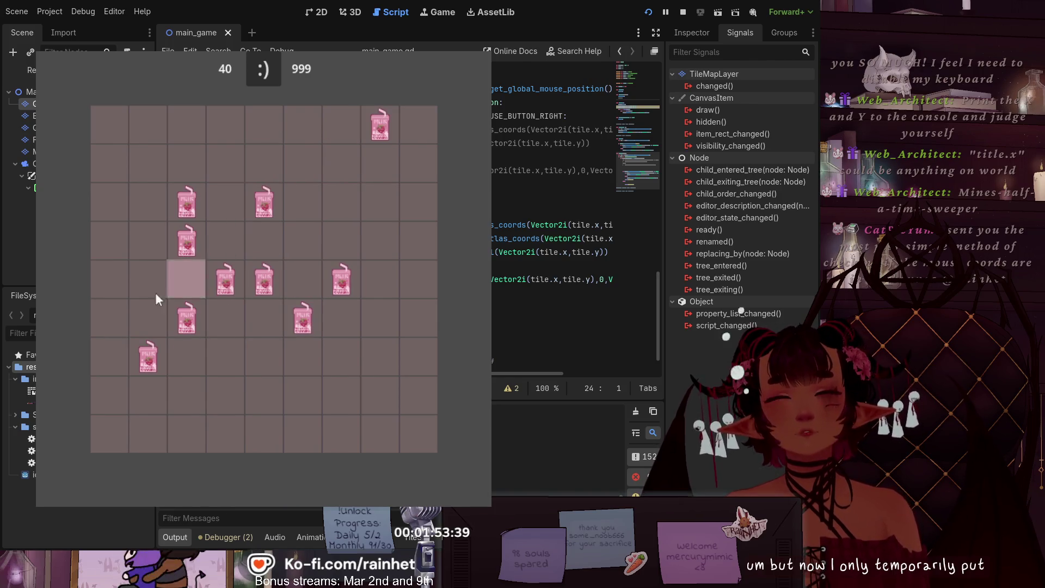
pyautogui.rightClick(177, 325)
pyautogui.rightClick(361, 369)
pyautogui.rightClick(316, 381)
pyautogui.rightClick(201, 345)
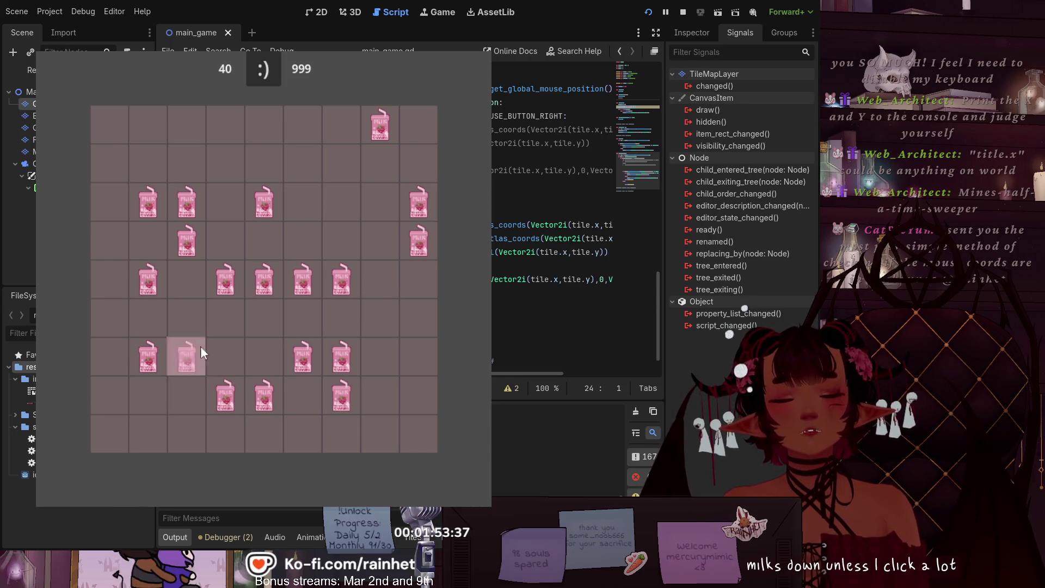
pyautogui.rightClick(206, 341)
# Step: Rapidly toggle flags on and off across the whole grid, then stop the game with F8
pyautogui.rightClick(225, 202)
pyautogui.rightClick(263, 163)
pyautogui.rightClick(342, 163)
pyautogui.rightClick(342, 240)
pyautogui.rightClick(225, 357)
pyautogui.rightClick(264, 357)
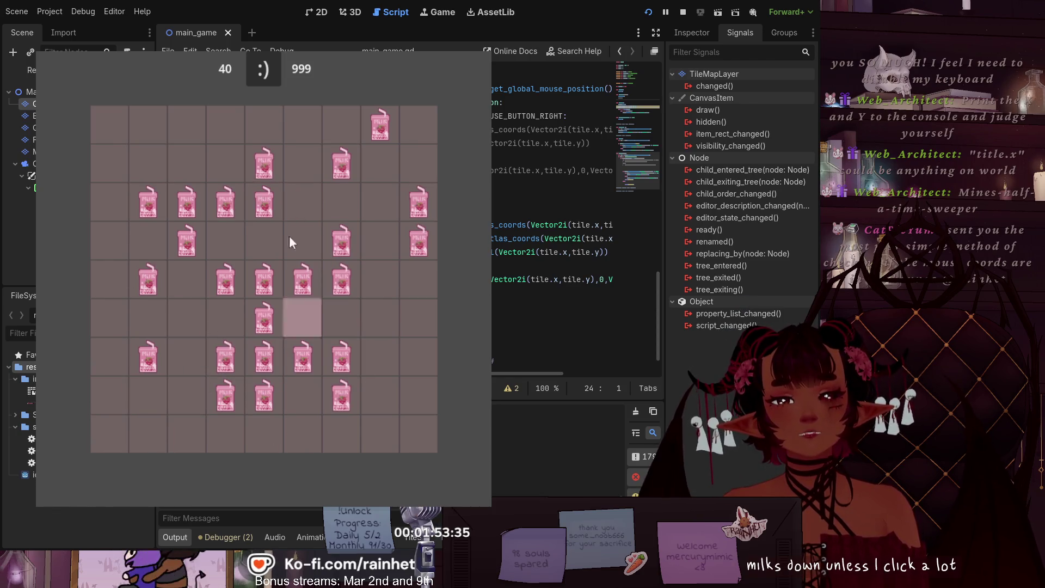
pyautogui.rightClick(187, 395)
pyautogui.rightClick(419, 318)
pyautogui.rightClick(380, 279)
pyautogui.rightClick(187, 241)
pyautogui.rightClick(147, 163)
pyautogui.rightClick(263, 163)
pyautogui.rightClick(108, 202)
pyautogui.rightClick(303, 356)
pyautogui.rightClick(341, 395)
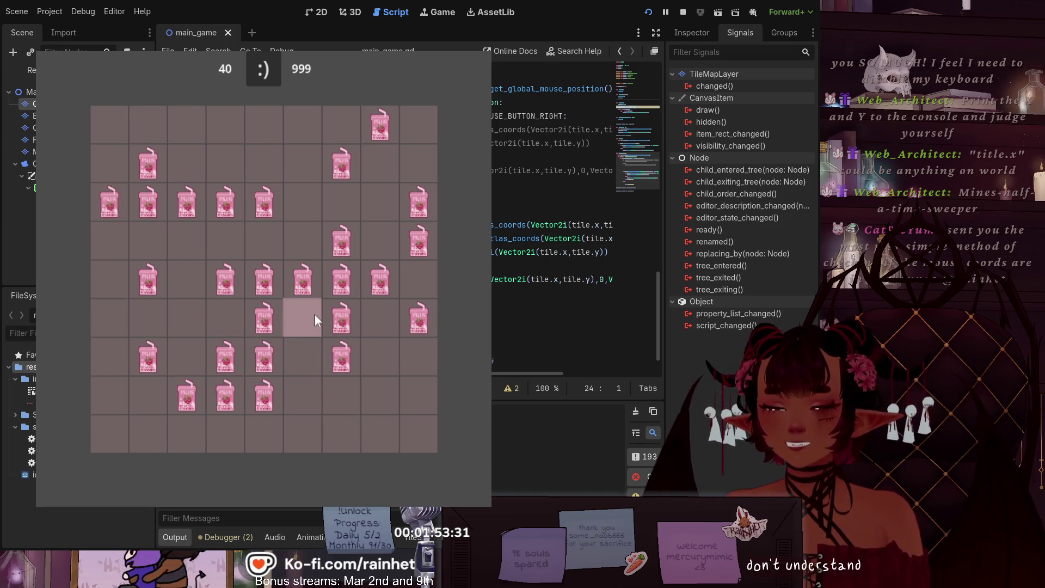
pyautogui.press('F8')
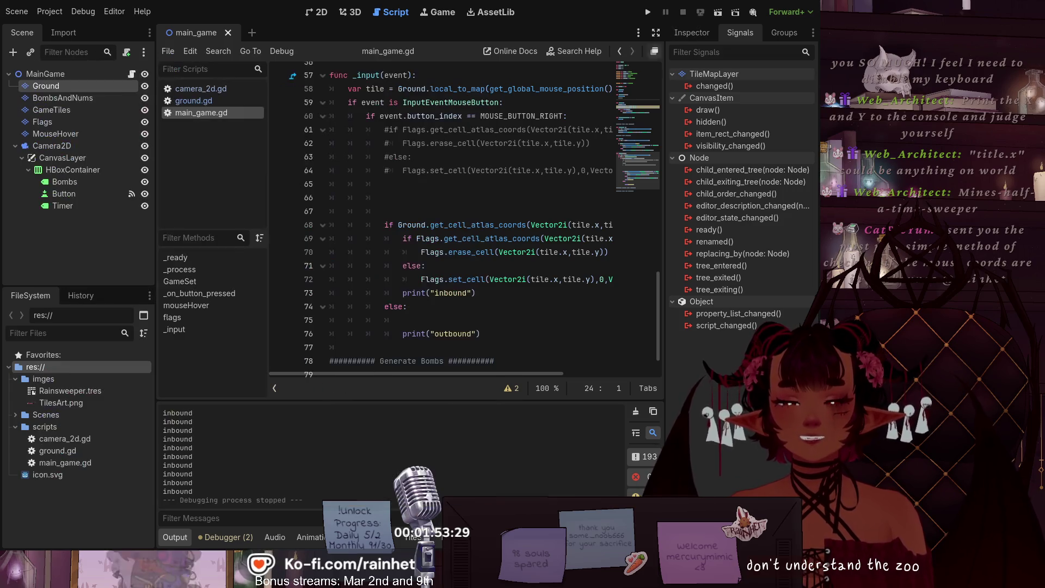
# Step: Comment out the flag-toggling lines 69–72 in _input with Ctrl+K
pyautogui.scroll(1, 452, 280)
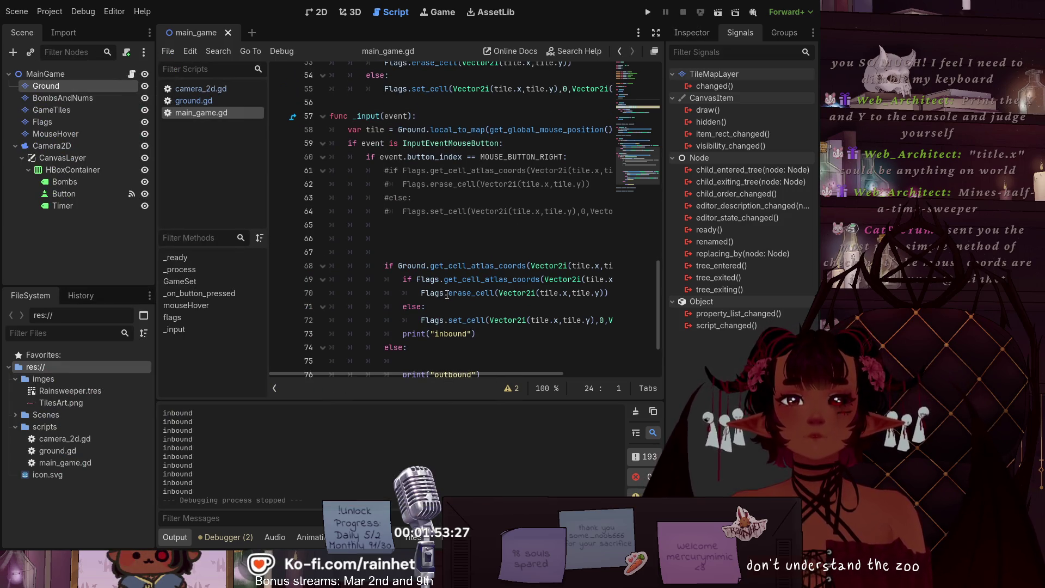
pyautogui.click(403, 319)
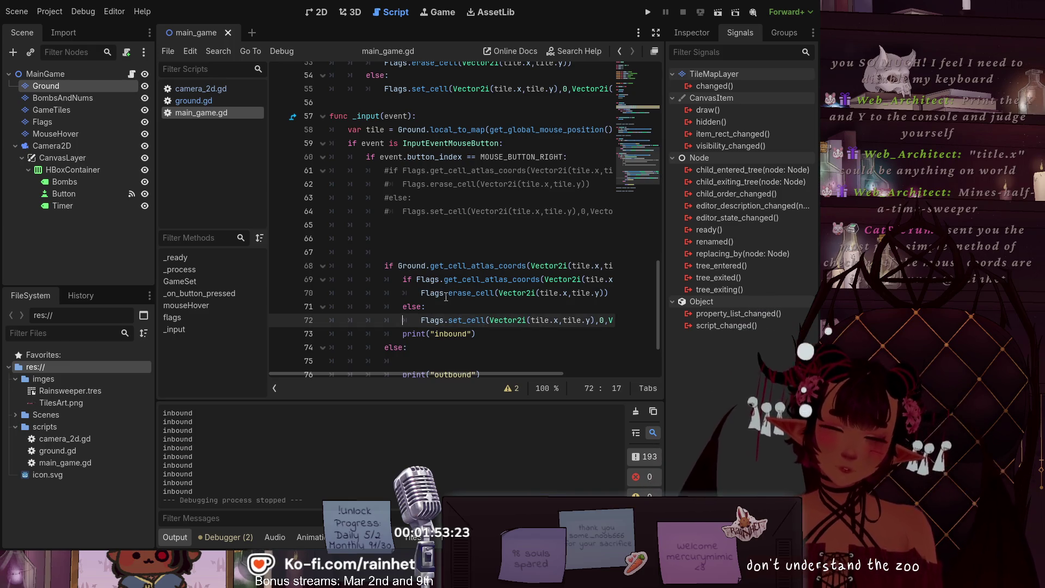
pyautogui.hotkey('ctrl', 'k')
pyautogui.press('Up')
pyautogui.hotkey('ctrl', 'k')
pyautogui.press('Up')
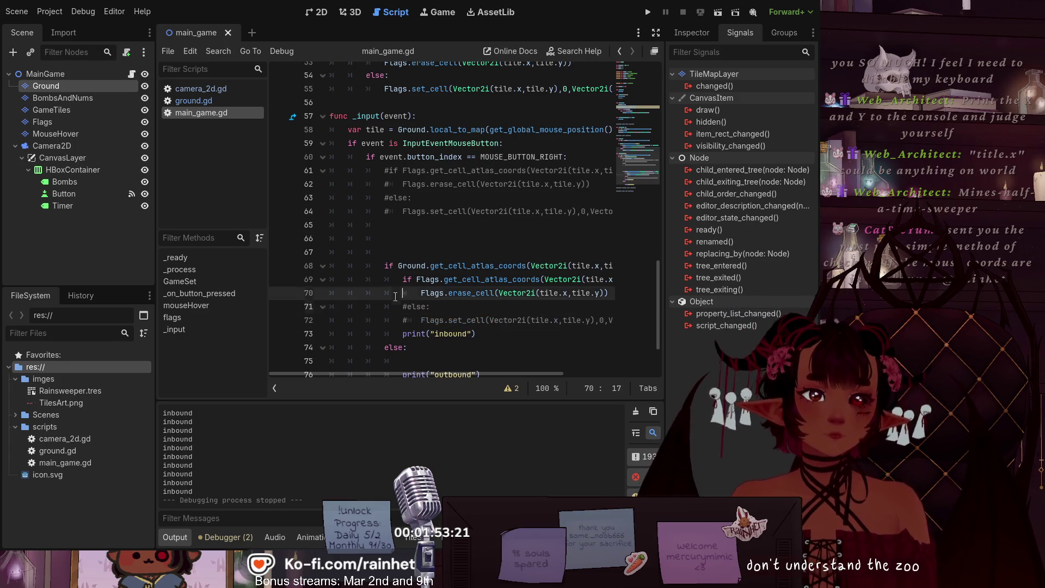
pyautogui.hotkey('ctrl', 'k')
pyautogui.press('Up')
pyautogui.hotkey('ctrl', 'k')
# Step: Delete the old commented-out block on lines 61–67
pyautogui.scroll(-2, 392, 256)
pyautogui.scroll(2, 388, 240)
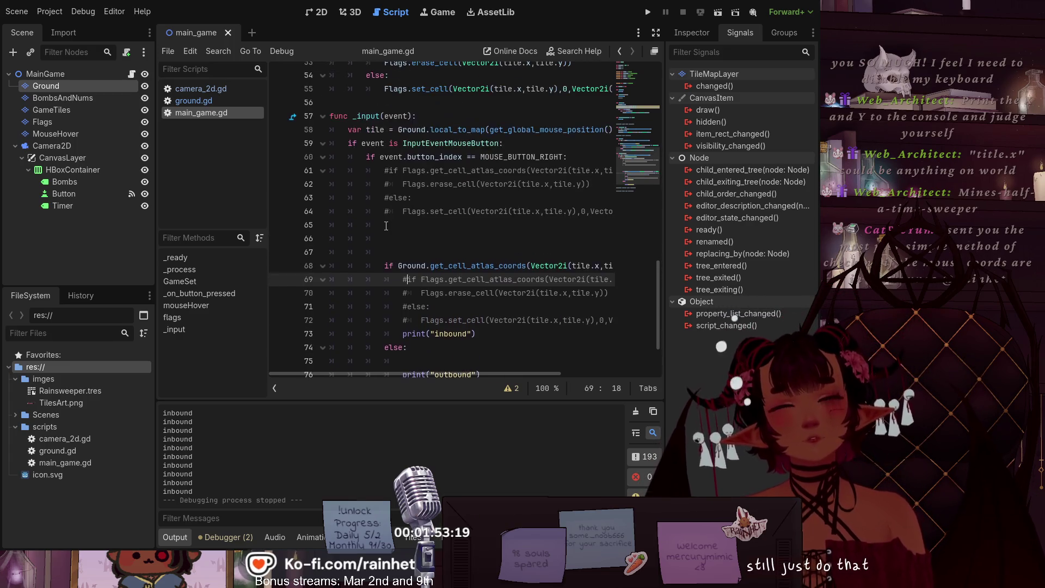
pyautogui.moveTo(388, 251); pyautogui.dragTo(388, 172)
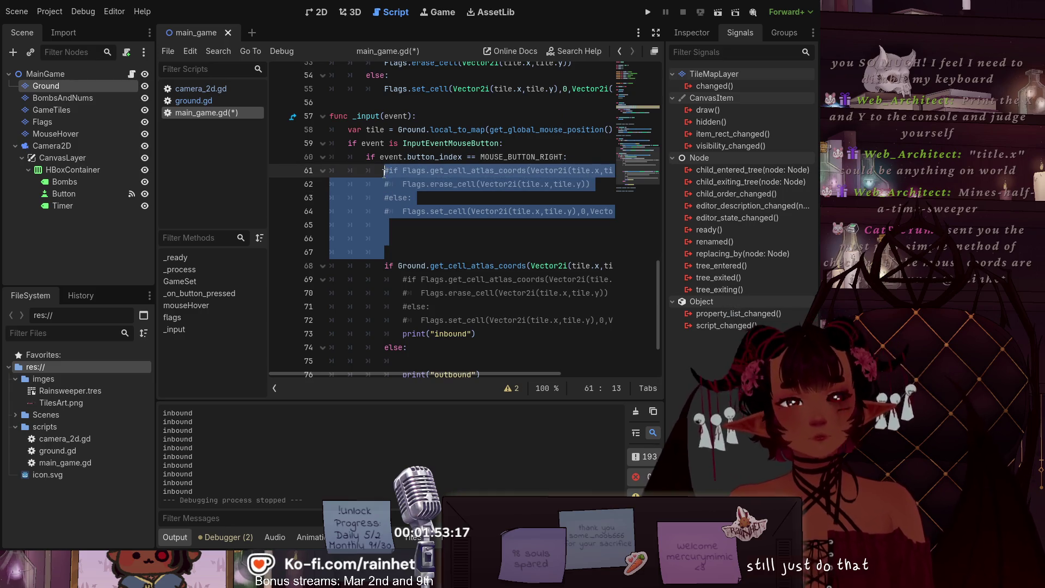
pyautogui.press('BackSpace')
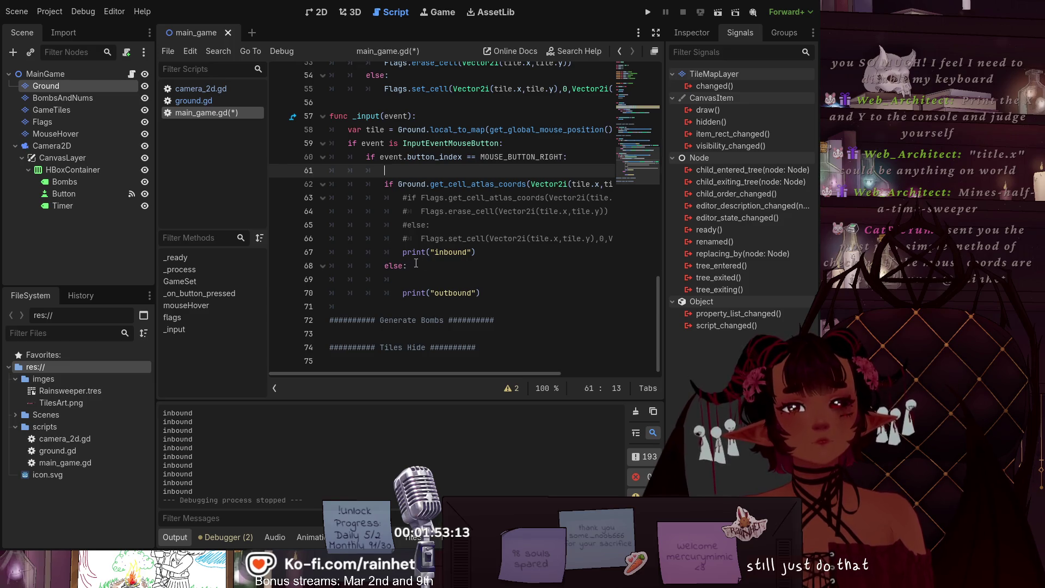
pyautogui.scroll(1, 416, 264)
pyautogui.scroll(13, 434, 289)
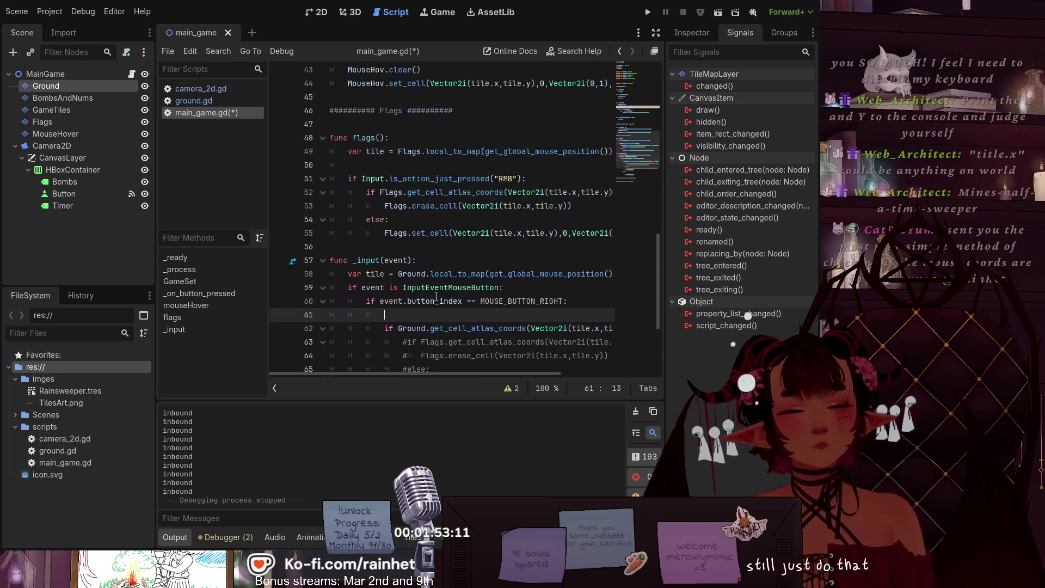
pyautogui.scroll(-8, 434, 295)
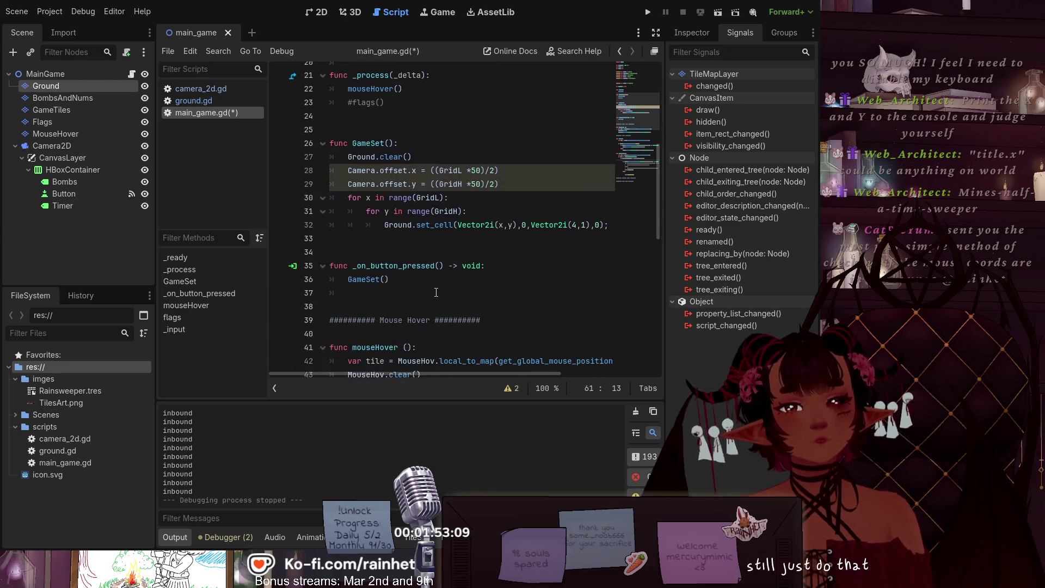
pyautogui.scroll(12, 428, 280)
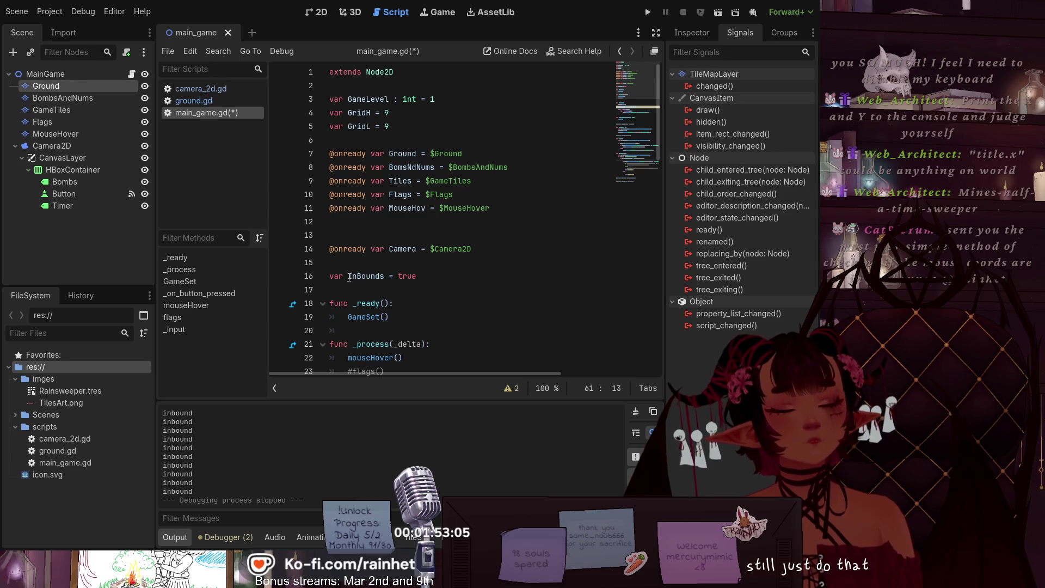
# Step: Change the InBounds value from true to false
pyautogui.doubleClick(406, 276)
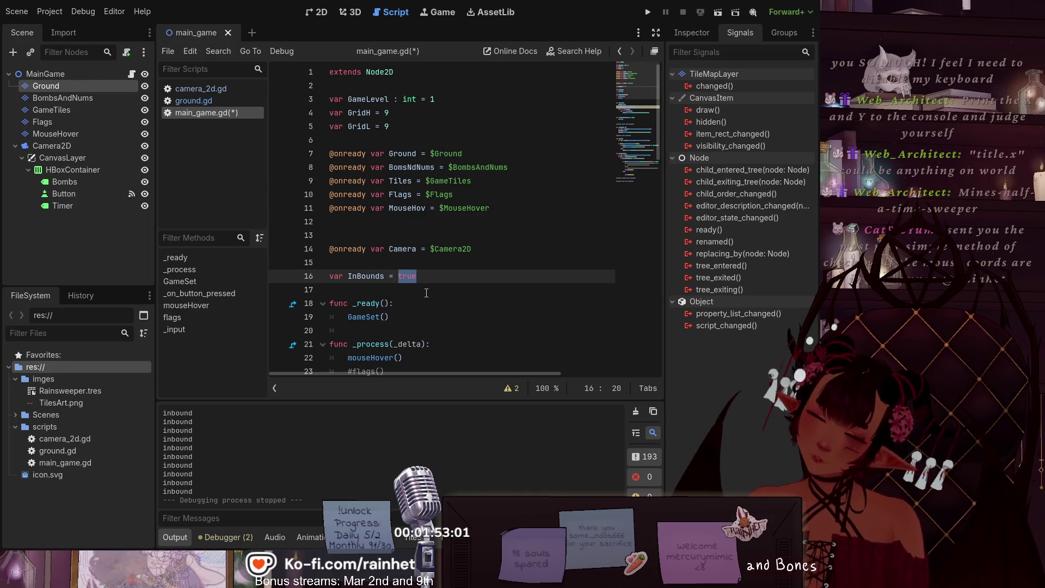
pyautogui.write('fa')
pyautogui.press('Return')
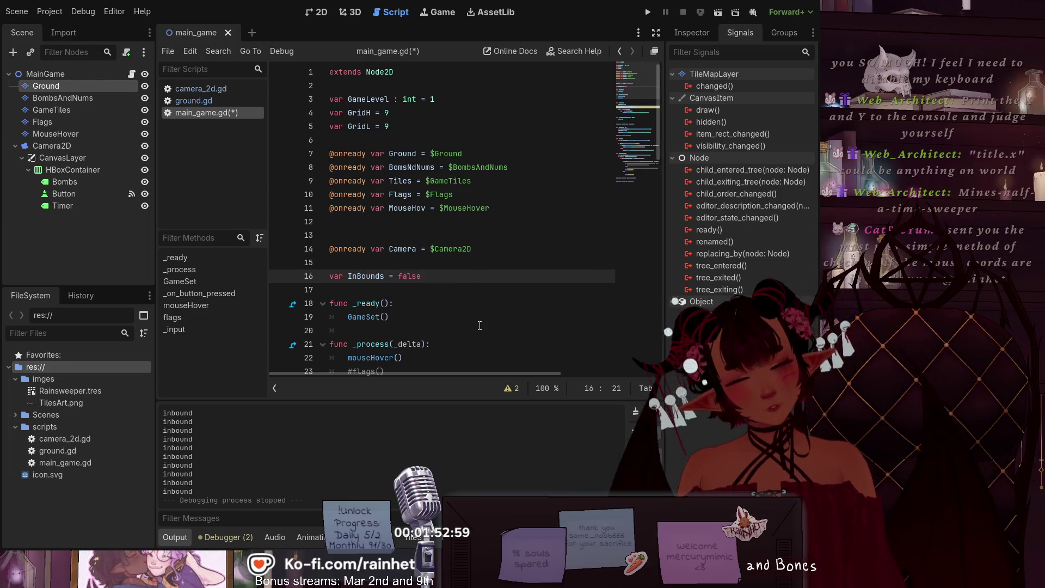
pyautogui.click(480, 326)
pyautogui.scroll(-4, 377, 236)
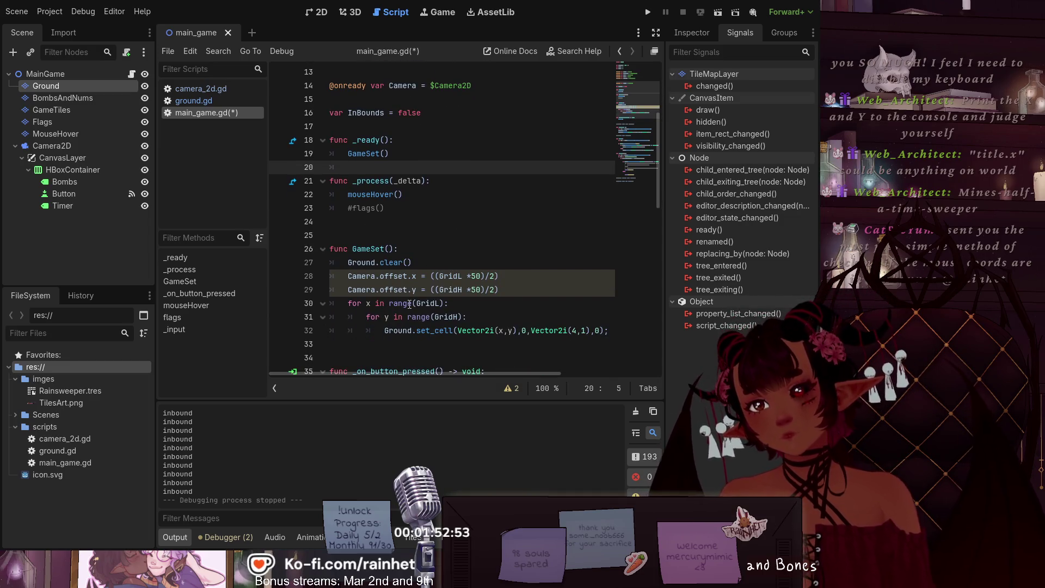
# Step: Change the Flags() call on line 23 to lowercase flags(), undoing and redoing the edit
pyautogui.click(347, 204)
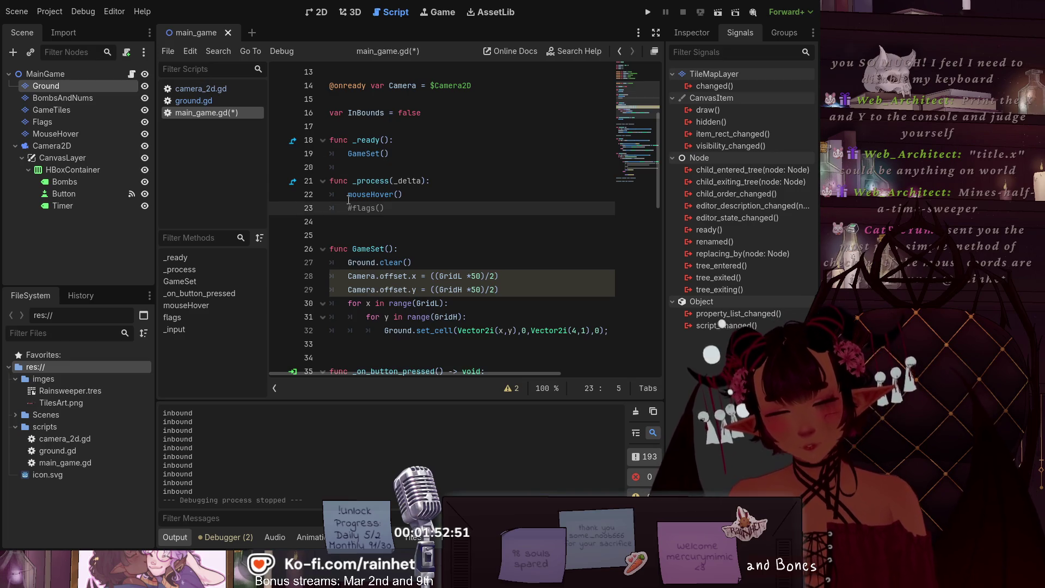
pyautogui.scroll(2, 429, 221)
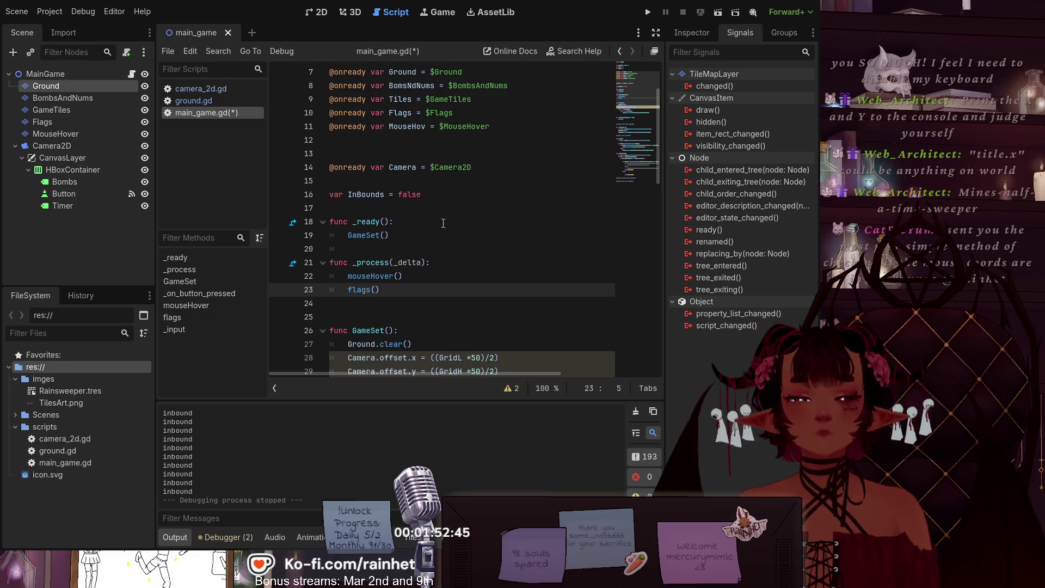
pyautogui.press('Delete')
pyautogui.write('f')
pyautogui.press('Delete')
pyautogui.write('f')
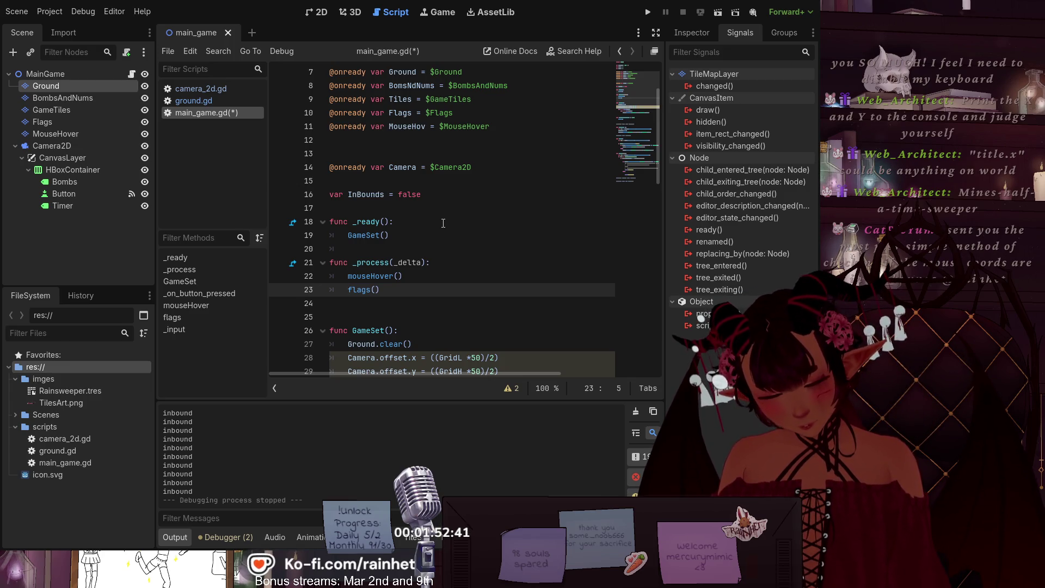
pyautogui.press('Delete')
pyautogui.write('f')
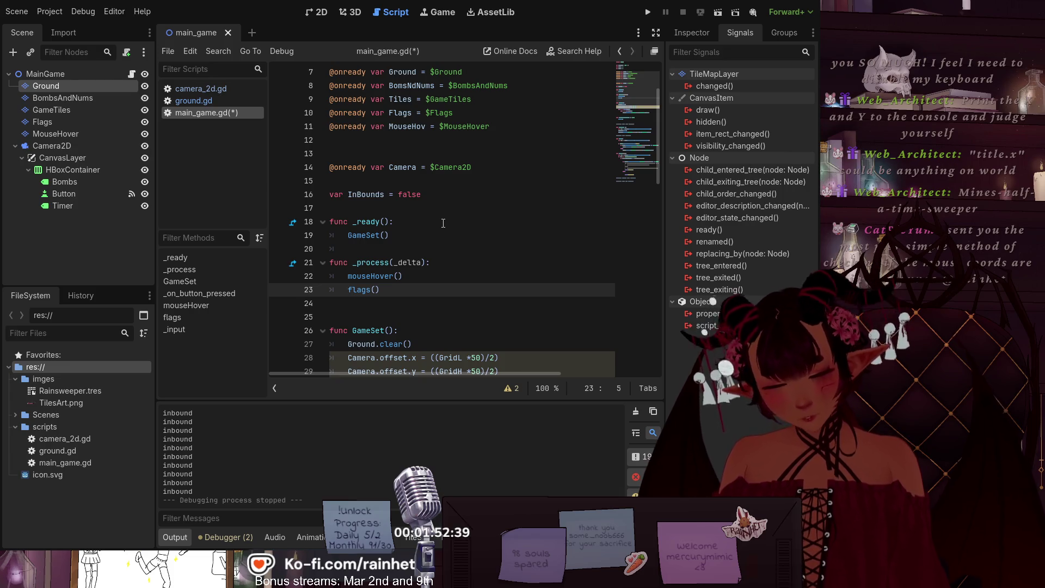
pyautogui.hotkey('ctrl', 'z')
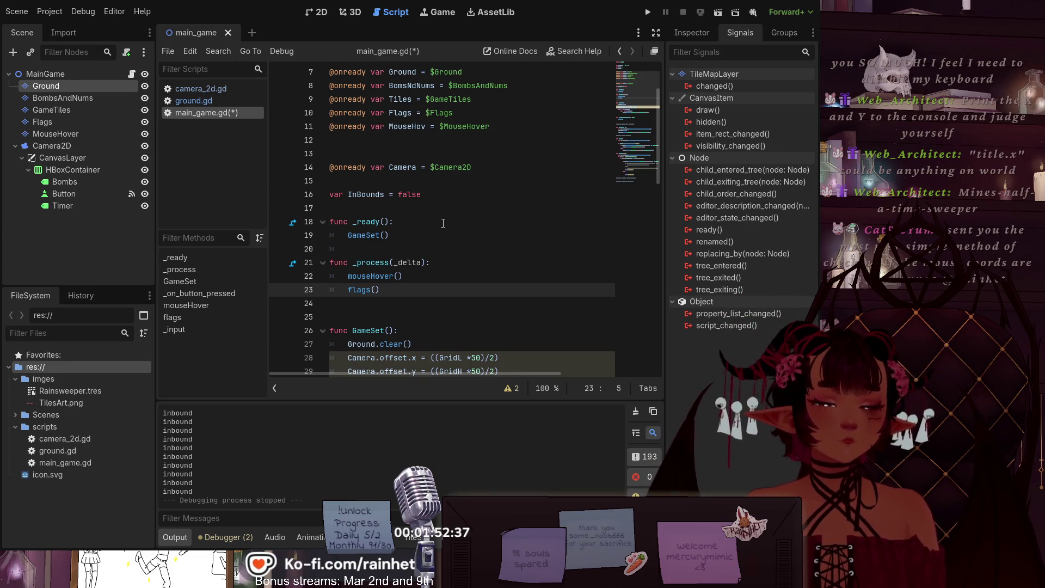
pyautogui.hotkey('ctrl', 'y')
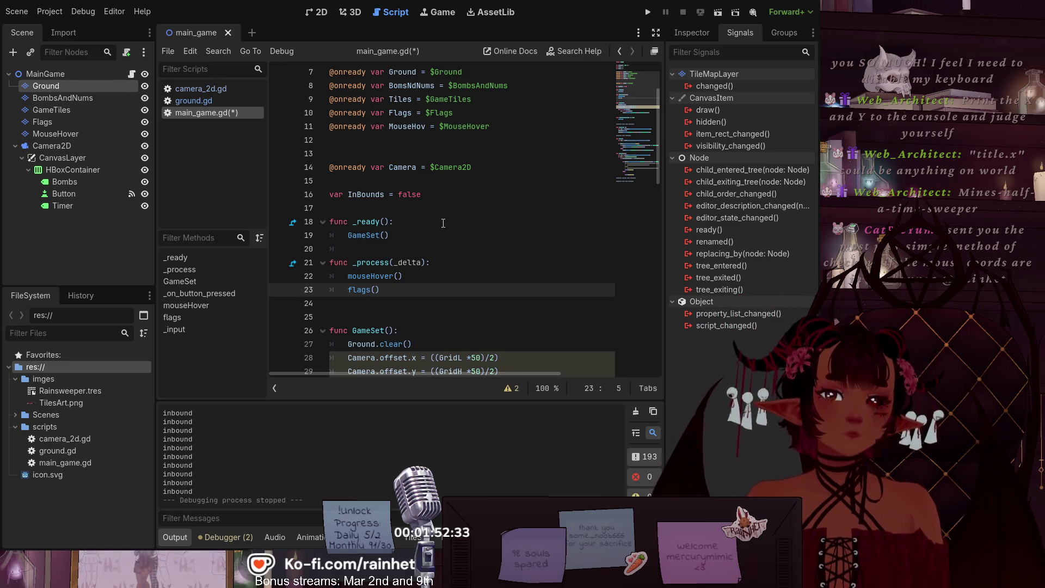
pyautogui.hotkey('ctrl', 'y')
pyautogui.hotkey('ctrl', 'y')
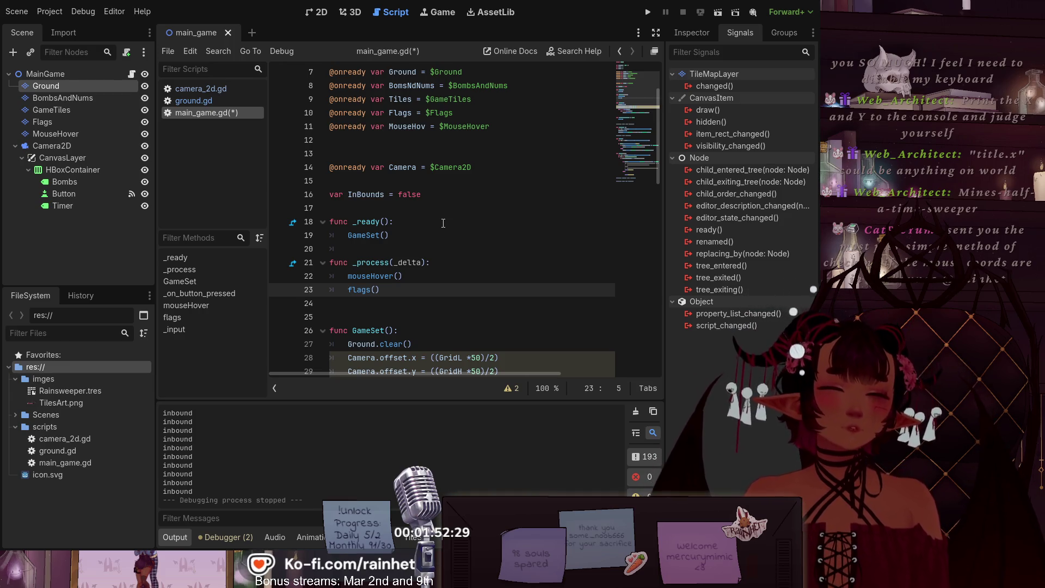
pyautogui.hotkey('ctrl', 'y')
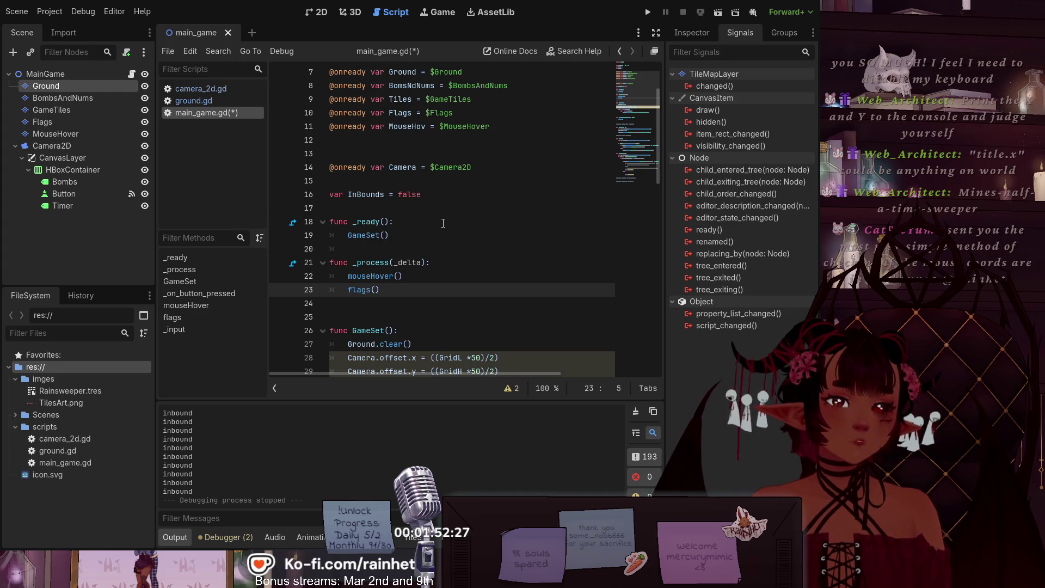
pyautogui.hotkey('ctrl', 'z')
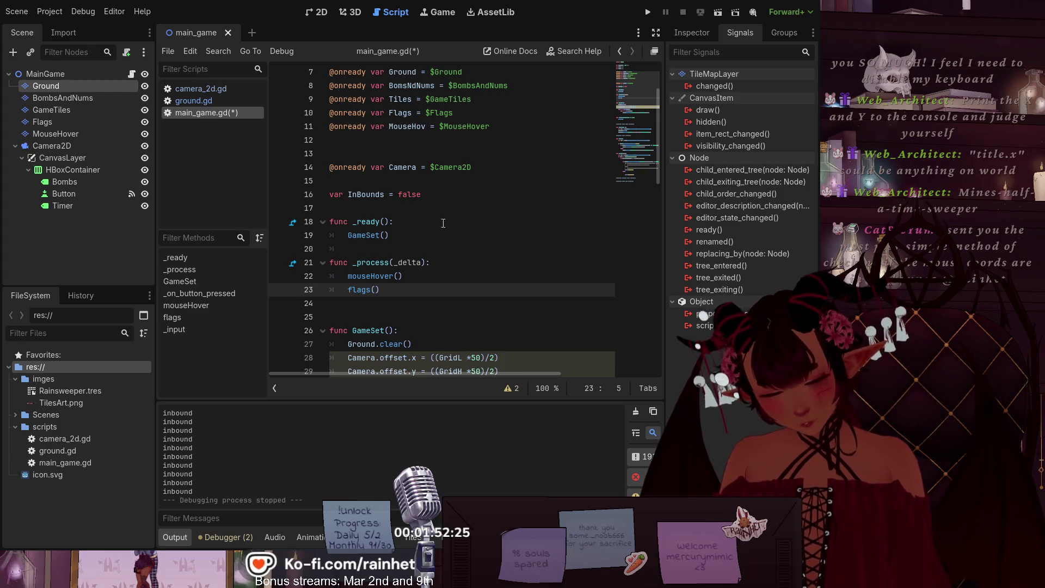
# Step: Select the Ground.get_cell_atlas_coords condition on line 62 of _input
pyautogui.scroll(-9, 437, 217)
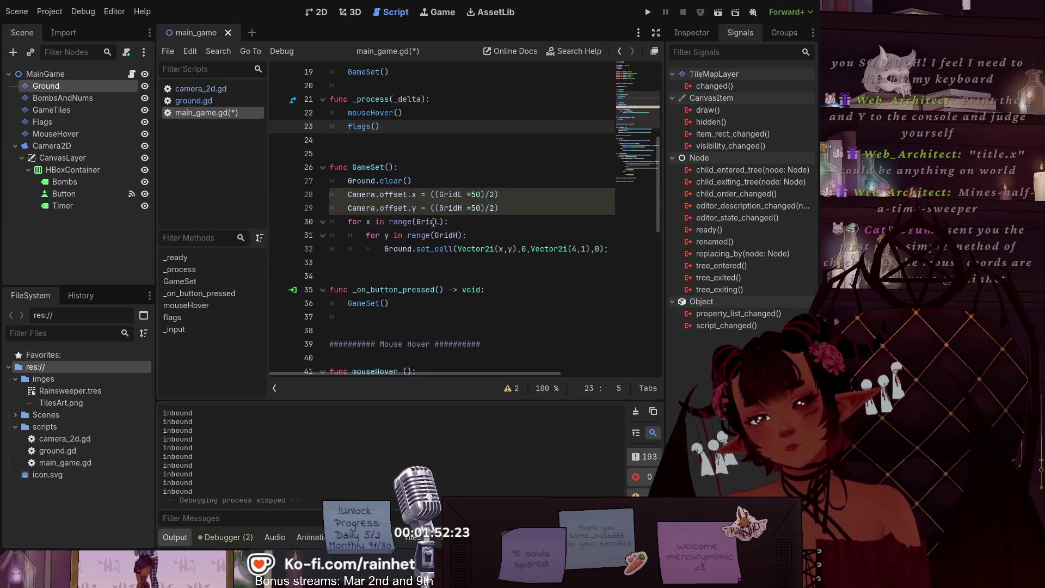
pyautogui.scroll(-2, 432, 224)
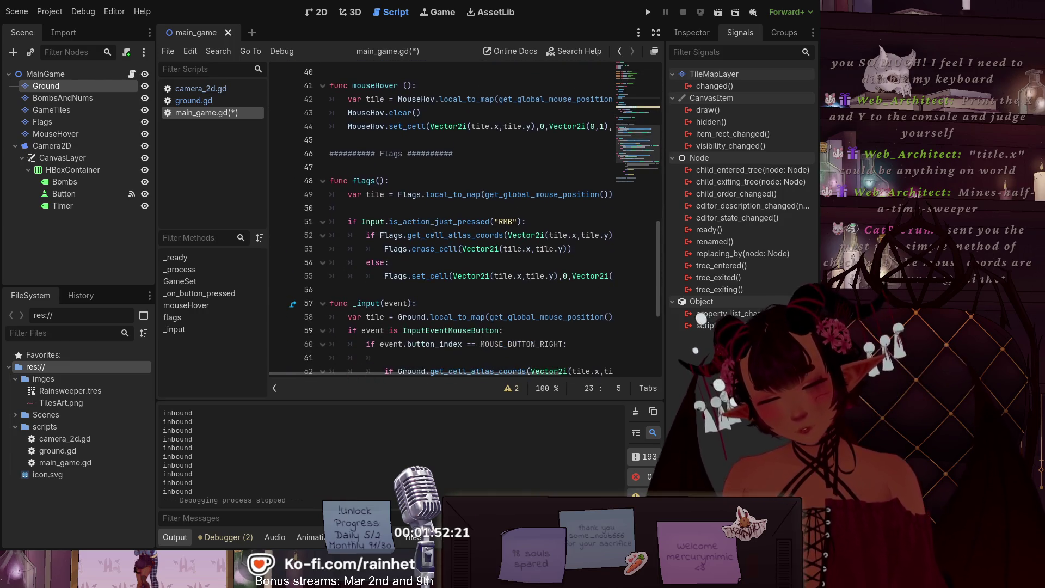
pyautogui.scroll(1, 433, 225)
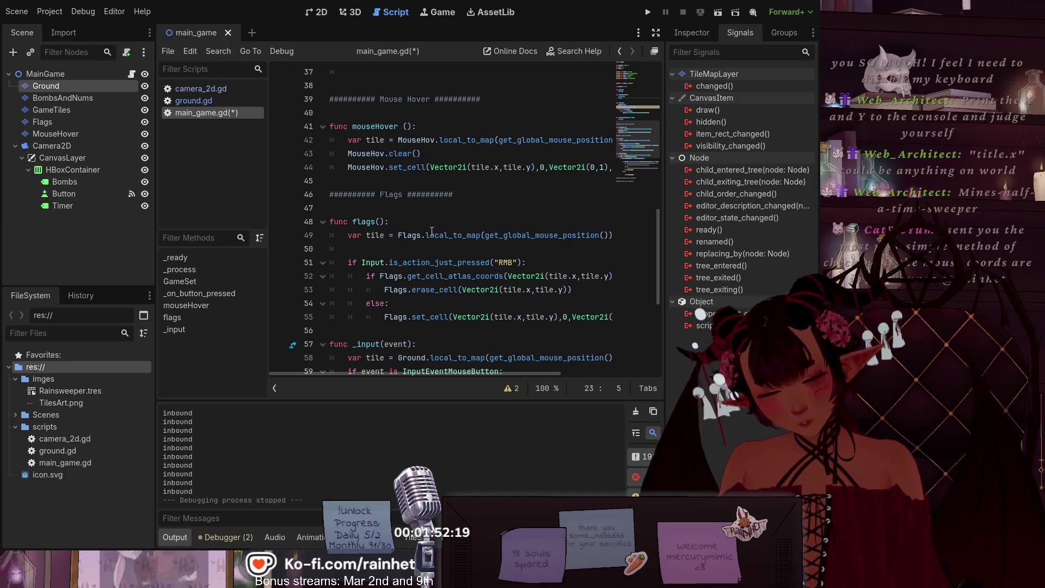
pyautogui.scroll(-3, 427, 230)
pyautogui.scroll(-2, 431, 231)
pyautogui.moveTo(385, 207); pyautogui.dragTo(612, 208)
pyautogui.scroll(4, 462, 228)
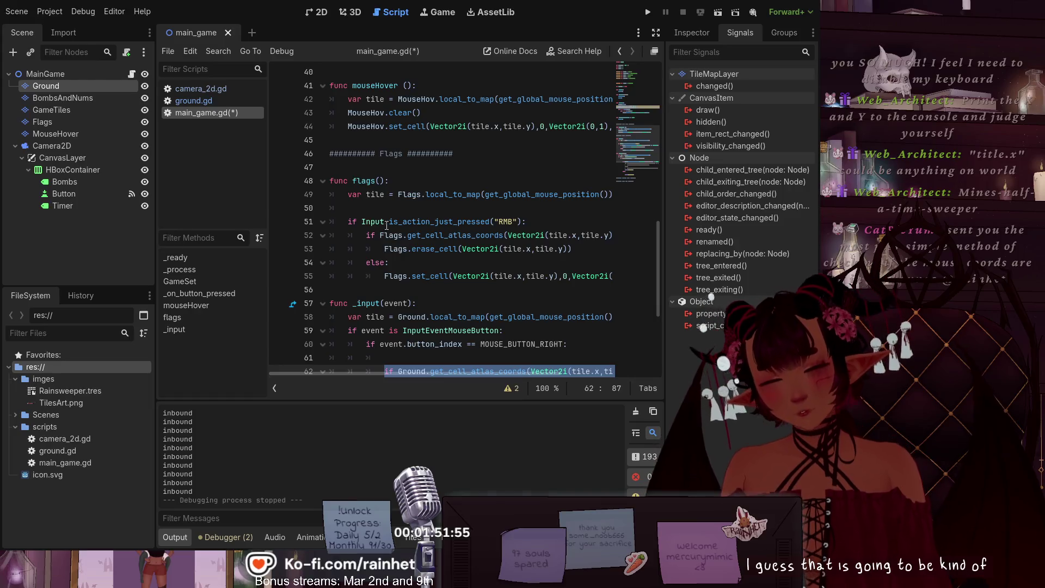
# Step: Append 'and' plus the pasted Ground atlas check to line 51, removing the extra colon and 'if'
pyautogui.click(523, 221)
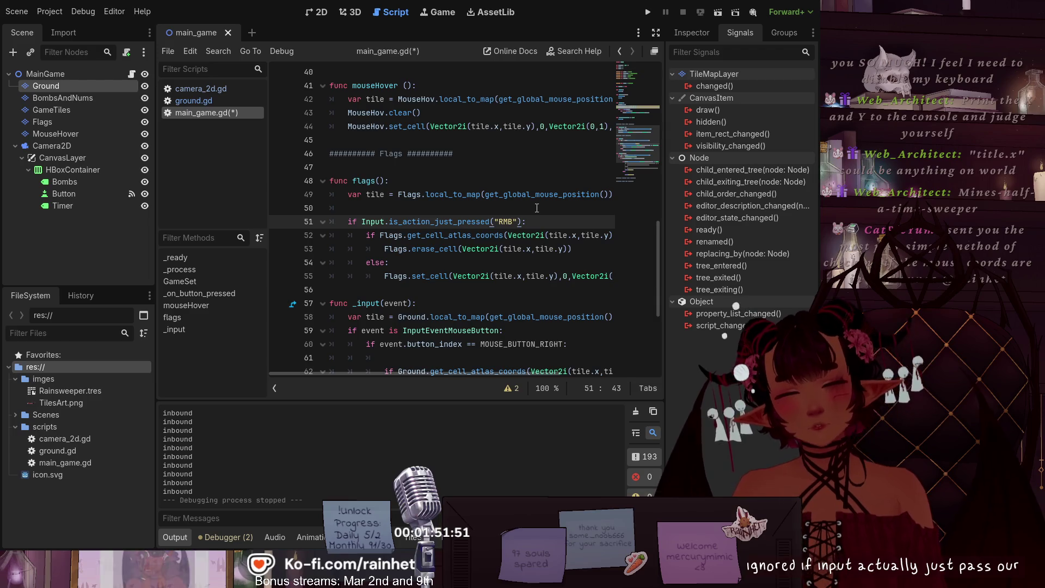
pyautogui.write('and')
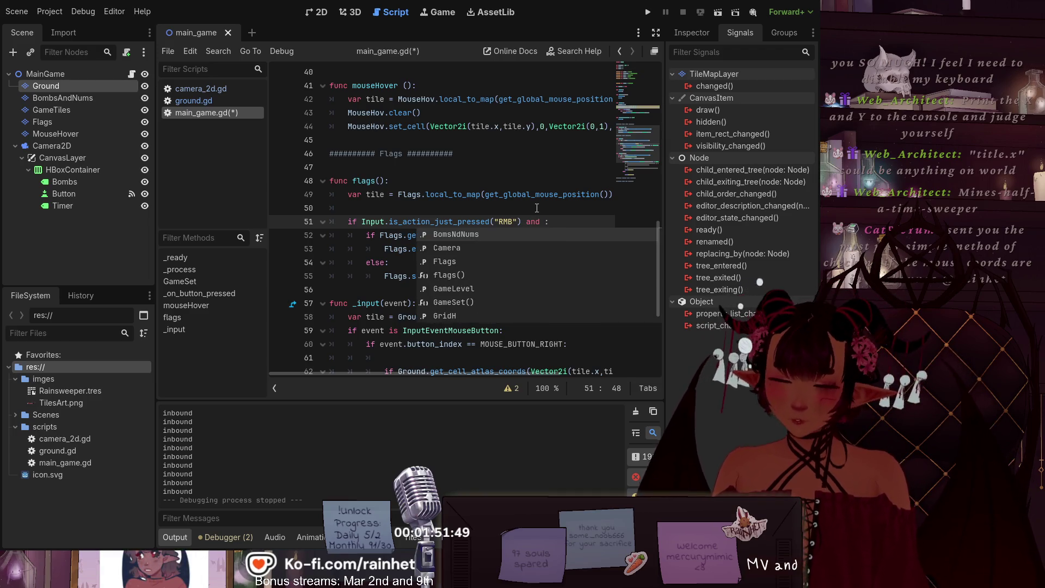
pyautogui.hotkey('ctrl', 'v')
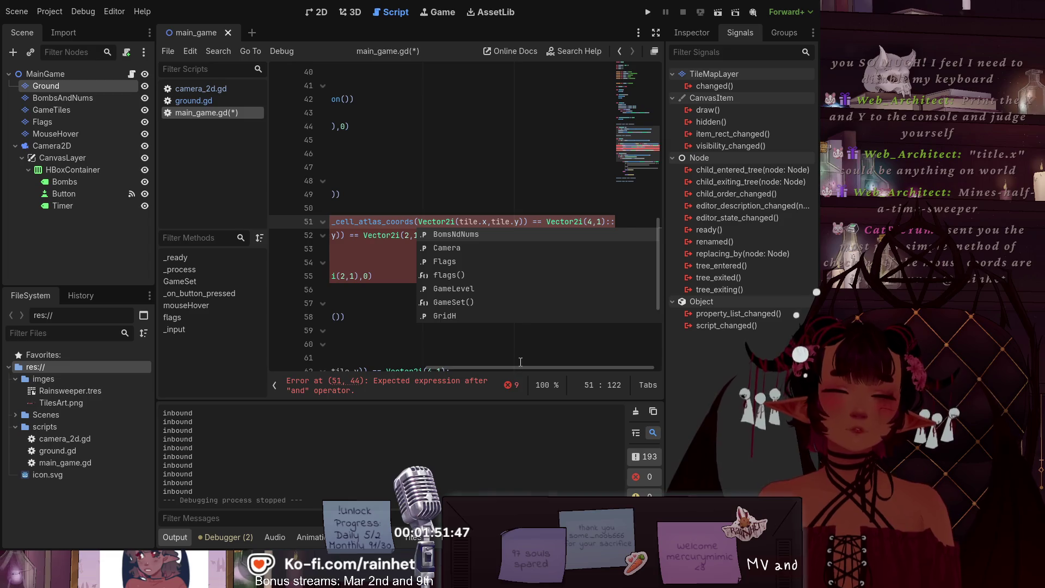
pyautogui.press('BackSpace')
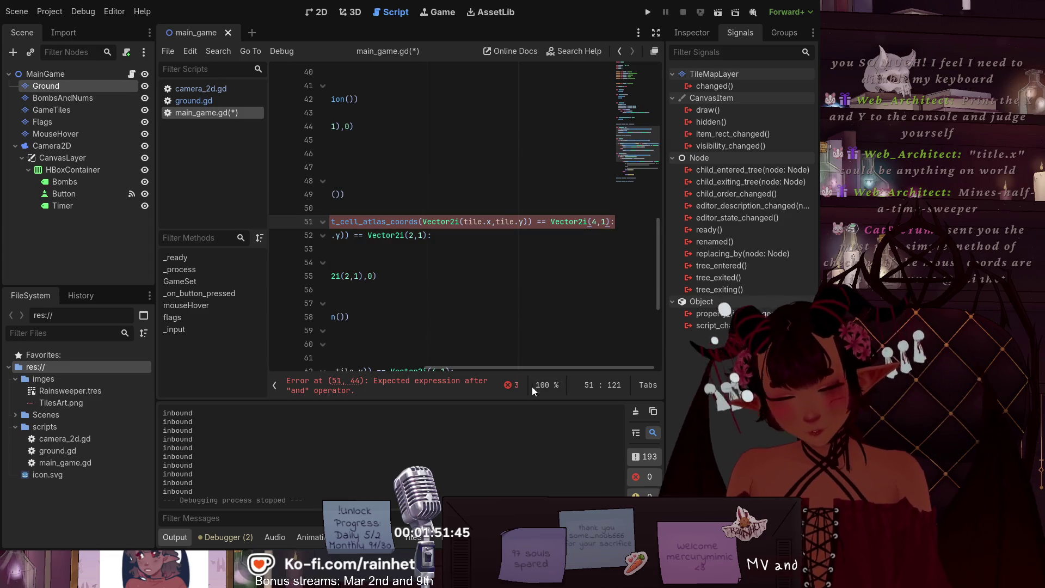
pyautogui.moveTo(539, 368); pyautogui.dragTo(479, 368)
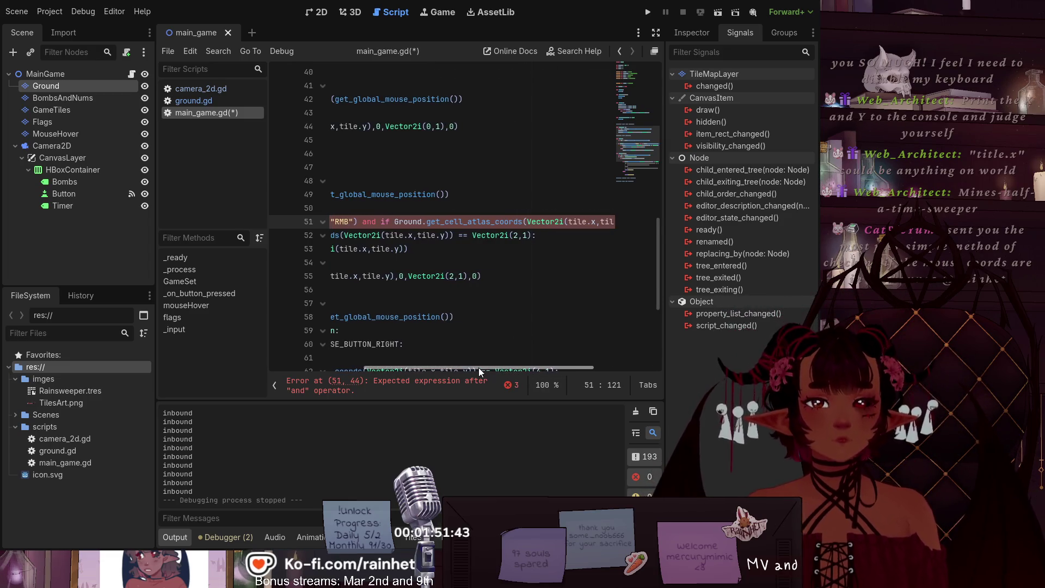
pyautogui.press('BackSpace')
pyautogui.moveTo(461, 373)
pyautogui.mouseDown()
pyautogui.moveTo(522, 365)
pyautogui.moveTo(478, 351)
pyautogui.moveTo(360, 348)
pyautogui.moveTo(456, 331)
pyautogui.moveTo(345, 339)
pyautogui.moveTo(369, 338)
pyautogui.moveTo(385, 357)
pyautogui.moveTo(459, 347)
pyautogui.moveTo(370, 343)
pyautogui.mouseUp()
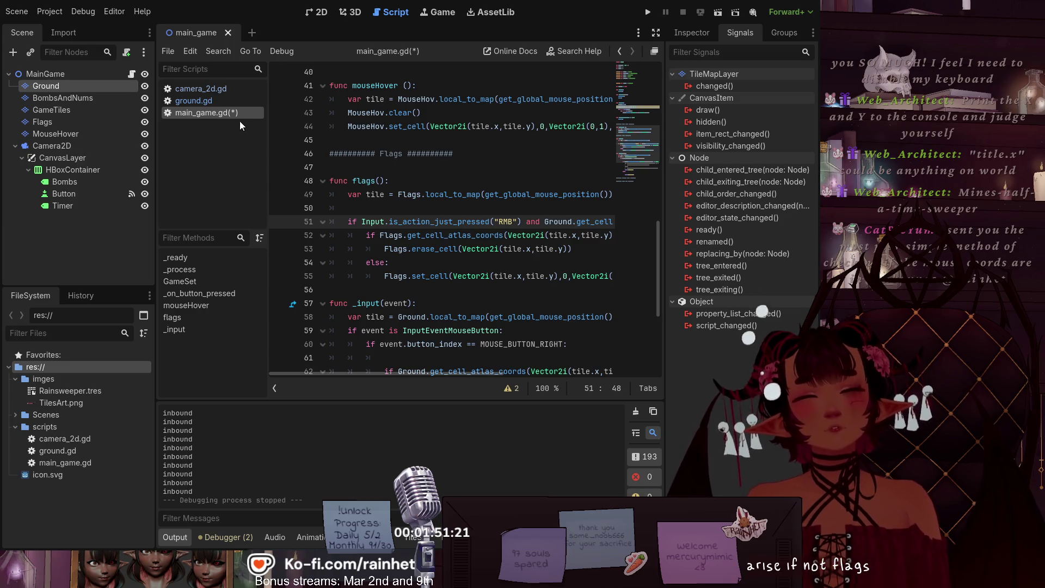
# Step: Save main_game.gd and run the project
pyautogui.hotkey('ctrl', 's')
pyautogui.scroll(3, 353, 202)
pyautogui.scroll(-2, 366, 214)
pyautogui.scroll(7, 366, 214)
pyautogui.click(443, 168)
pyautogui.scroll(-11, 430, 185)
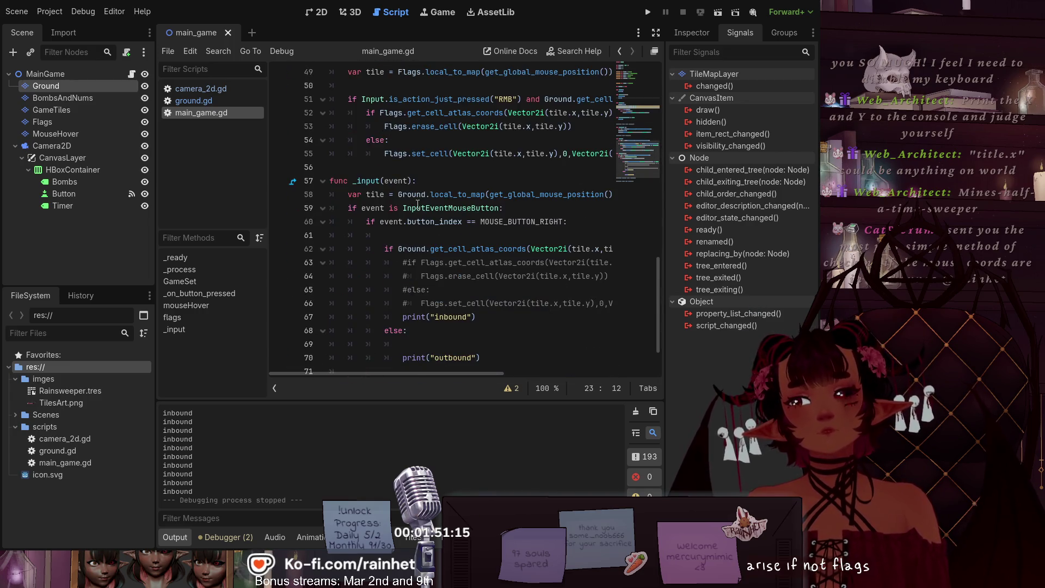
pyautogui.scroll(-1, 418, 204)
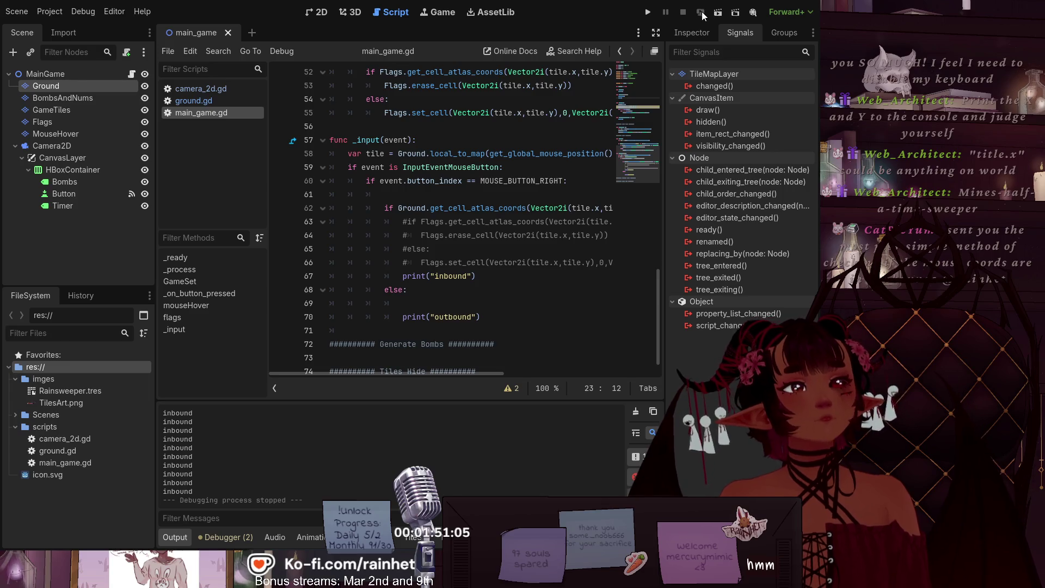
pyautogui.click(718, 12)
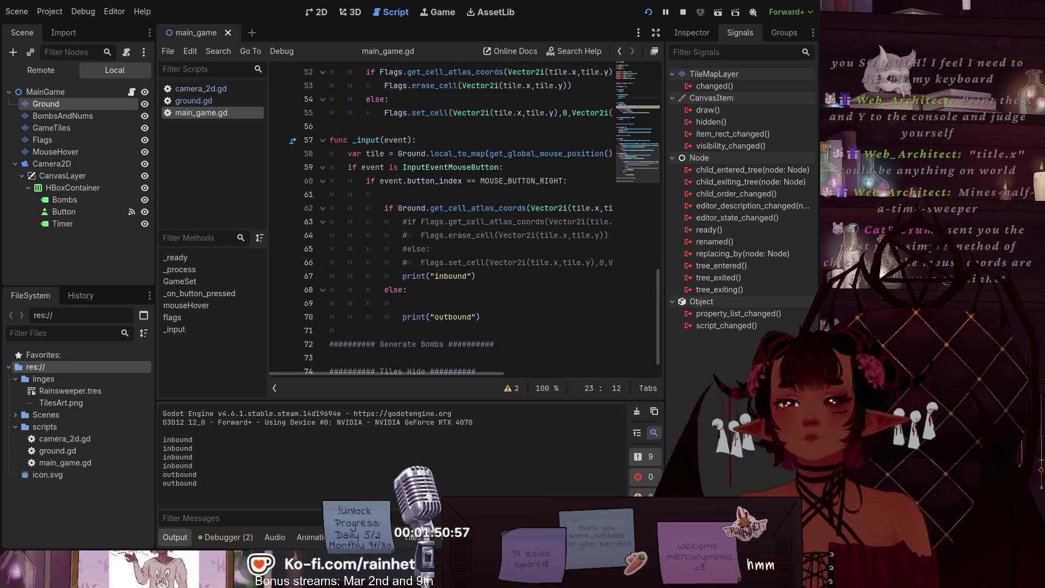
# Step: In the game window, flag five grid tiles, then remove those flags again
pyautogui.hotkey('alt', 'Tab')
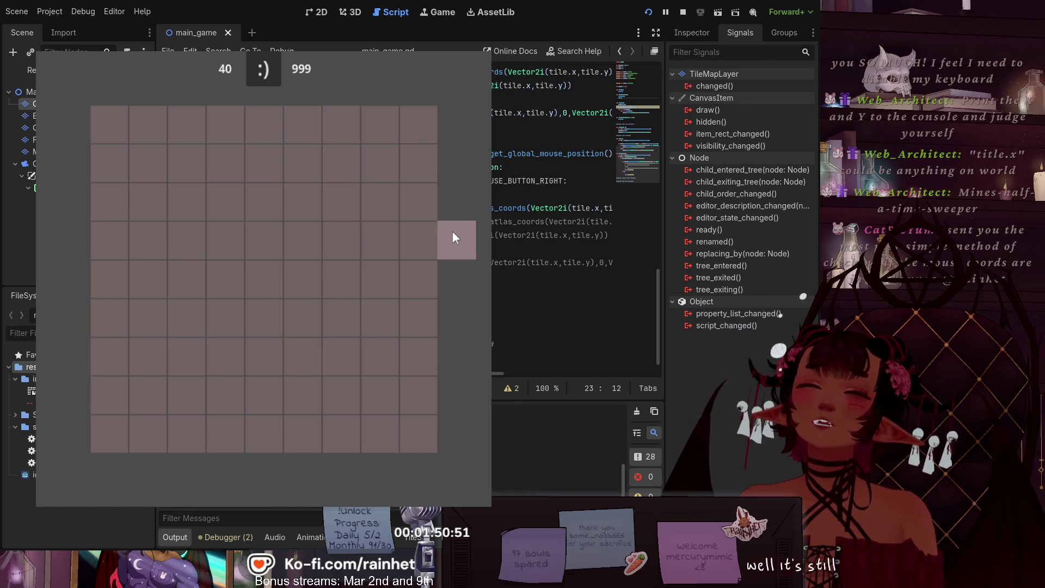
pyautogui.rightClick(417, 238)
pyautogui.rightClick(184, 264)
pyautogui.rightClick(185, 316)
pyautogui.rightClick(277, 235)
pyautogui.rightClick(182, 164)
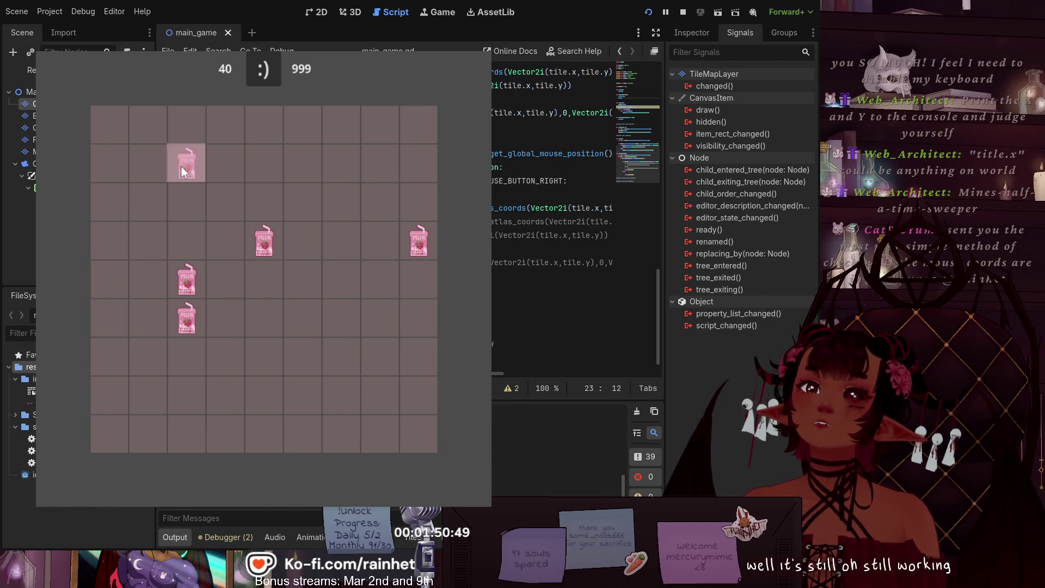
pyautogui.rightClick(175, 162)
pyautogui.rightClick(174, 280)
pyautogui.rightClick(187, 316)
pyautogui.rightClick(264, 241)
pyautogui.rightClick(420, 241)
# Step: Toggle flags on more tiles across the grid, then stop the game with F8
pyautogui.rightClick(403, 120)
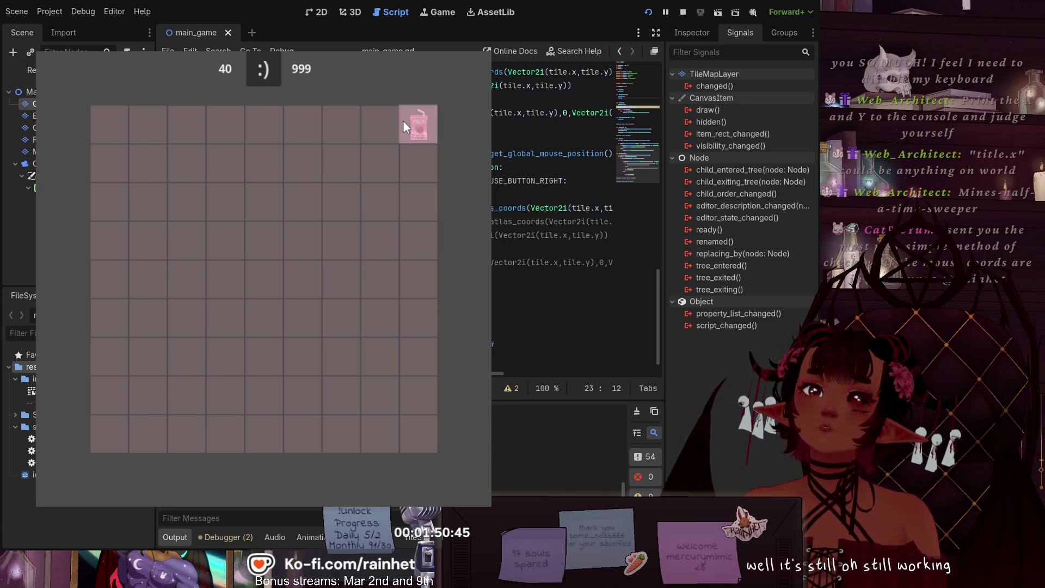
pyautogui.rightClick(391, 120)
pyautogui.rightClick(186, 149)
pyautogui.rightClick(186, 149)
pyautogui.rightClick(182, 130)
pyautogui.rightClick(182, 129)
pyautogui.rightClick(145, 305)
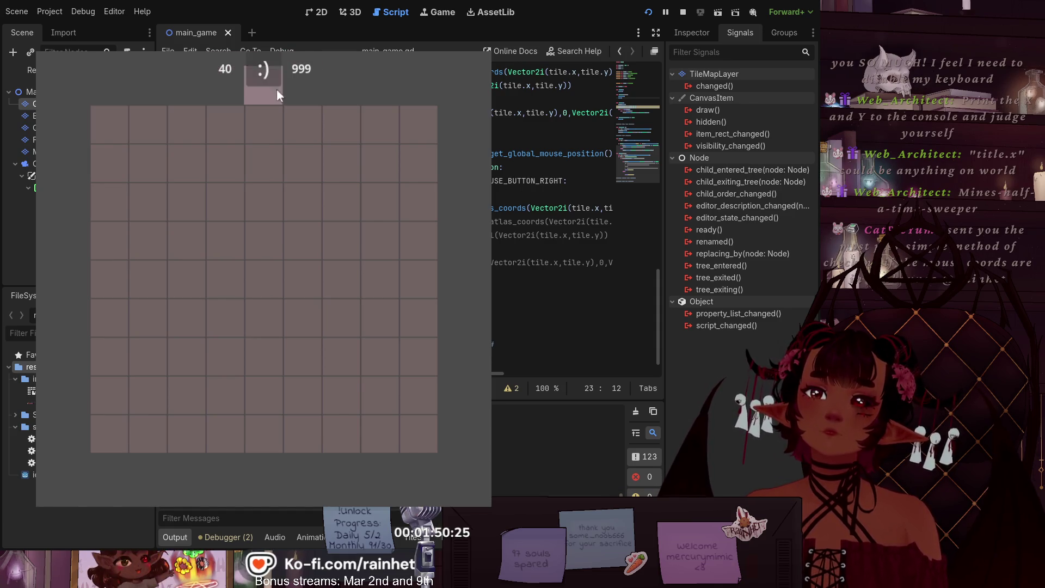
pyautogui.click(258, 243)
pyautogui.click(362, 315)
pyautogui.click(209, 357)
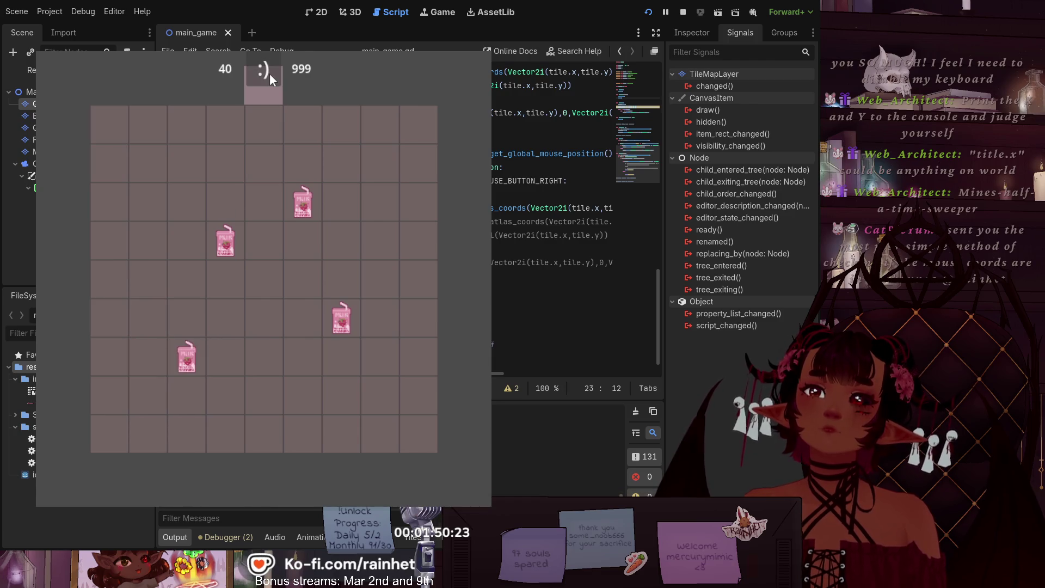
pyautogui.press('F8')
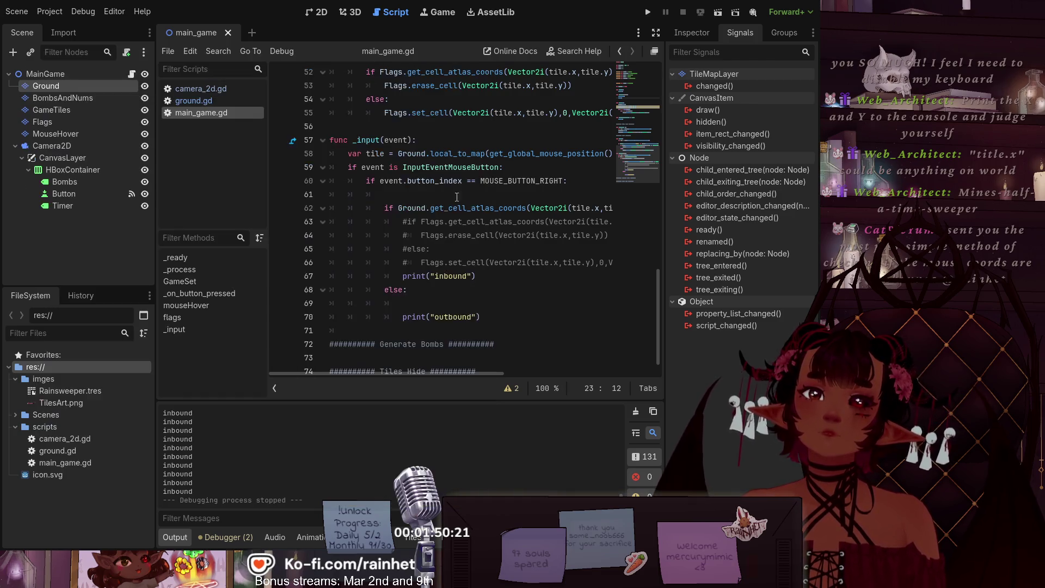
# Step: Add a Flags.clear() call after Ground.clear() in GameSet
pyautogui.scroll(3, 394, 230)
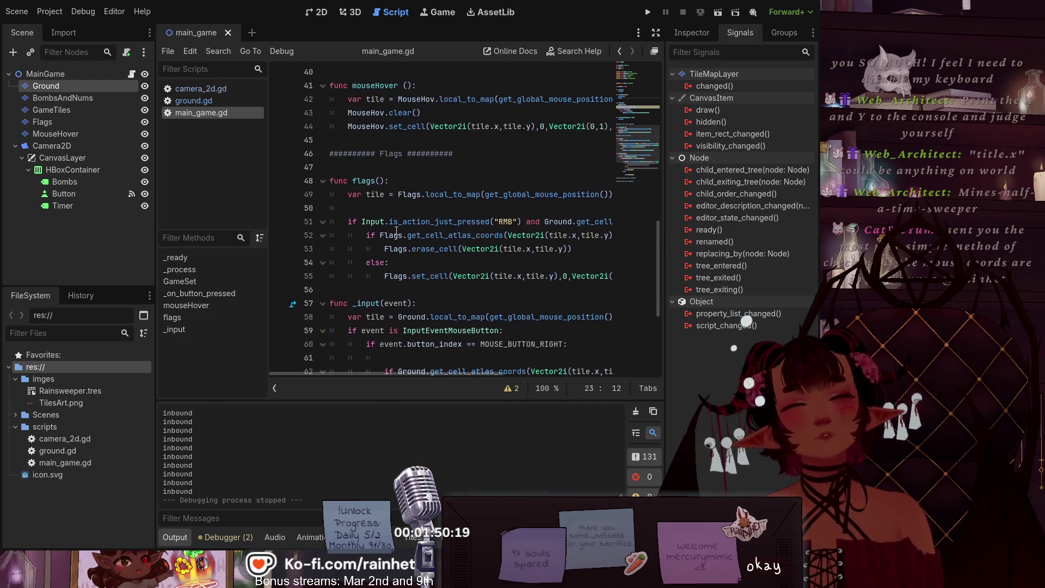
pyautogui.scroll(5, 403, 212)
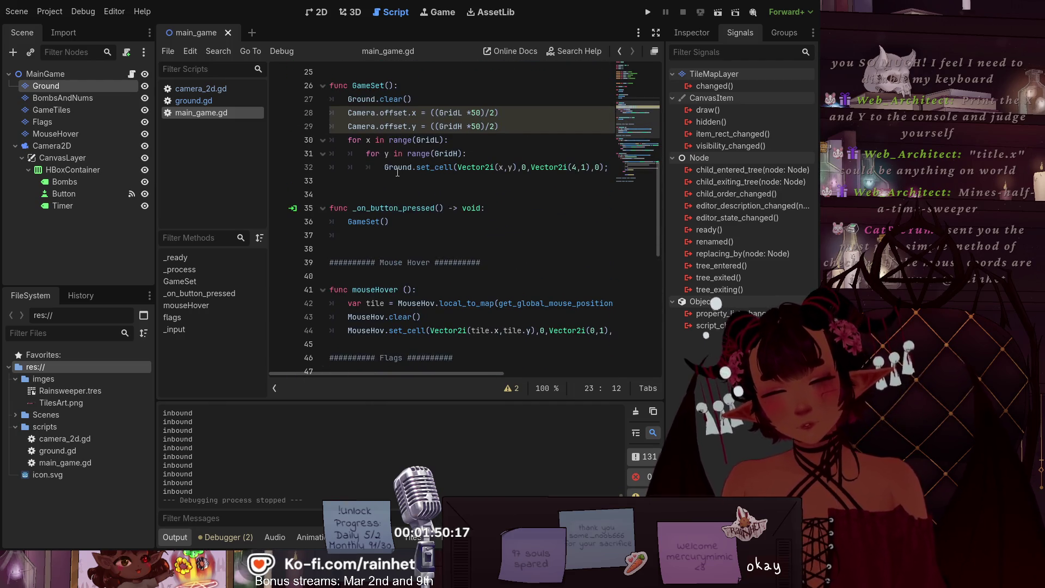
pyautogui.scroll(1, 392, 188)
pyautogui.click(444, 139)
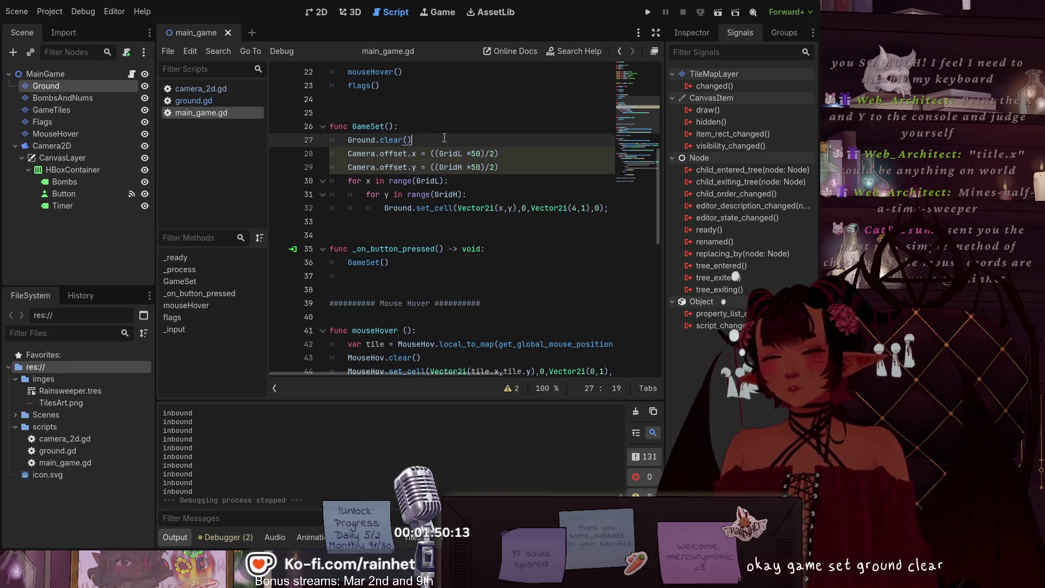
pyautogui.press('Return')
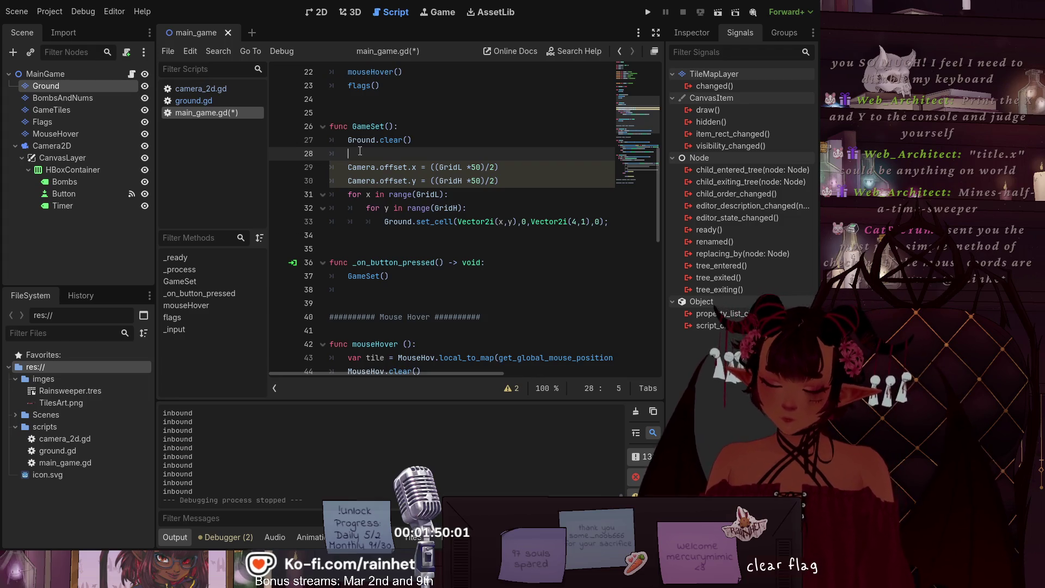
pyautogui.write('fla')
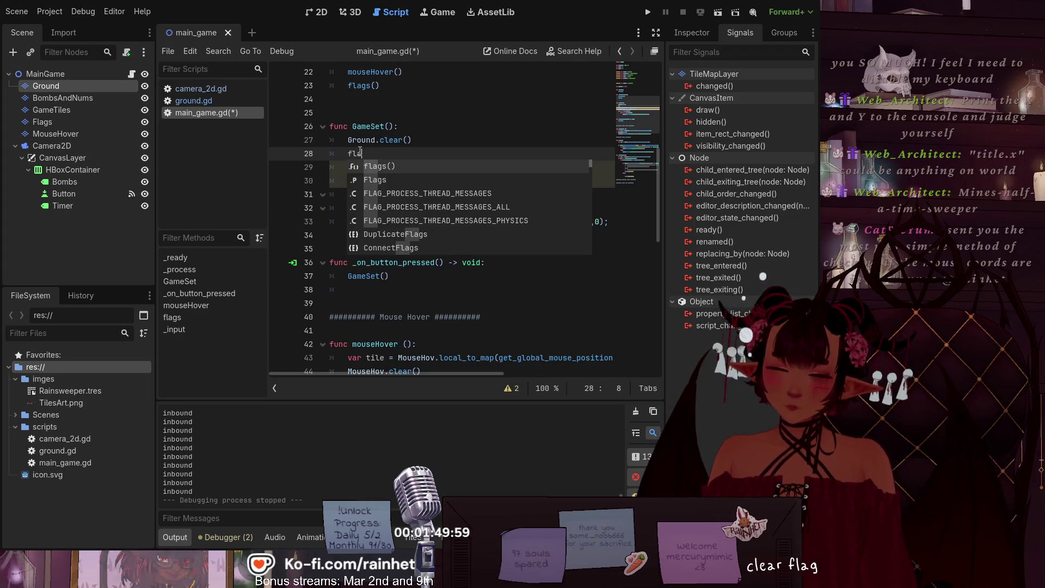
pyautogui.press('Down')
pyautogui.press('Return')
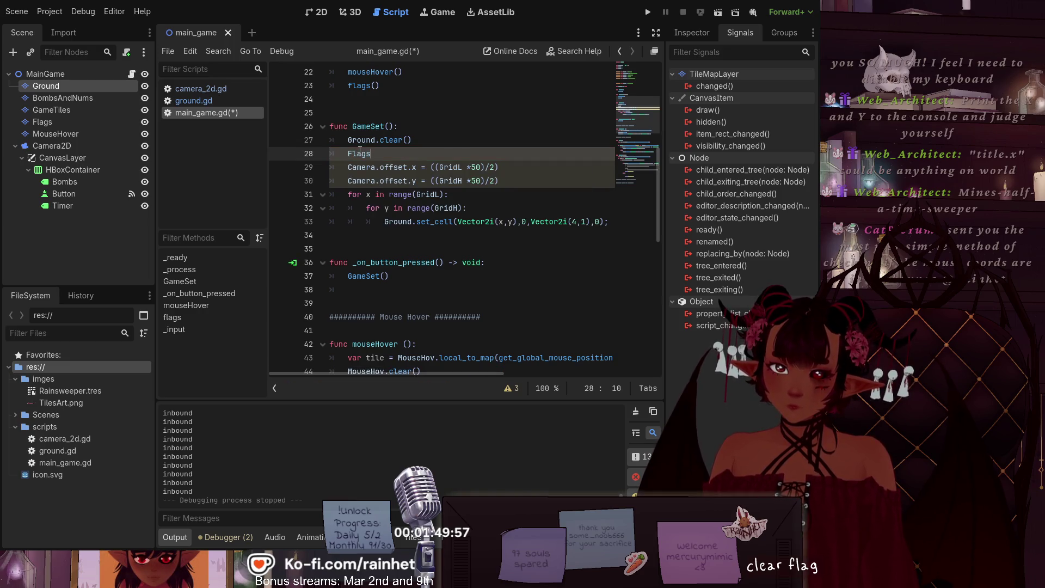
pyautogui.write('.cl')
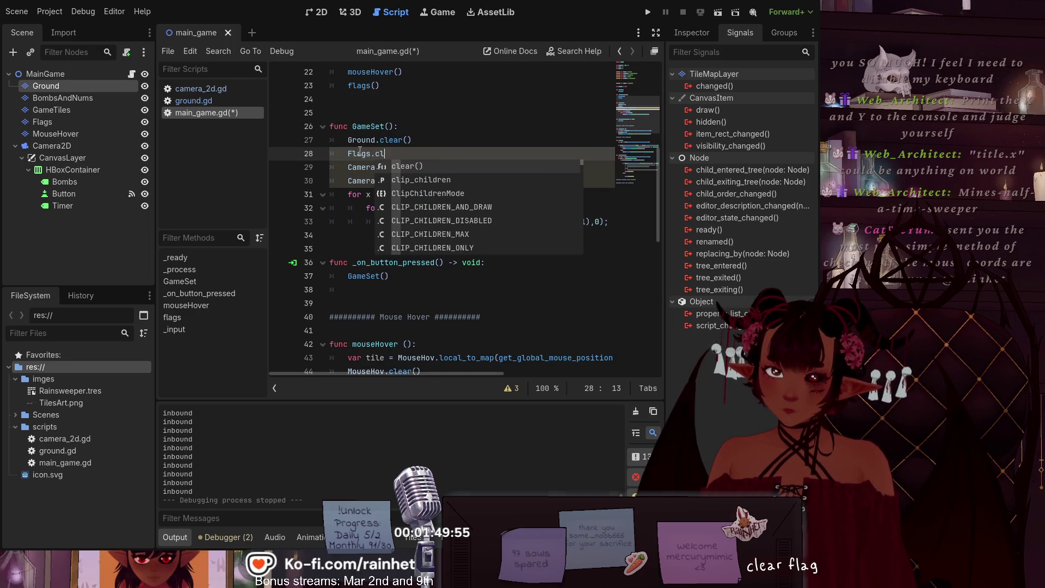
pyautogui.press('Return')
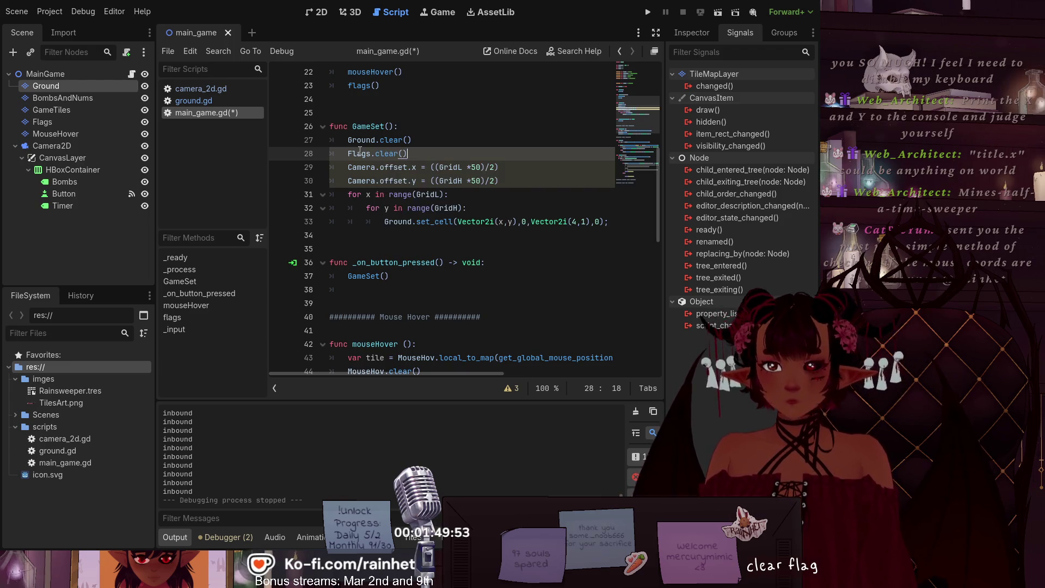
# Step: Switch to ground.gd and back to main_game.gd, then run the project with F5
pyautogui.click(211, 101)
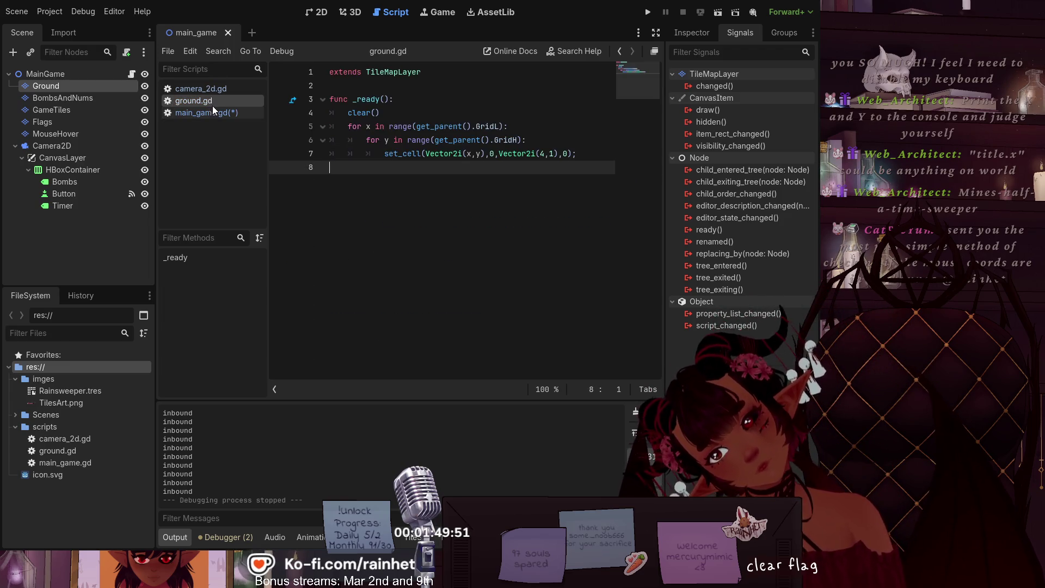
pyautogui.click(201, 113)
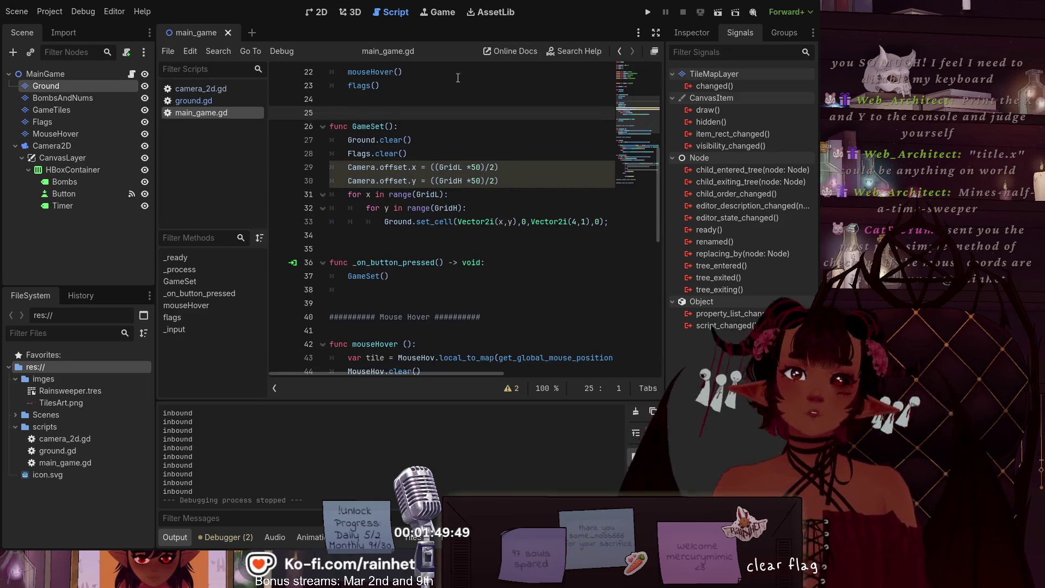
pyautogui.press('F5')
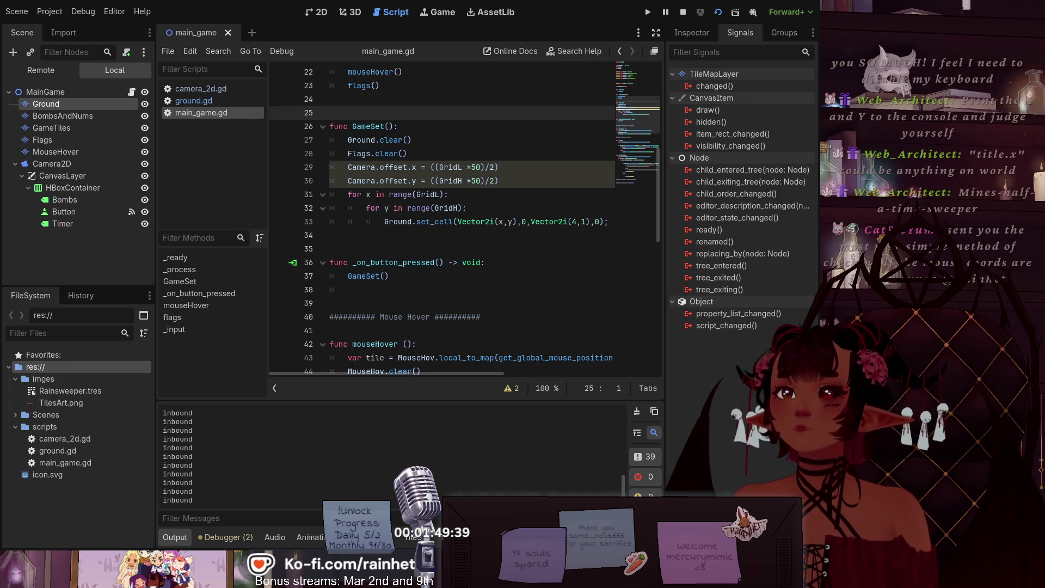
# Step: In the running game, mark four cells with milk cartons, then reset the board
pyautogui.hotkey('alt', 'Tab')
pyautogui.click(223, 253)
pyautogui.click(190, 316)
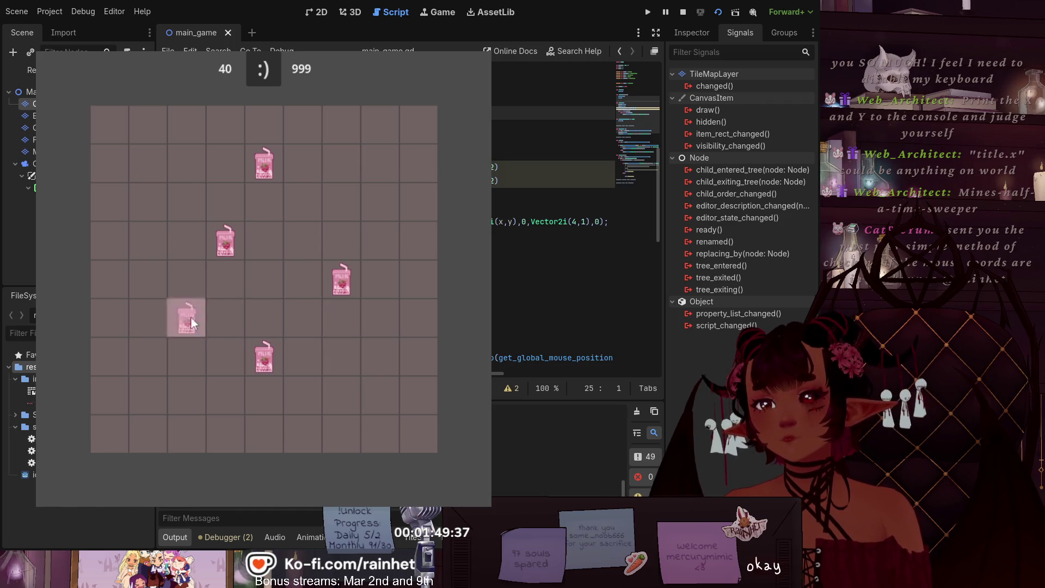
pyautogui.click(329, 130)
pyautogui.click(116, 368)
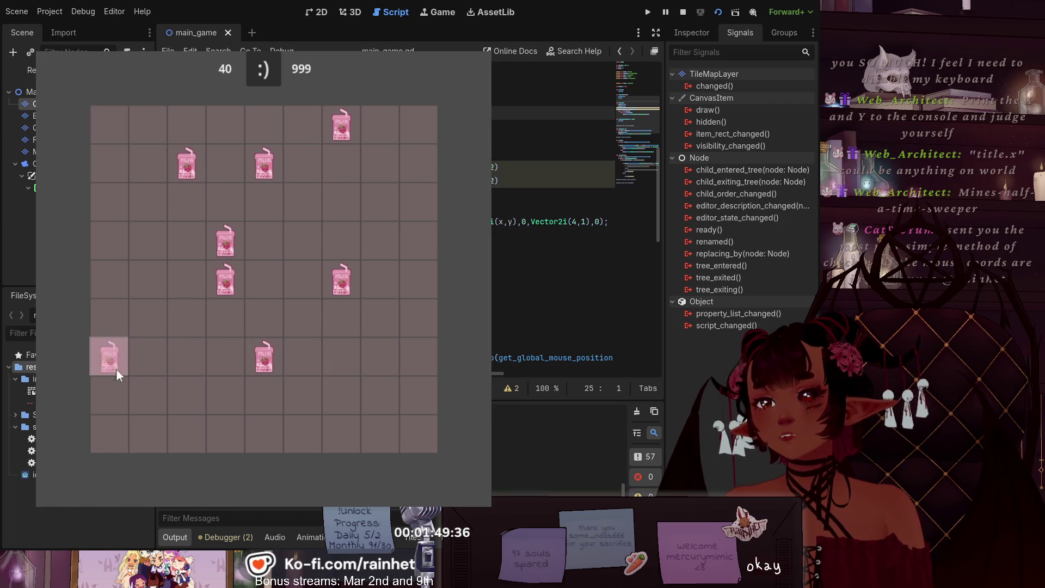
pyautogui.click(270, 58)
# Step: Mark eight more cells with cartons and reset the board again
pyautogui.click(264, 280)
pyautogui.click(148, 316)
pyautogui.click(303, 163)
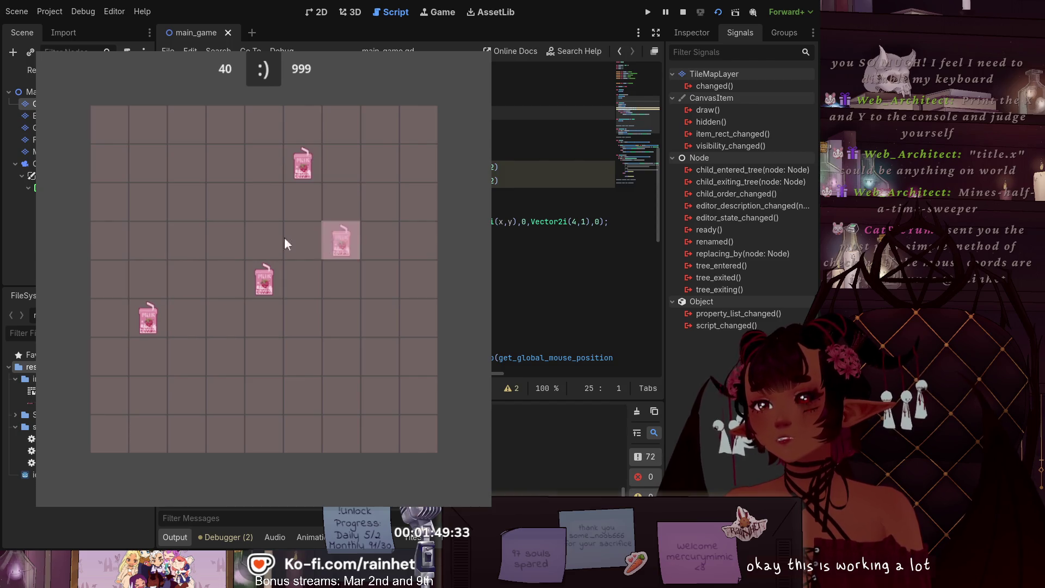
pyautogui.click(340, 240)
pyautogui.click(148, 164)
pyautogui.click(187, 317)
pyautogui.click(380, 318)
pyautogui.click(264, 124)
pyautogui.click(263, 68)
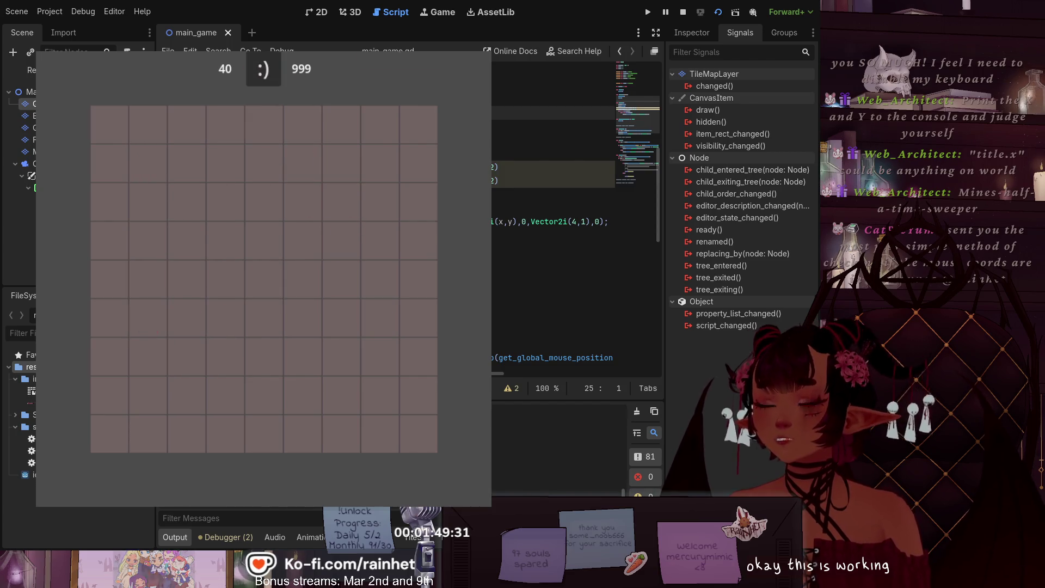
# Step: Toggle cartons on several more cells, including a top-row cell clicked twice
pyautogui.click(310, 212)
pyautogui.click(224, 207)
pyautogui.click(296, 320)
pyautogui.click(367, 188)
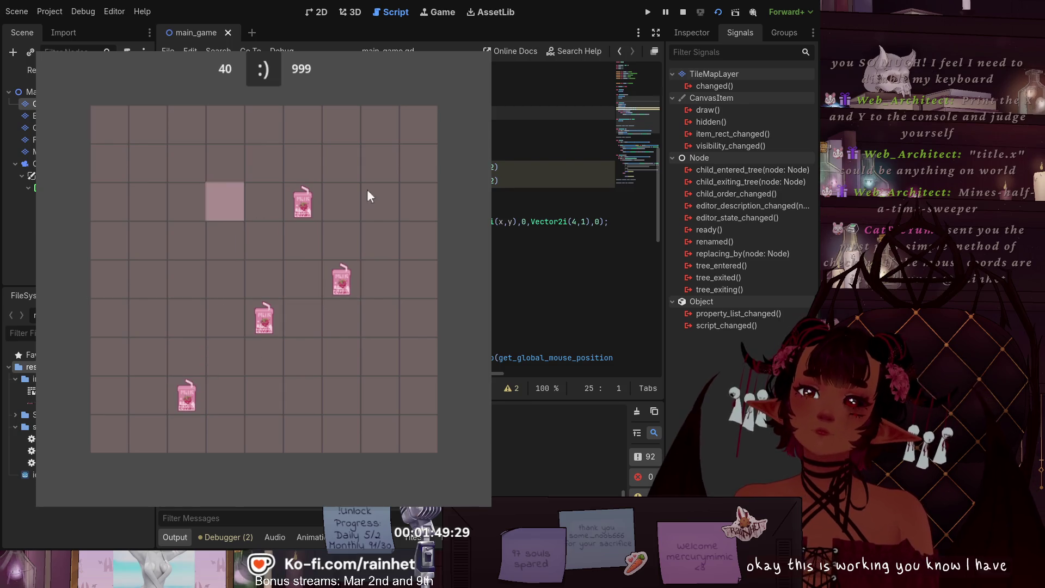
pyautogui.click(214, 172)
pyautogui.click(221, 147)
pyautogui.click(221, 147)
pyautogui.click(213, 273)
# Step: Remove cartons from three cells, reset the board, and stop the game with F8
pyautogui.click(159, 246)
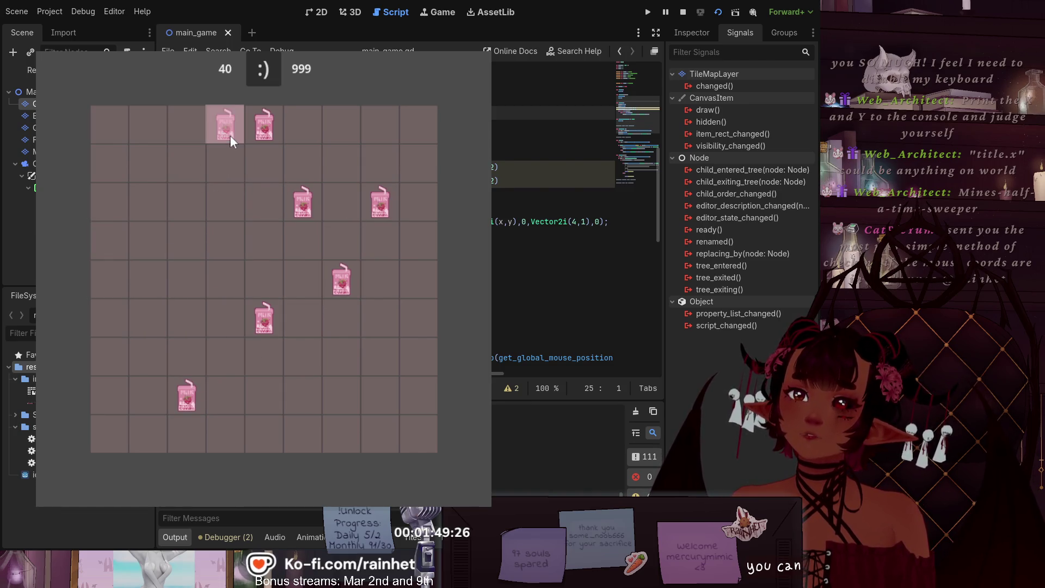
pyautogui.click(272, 131)
pyautogui.click(298, 203)
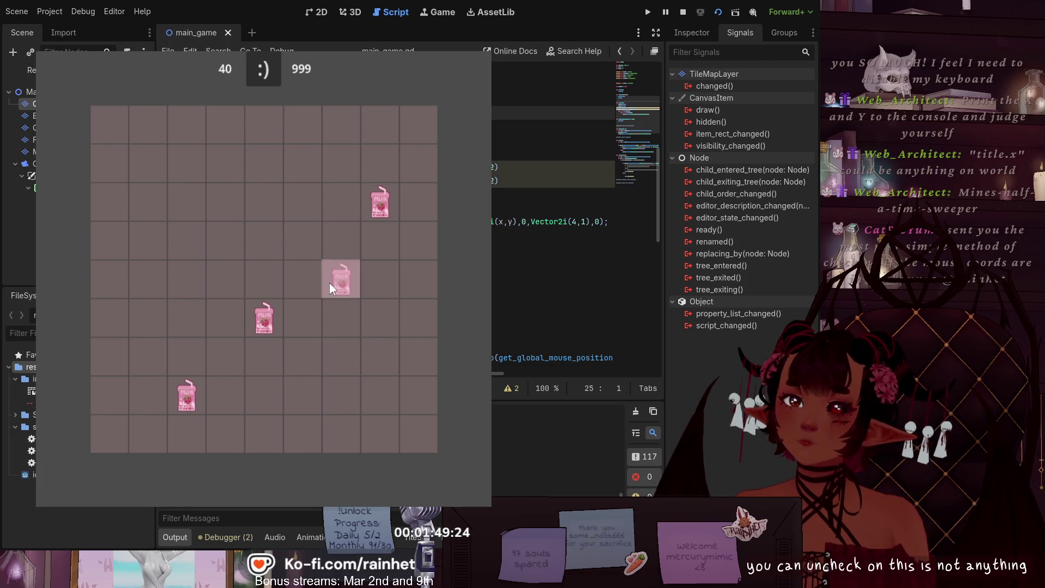
pyautogui.click(253, 64)
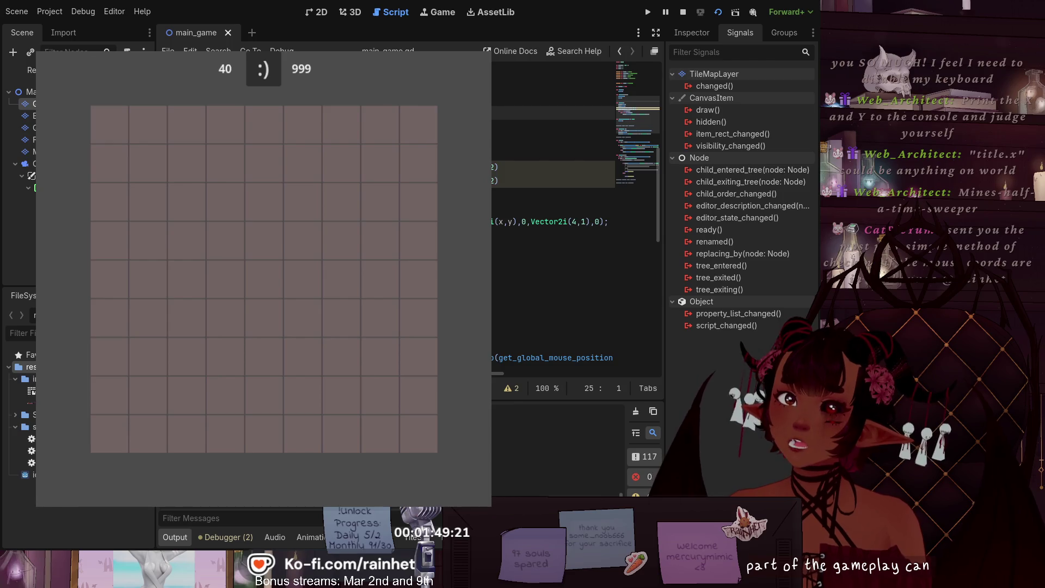
pyautogui.press('F8')
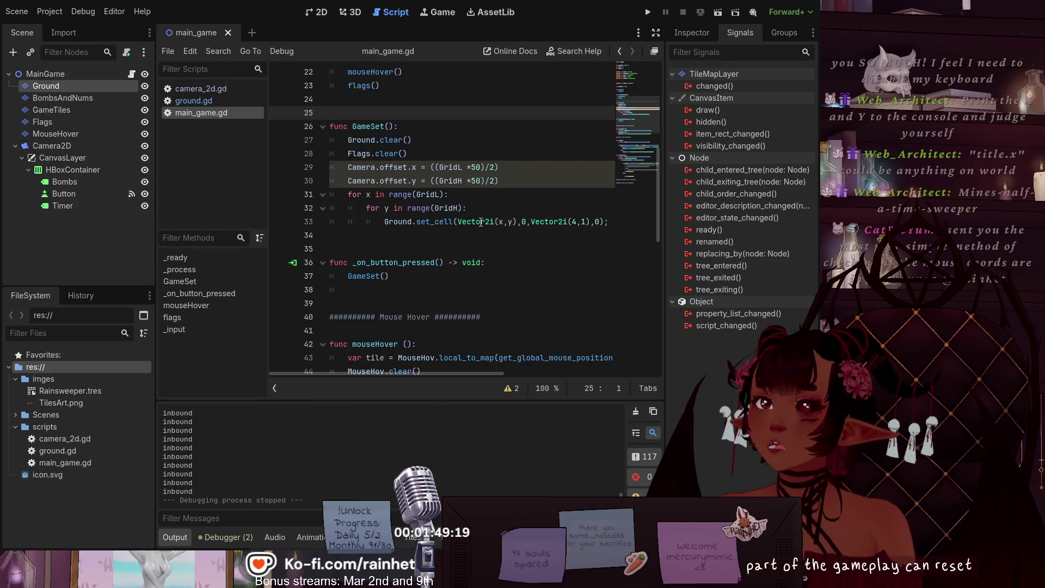
# Step: Delete the old debug code inside _input and leave a pass placeholder
pyautogui.scroll(-5, 474, 234)
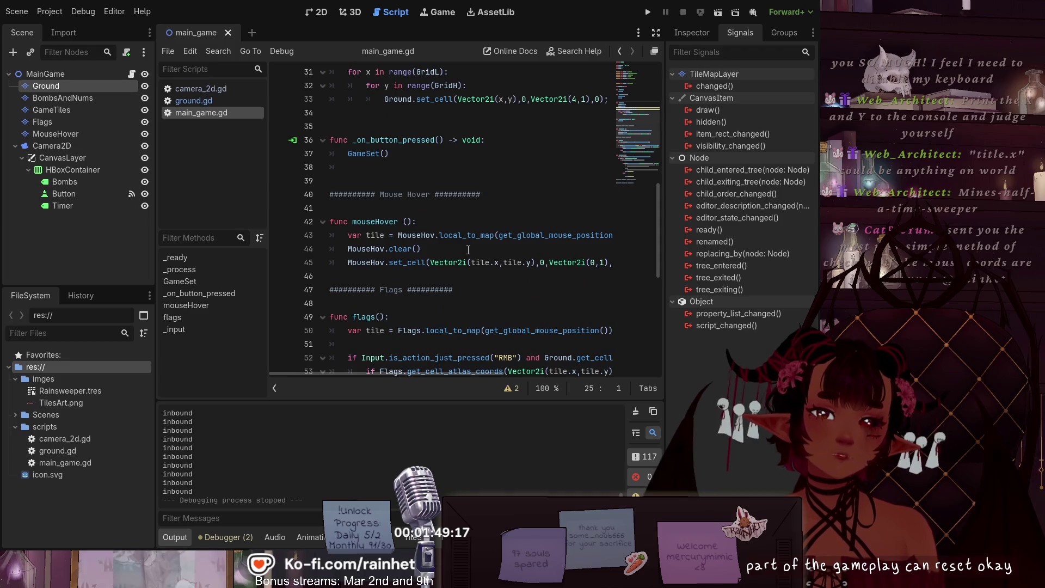
pyautogui.scroll(-2, 463, 246)
pyautogui.scroll(-4, 462, 236)
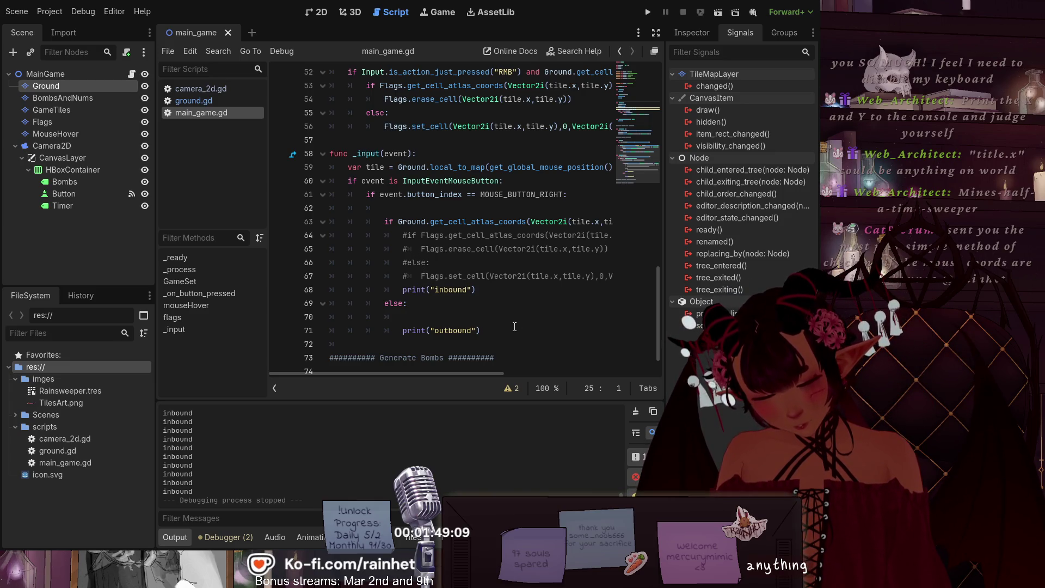
pyautogui.moveTo(504, 331)
pyautogui.mouseDown()
pyautogui.moveTo(403, 331)
pyautogui.moveTo(375, 216)
pyautogui.mouseUp()
pyautogui.press('BackSpace')
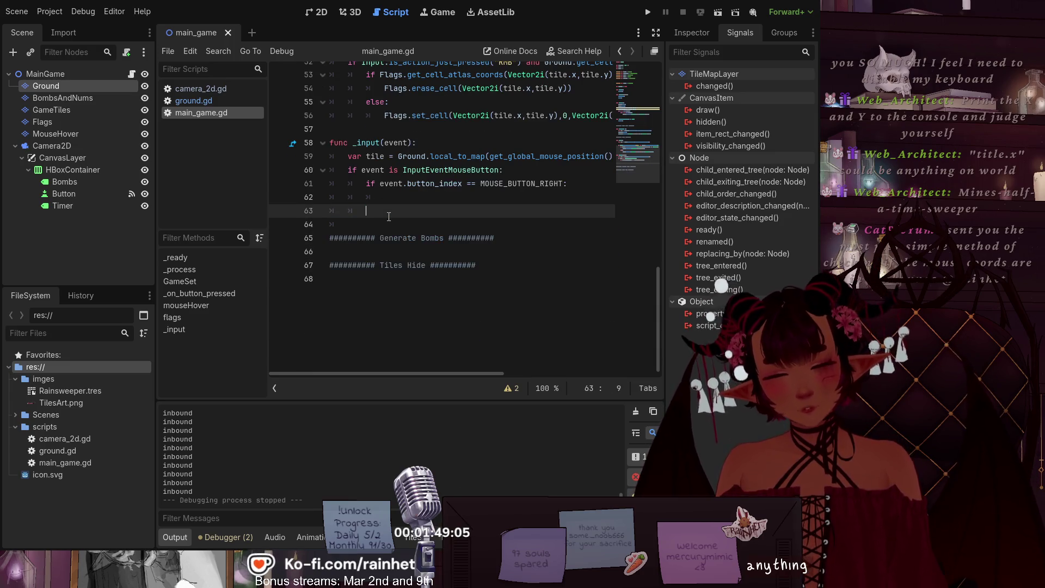
pyautogui.press('BackSpace')
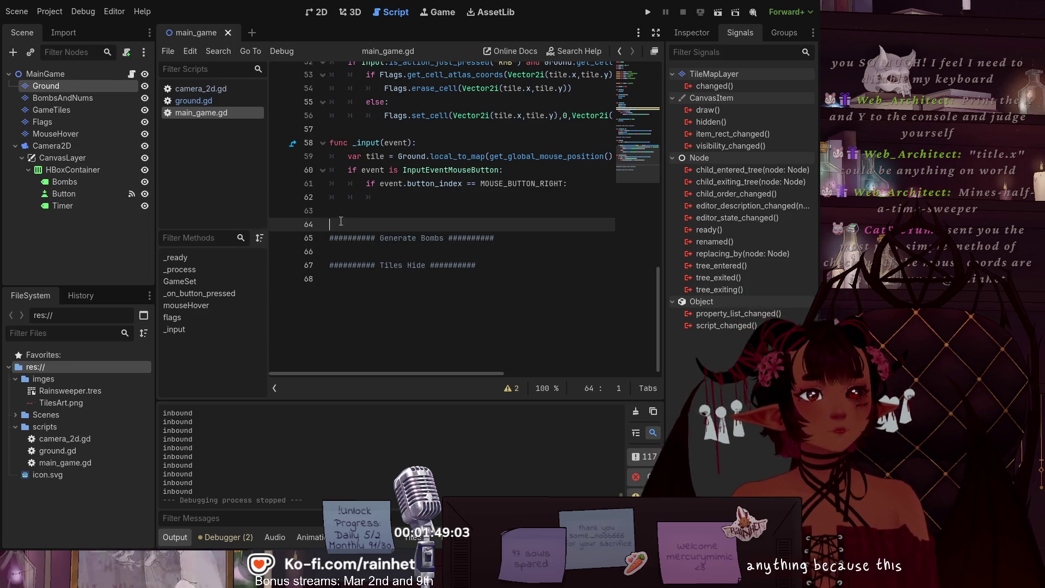
pyautogui.press('BackSpace')
pyautogui.scroll(3, 393, 196)
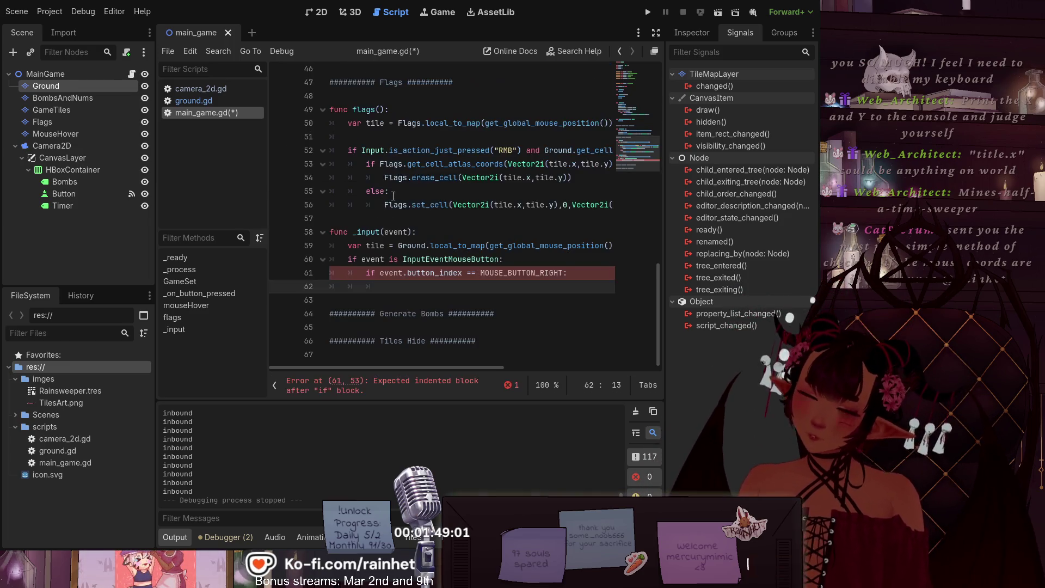
pyautogui.write('pass')
# Step: Delete the tile variable line and its empty line from _input
pyautogui.click(465, 230)
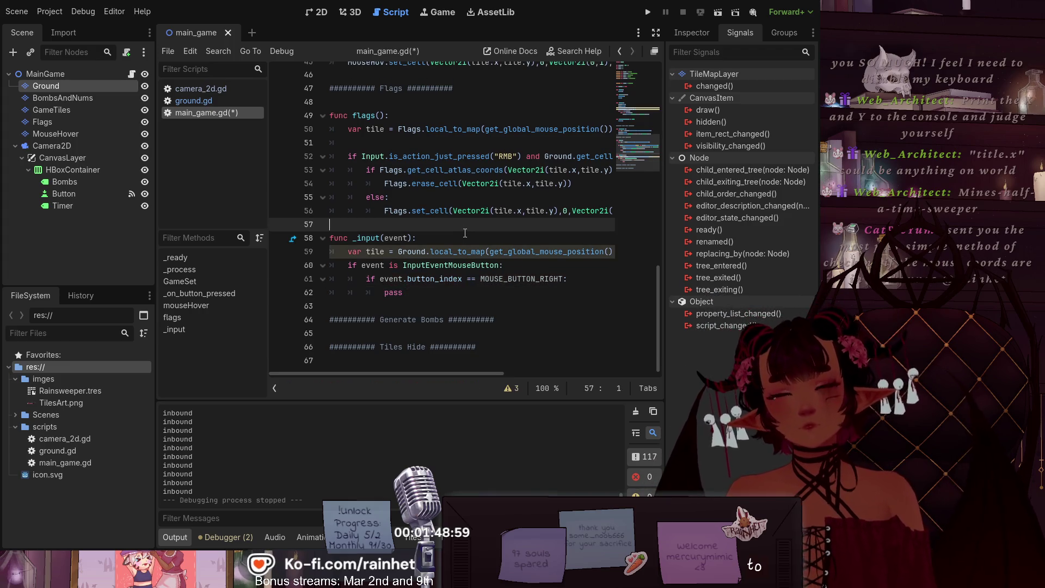
pyautogui.click(578, 262)
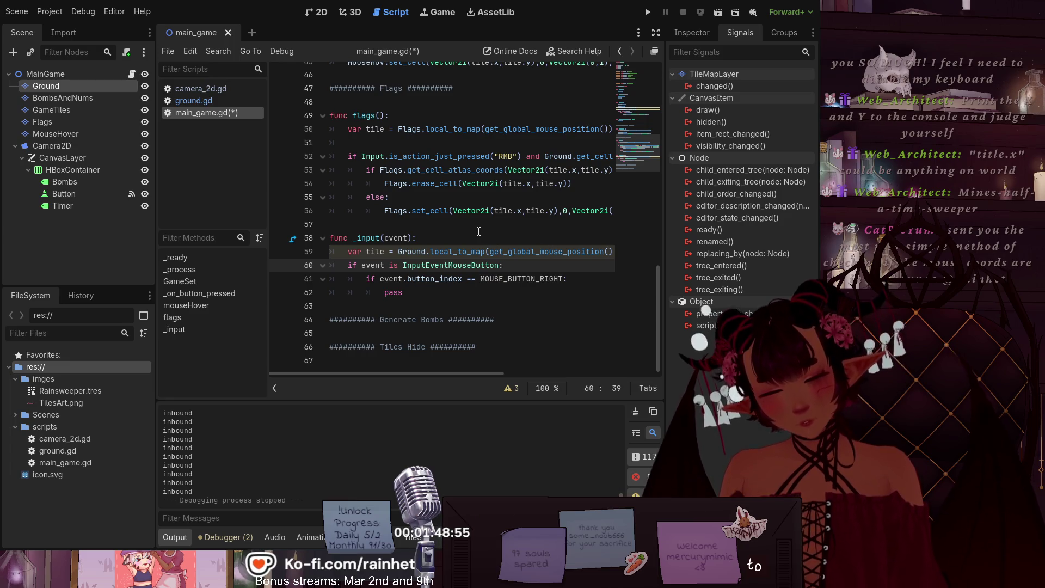
pyautogui.click(342, 252)
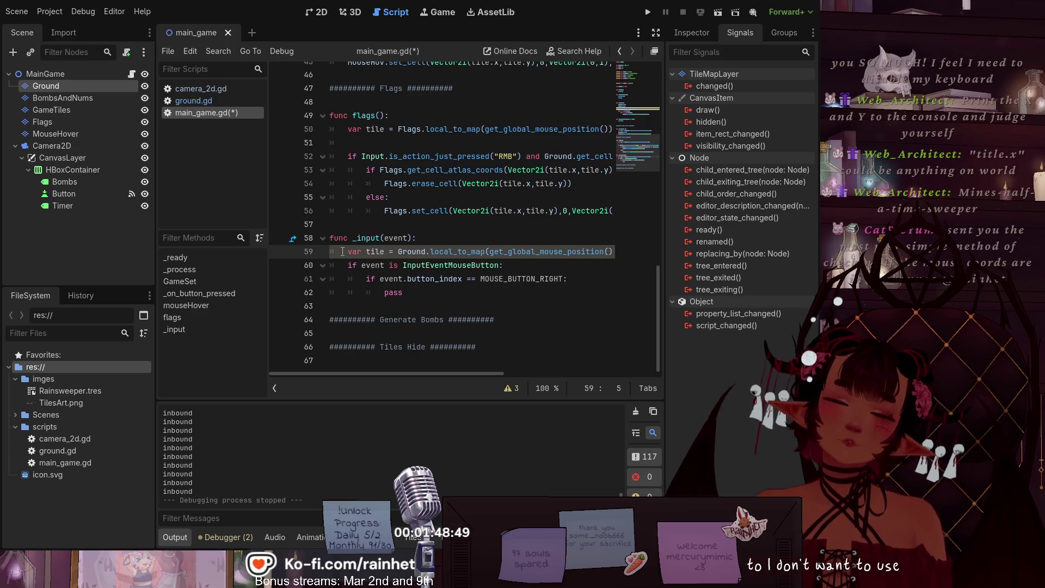
pyautogui.moveTo(342, 252); pyautogui.dragTo(614, 254)
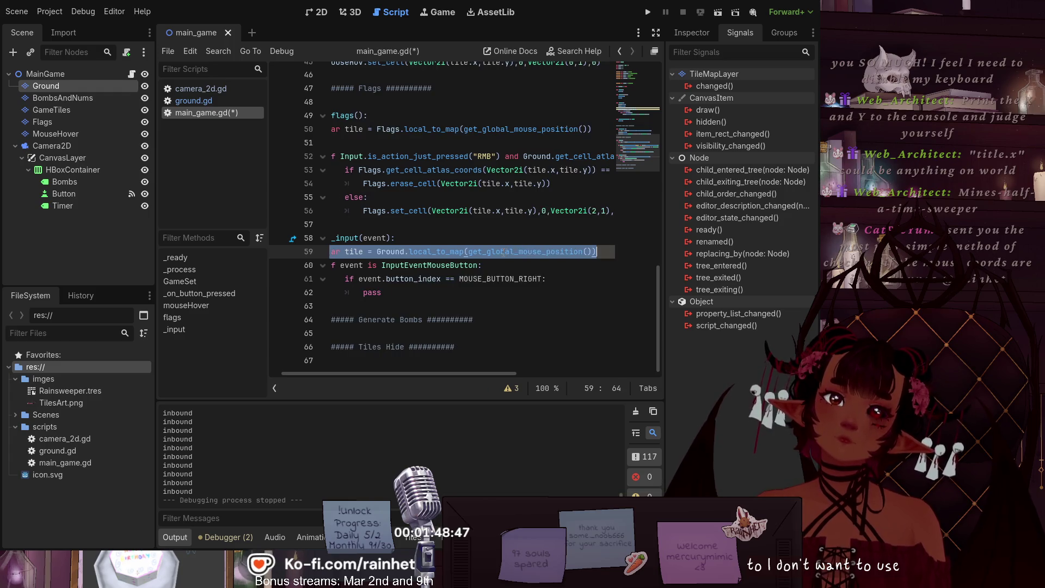
pyautogui.press('BackSpace')
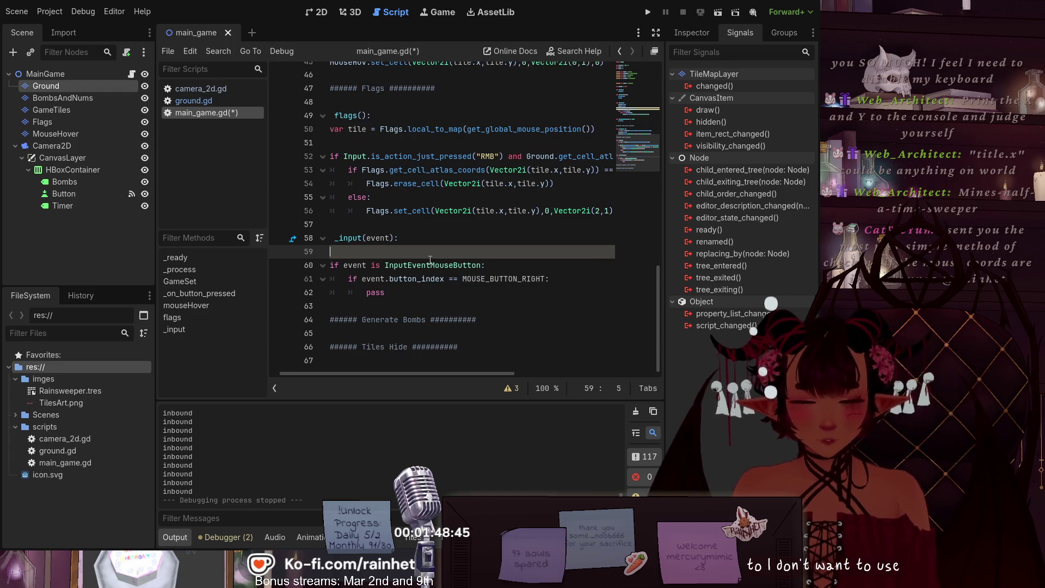
pyautogui.press('Delete')
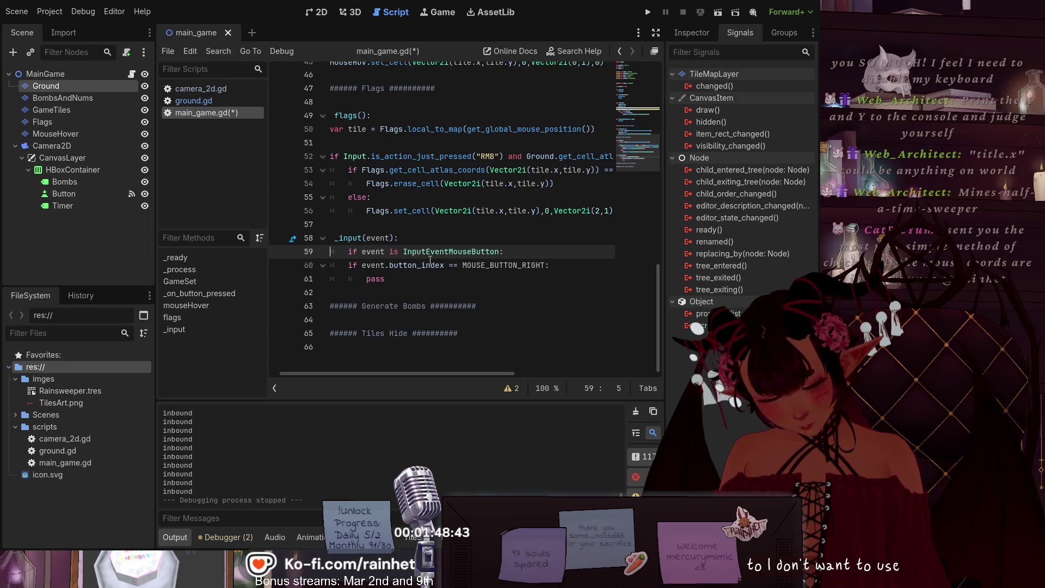
pyautogui.press('BackSpace')
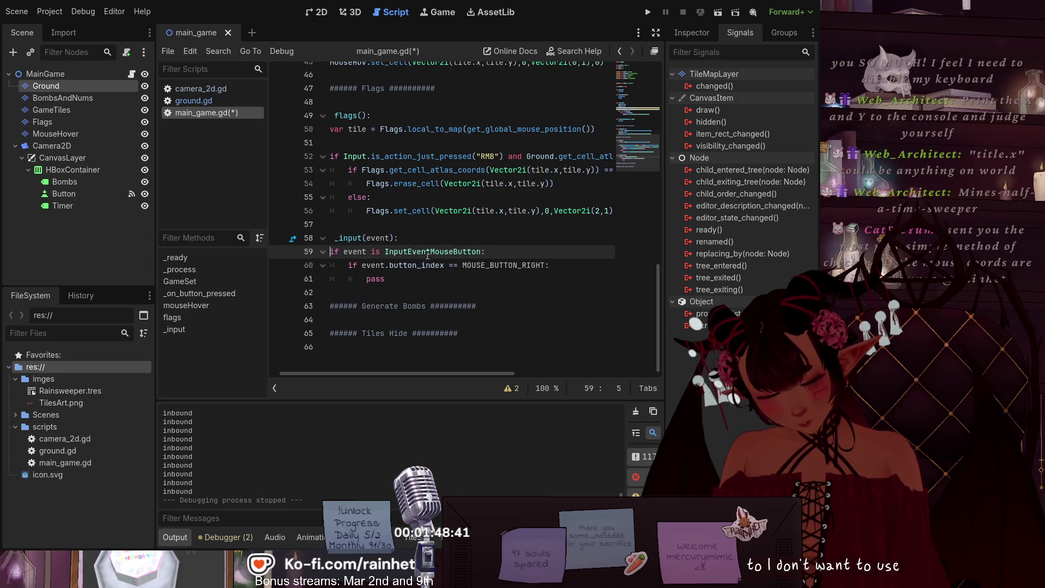
pyautogui.press('Up')
pyautogui.press('End')
# Step: Review the trimmed _input function and save main_game.gd
pyautogui.scroll(5, 405, 364)
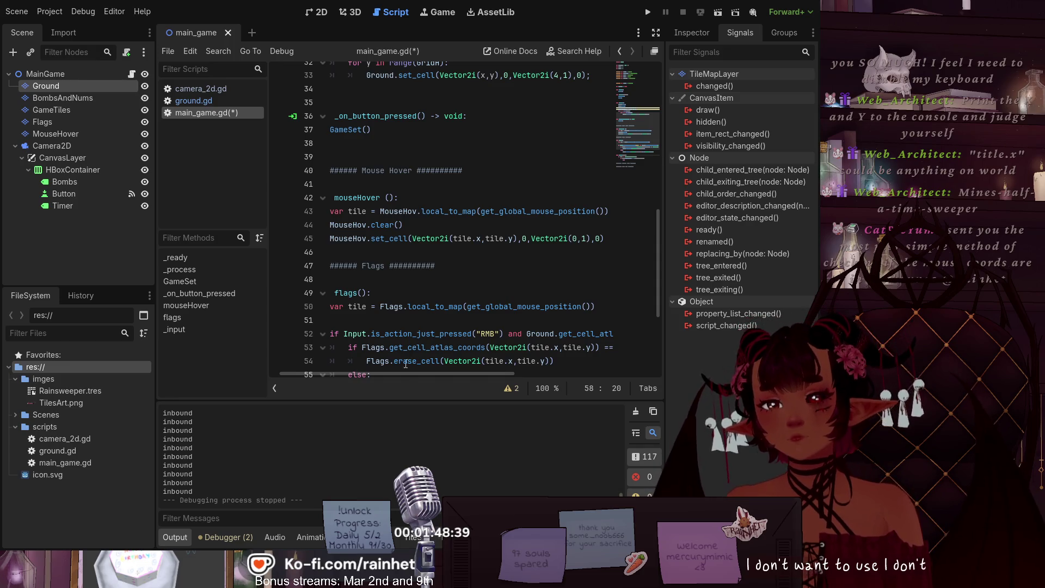
pyautogui.moveTo(405, 373); pyautogui.dragTo(282, 364)
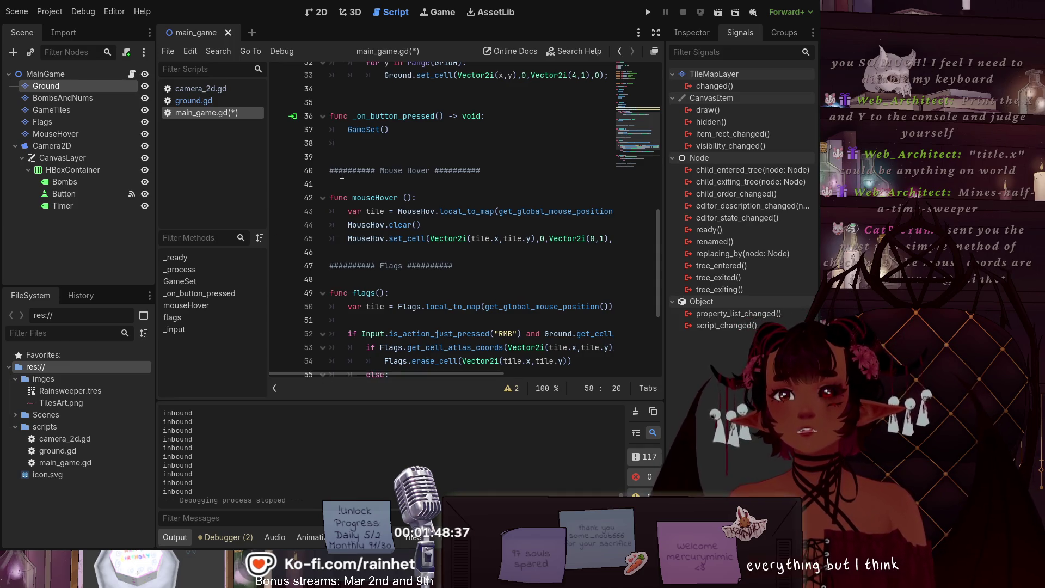
pyautogui.scroll(1, 342, 174)
pyautogui.hotkey('ctrl', 's')
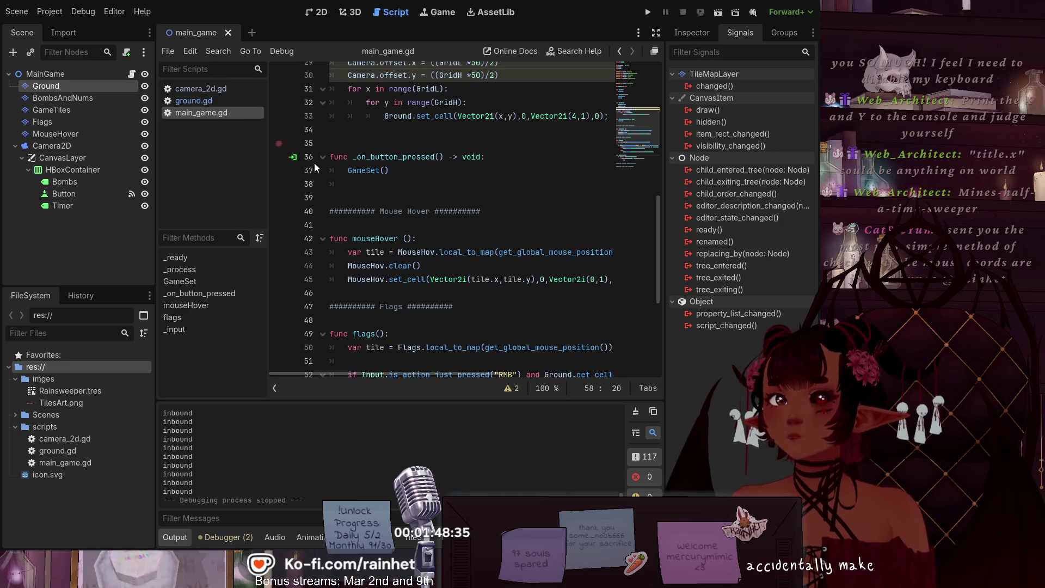
pyautogui.scroll(3, 419, 269)
pyautogui.click(418, 267)
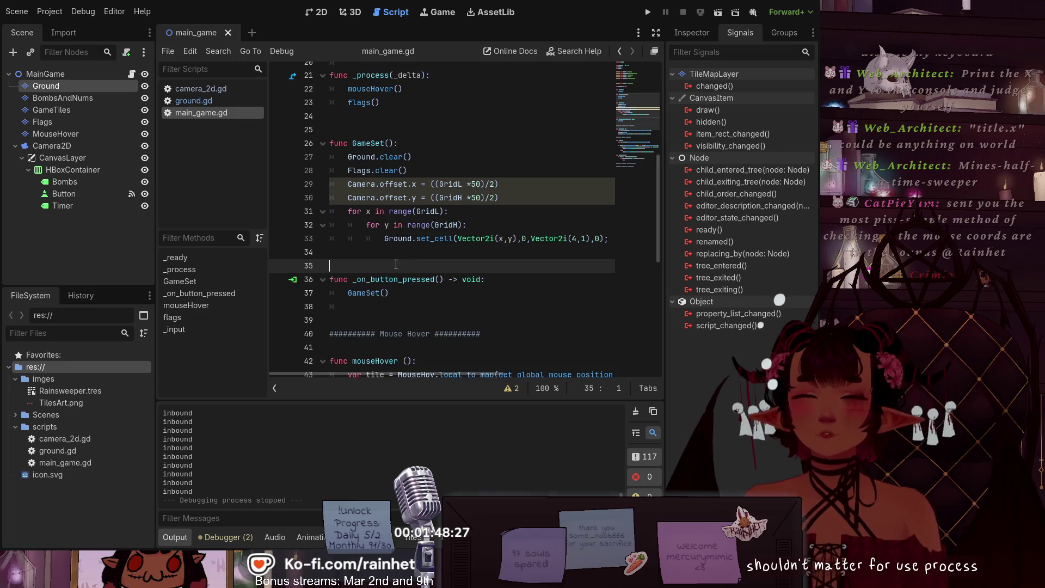
pyautogui.scroll(7, 415, 265)
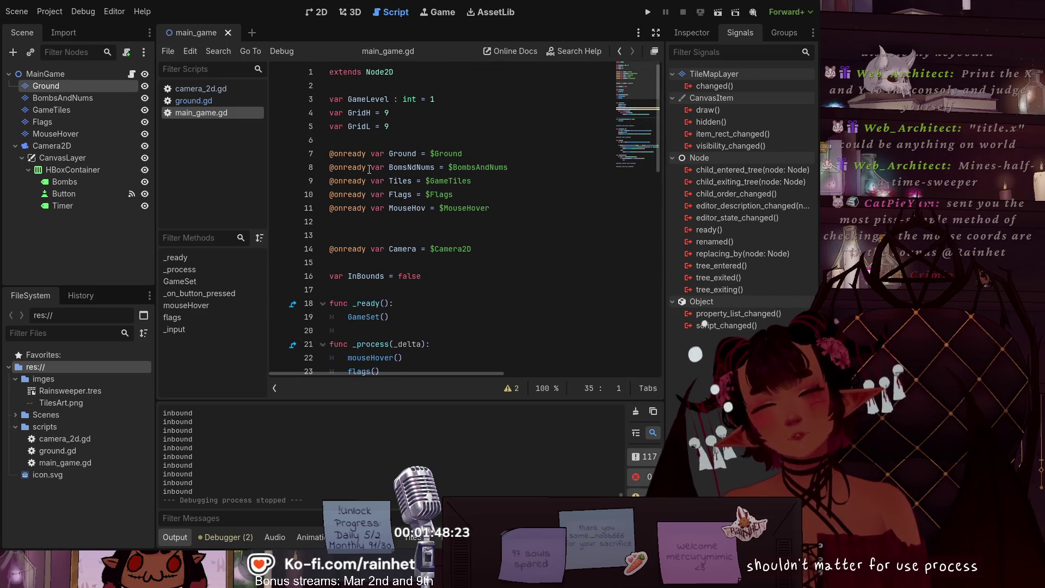
pyautogui.scroll(-6, 370, 169)
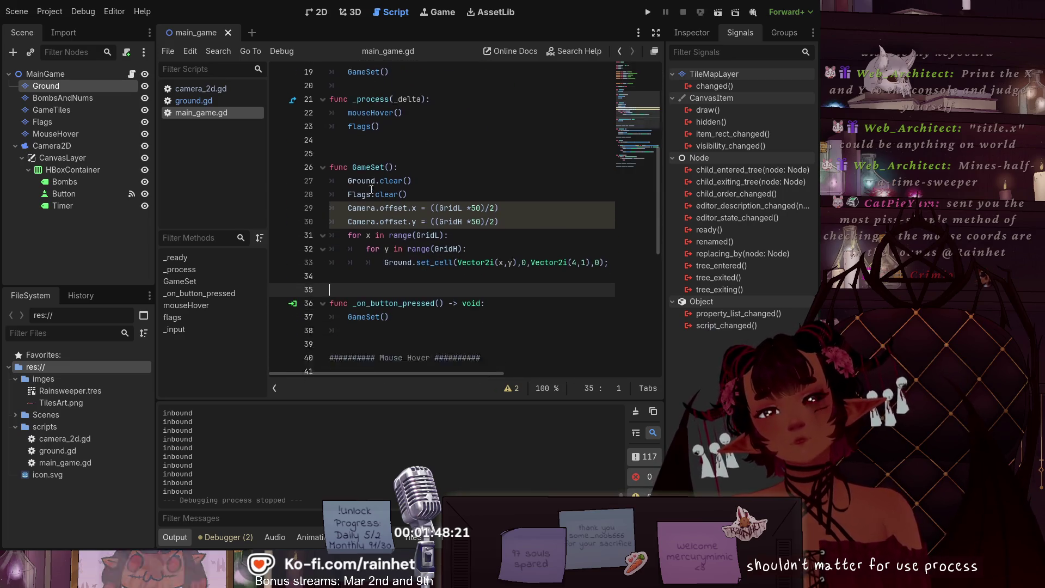
pyautogui.scroll(-6, 372, 189)
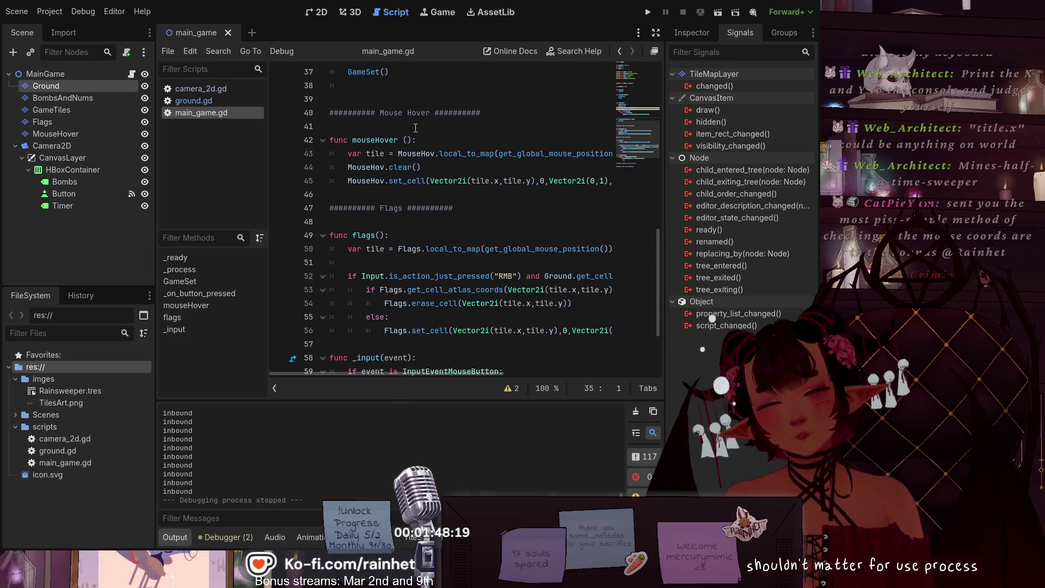
pyautogui.click(415, 128)
pyautogui.click(336, 193)
pyautogui.click(342, 220)
pyautogui.scroll(6, 342, 220)
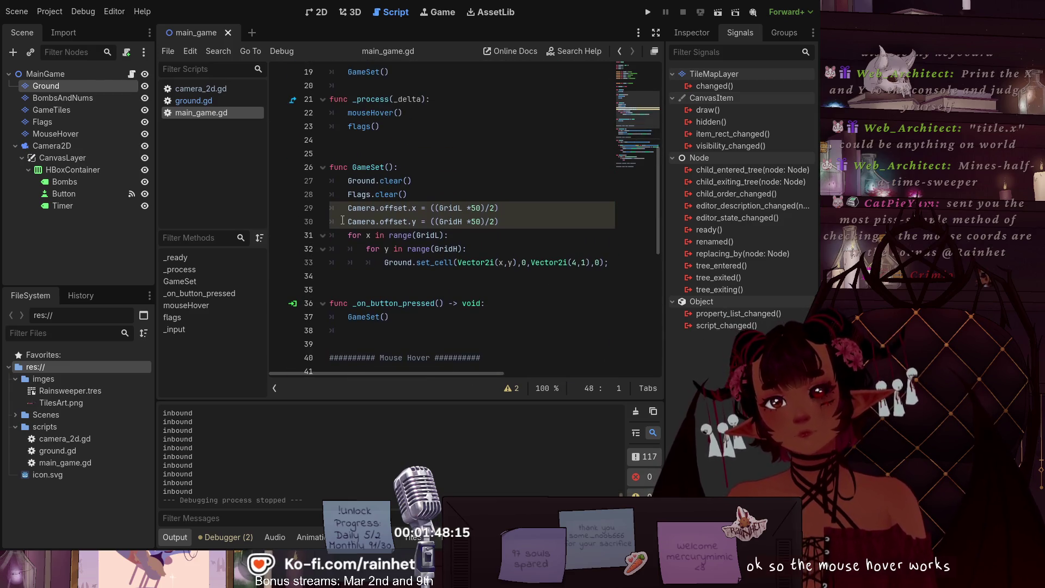
pyautogui.scroll(-8, 341, 220)
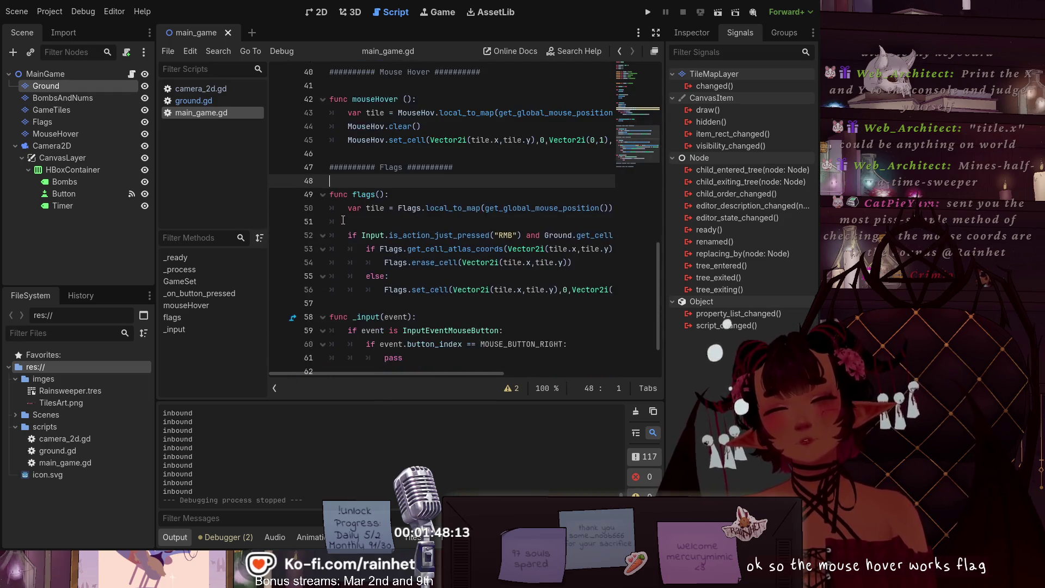
pyautogui.click(348, 224)
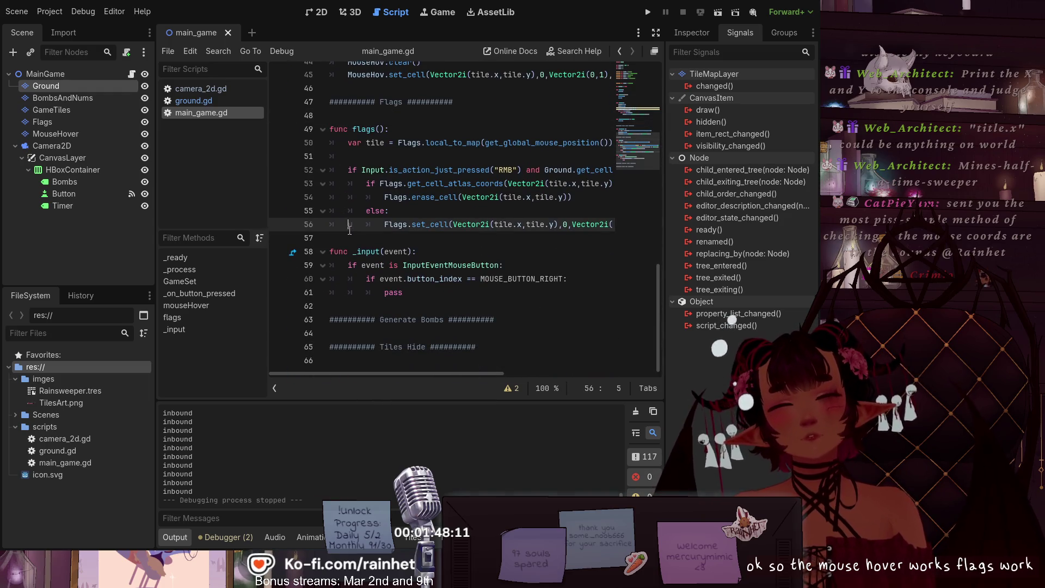
pyautogui.click(347, 240)
pyautogui.click(348, 305)
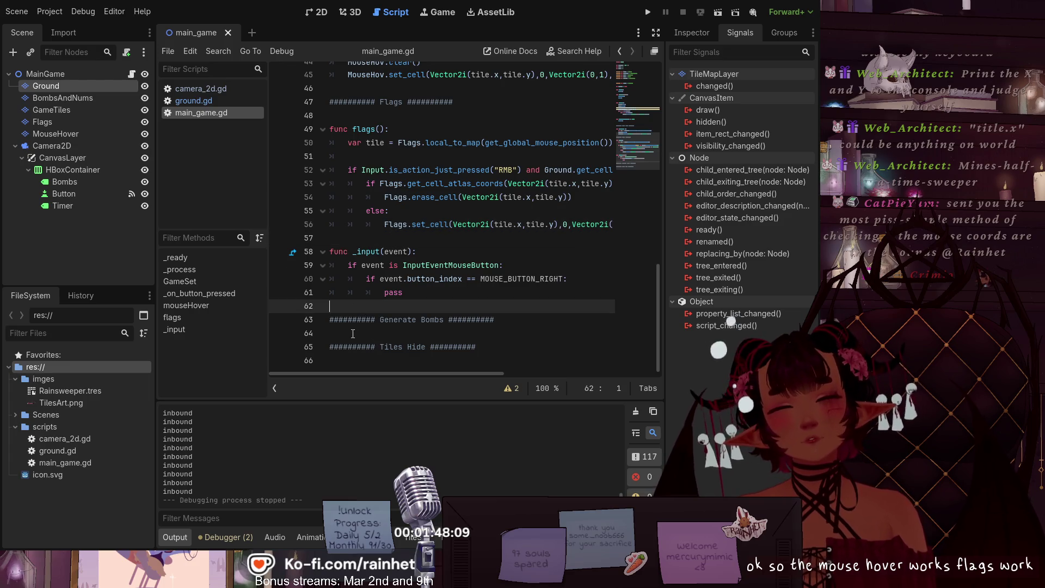
pyautogui.click(344, 332)
pyautogui.press('Down')
pyautogui.press('Down')
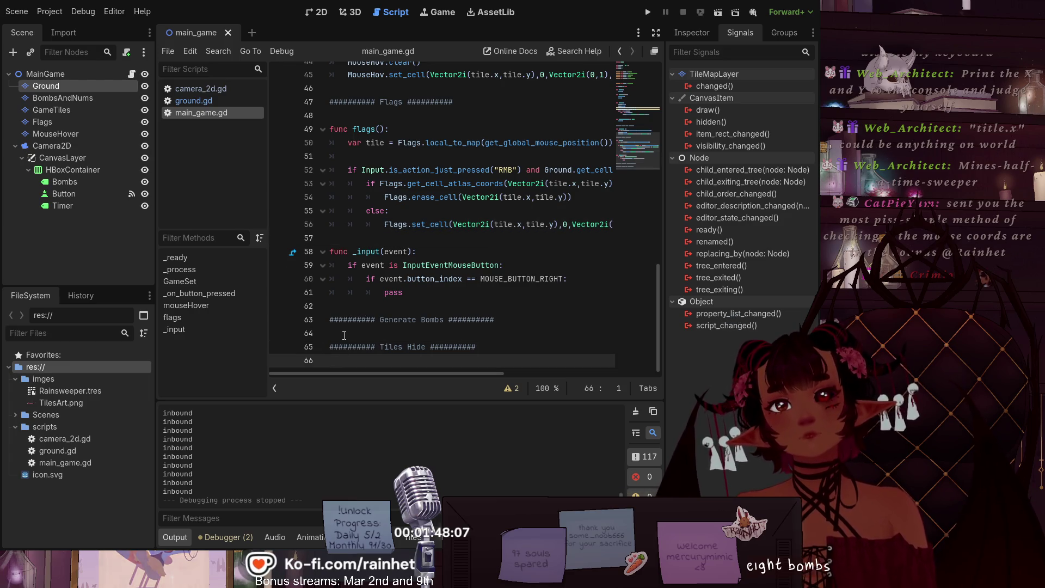
pyautogui.click(343, 330)
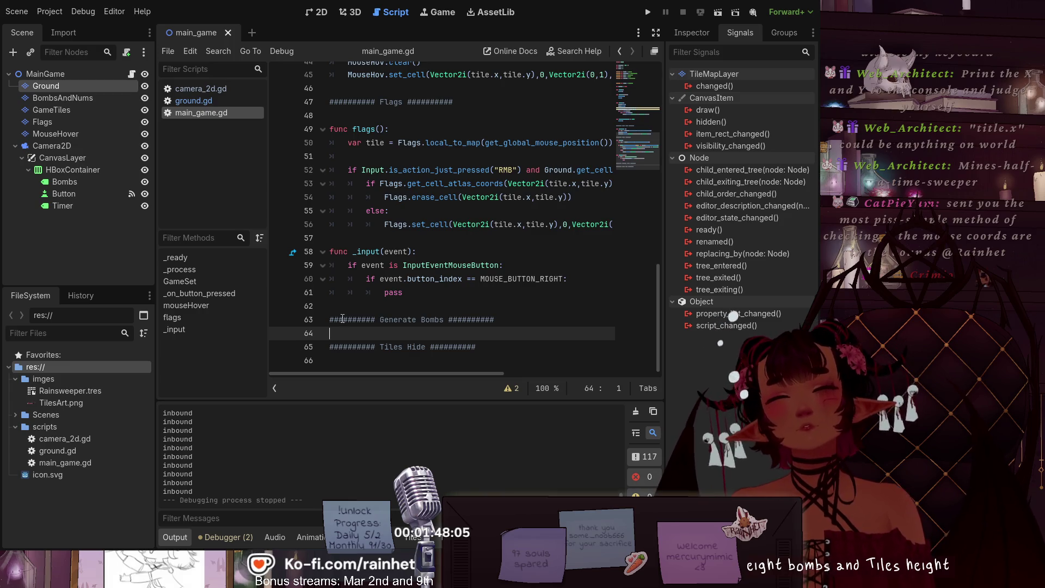
pyautogui.scroll(6, 343, 324)
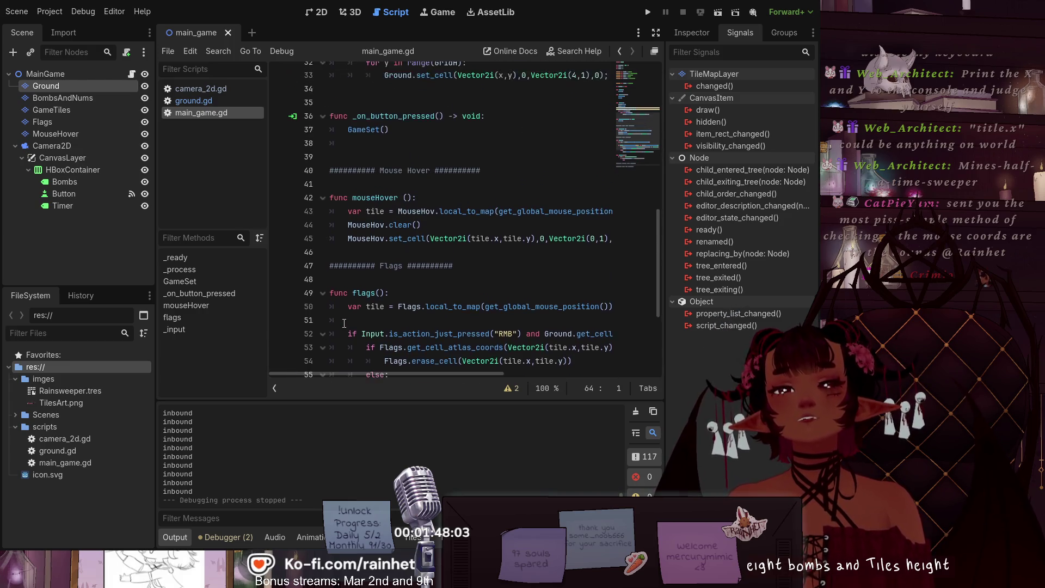
pyautogui.scroll(4, 344, 324)
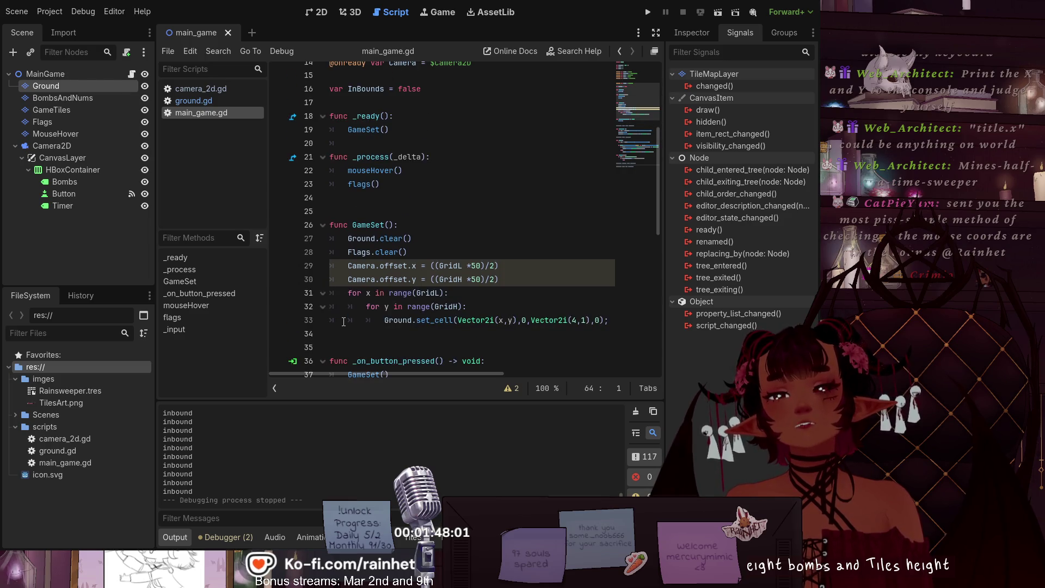
pyautogui.scroll(-6, 404, 196)
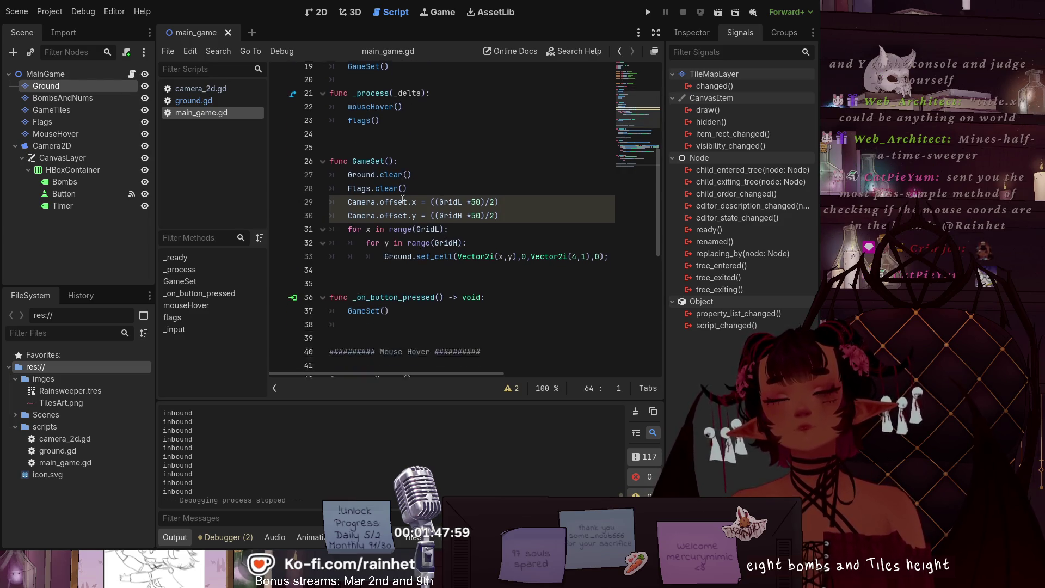
pyautogui.scroll(5, 402, 203)
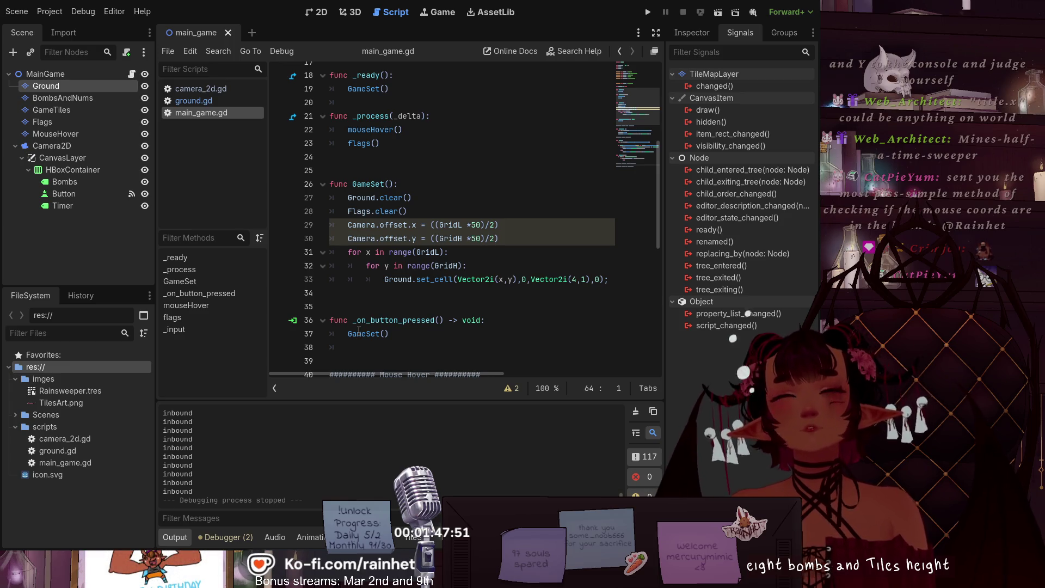
pyautogui.scroll(-5, 358, 329)
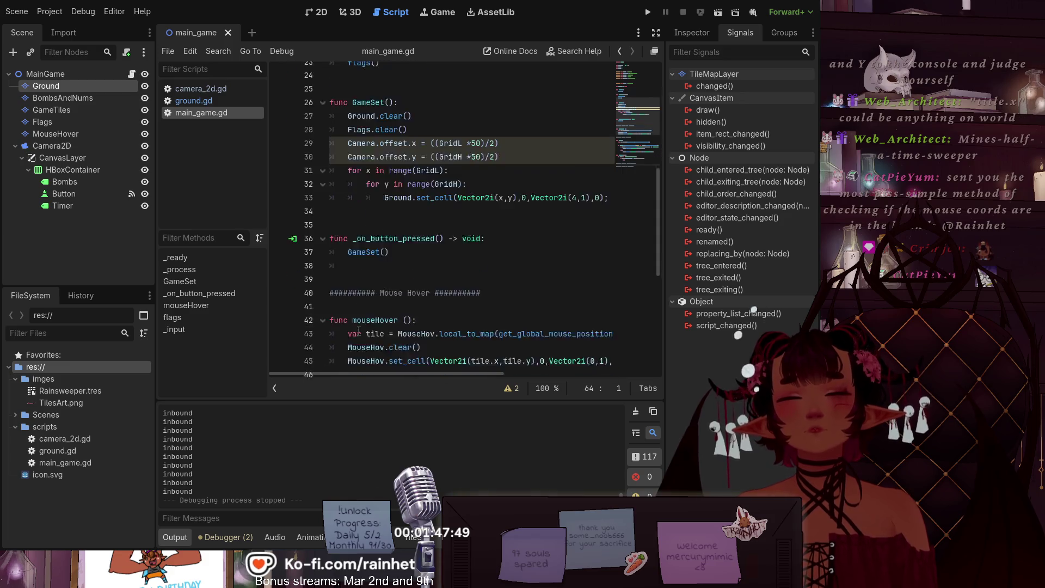
pyautogui.scroll(-4, 359, 325)
pyautogui.scroll(15, 360, 325)
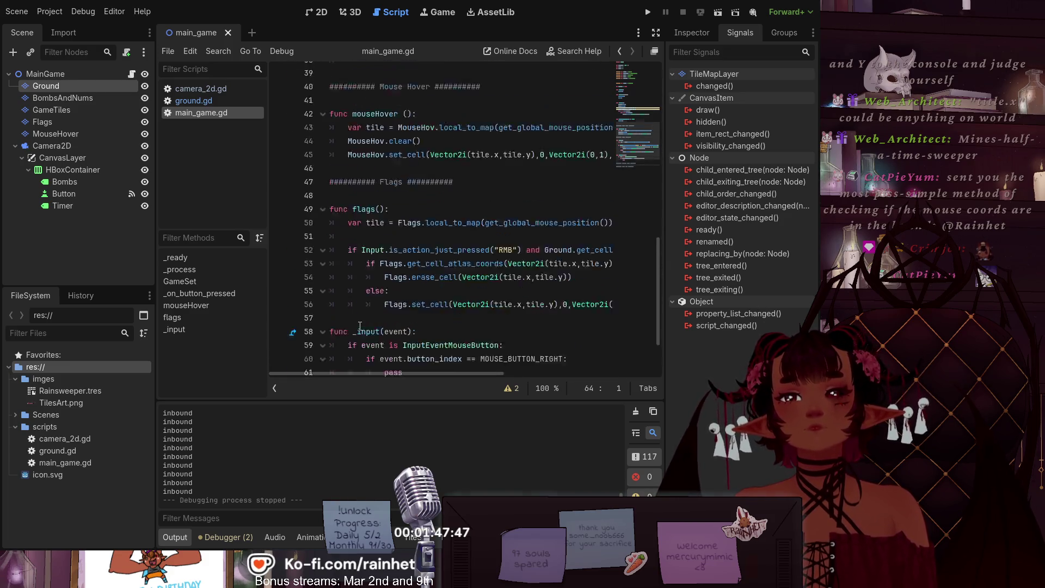
pyautogui.scroll(-14, 362, 324)
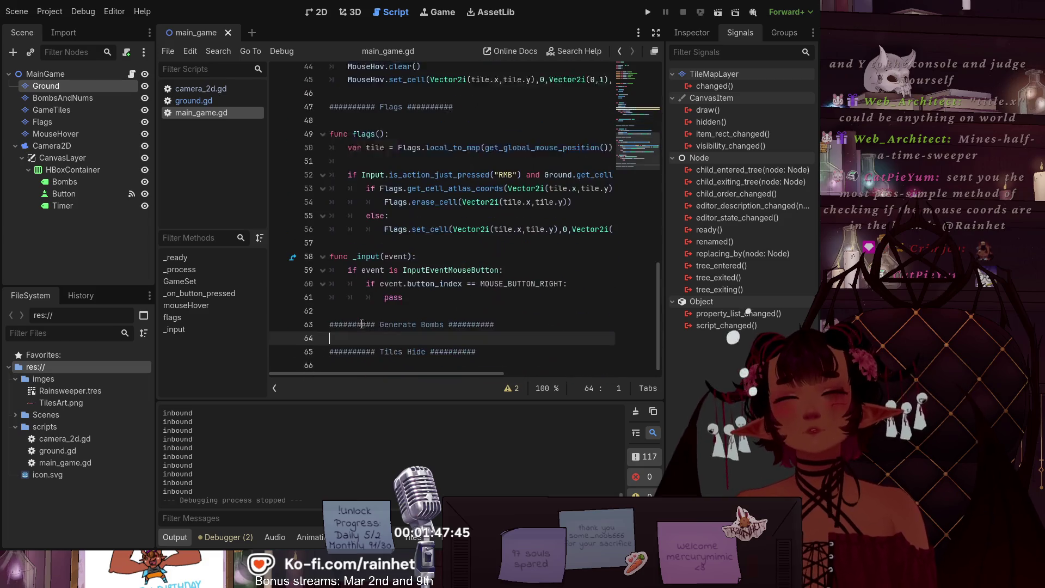
pyautogui.click(361, 361)
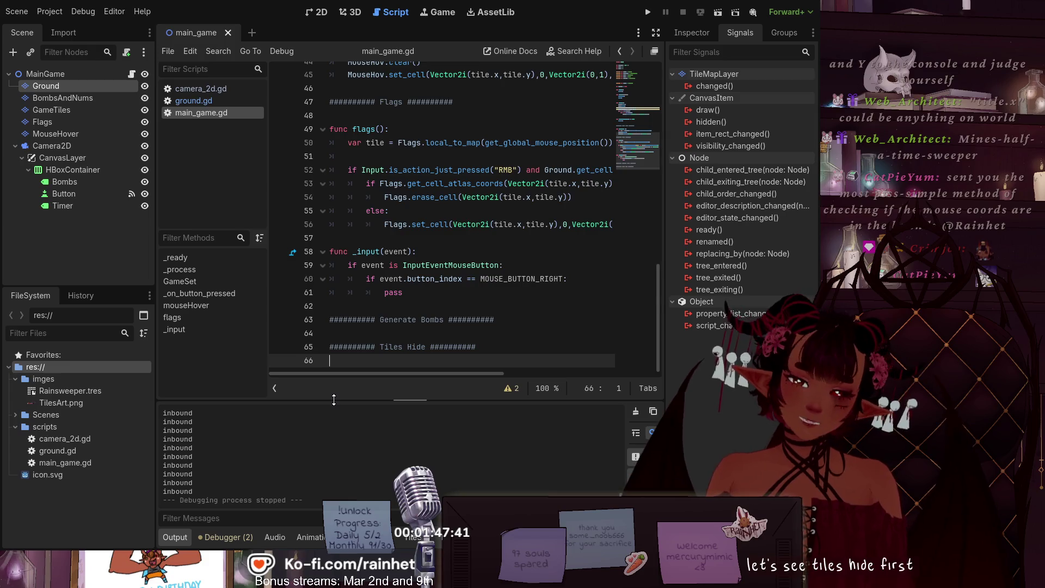
# Step: Type a new func declaration with a colon on a line under the Tiles Hide heading
pyautogui.press('Return')
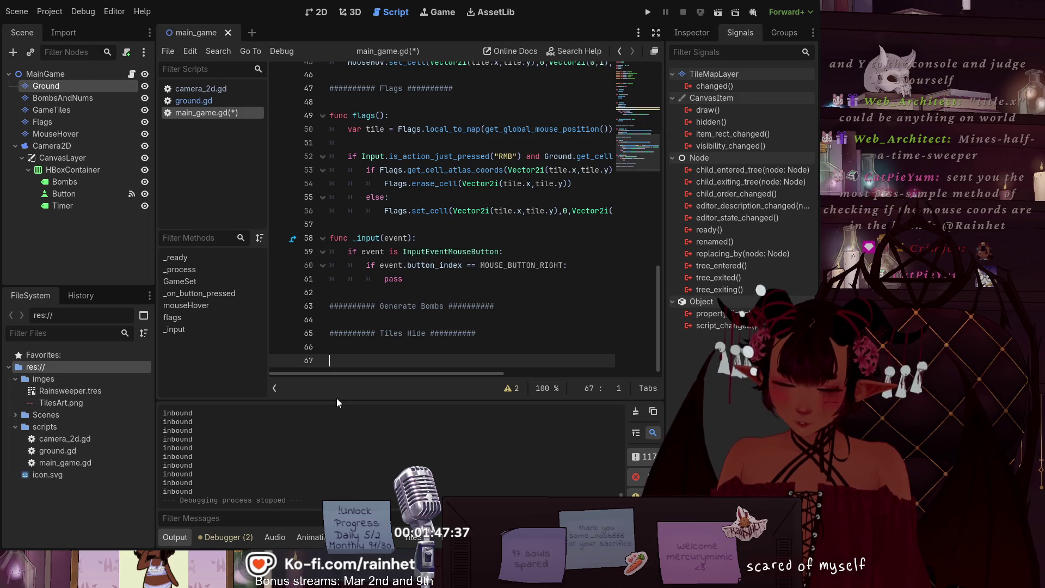
pyautogui.write('func')
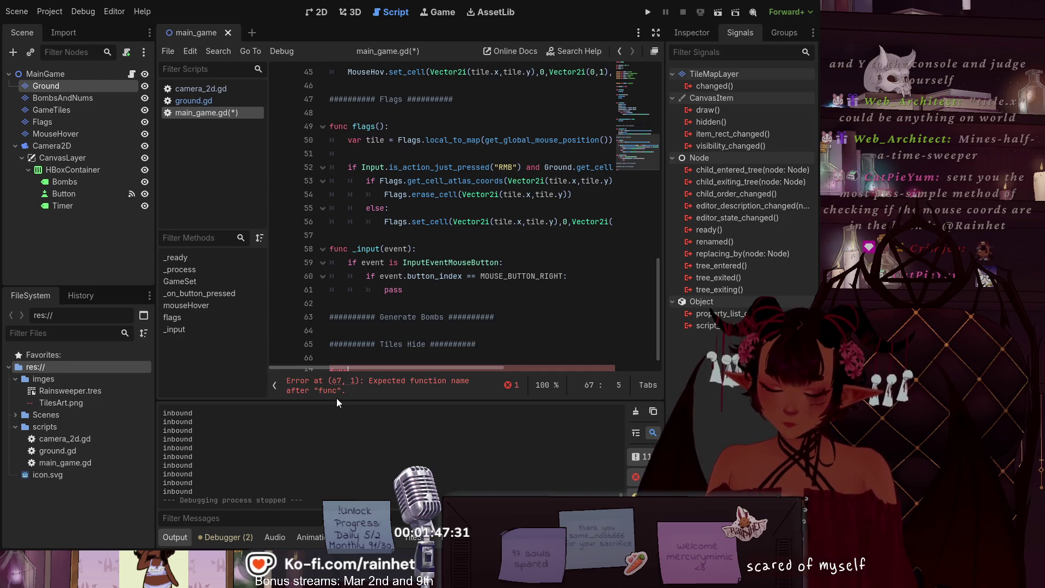
pyautogui.write('tiles(')
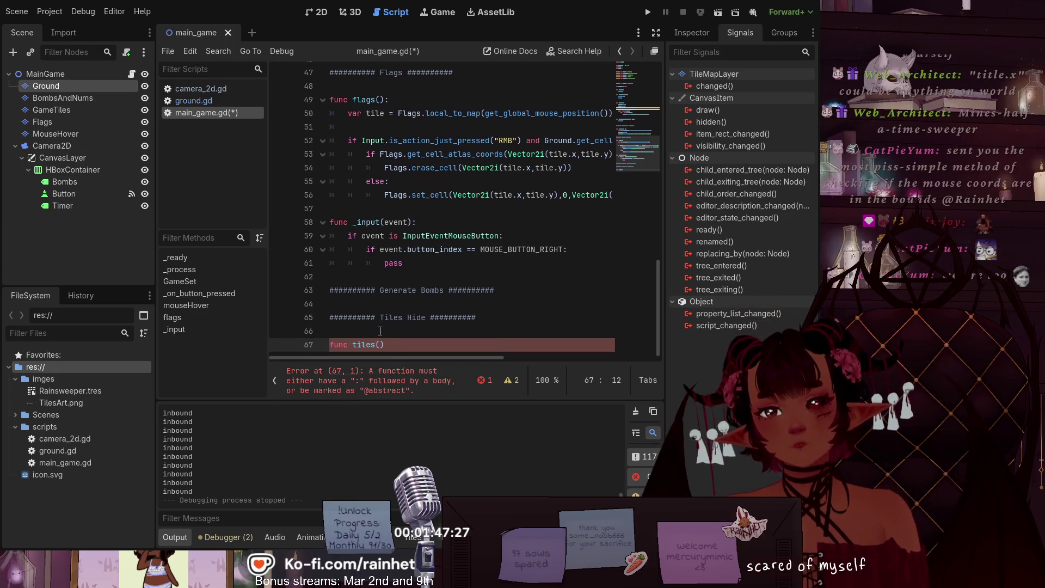
pyautogui.press('Left')
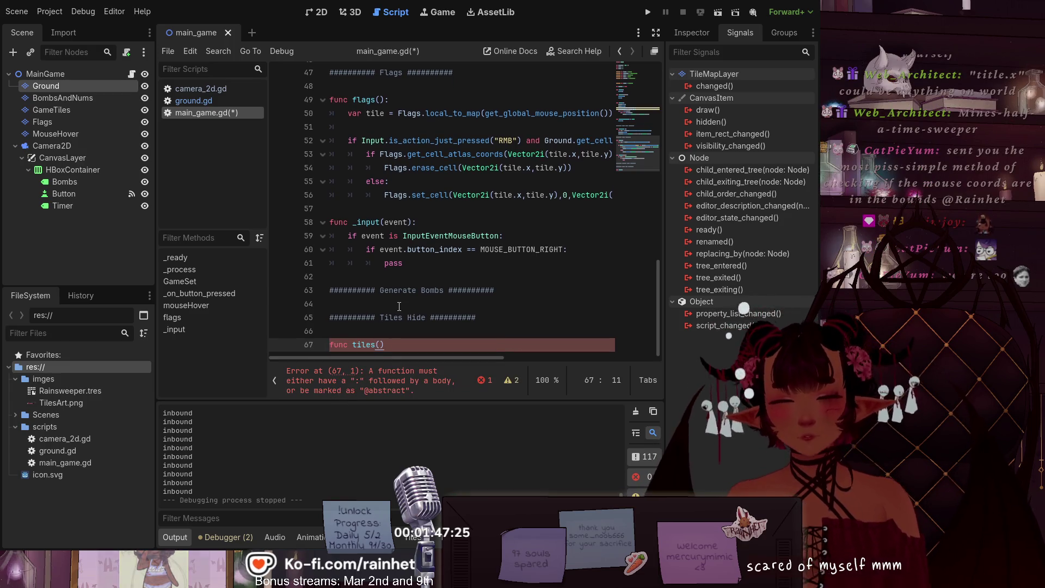
pyautogui.write('hide')
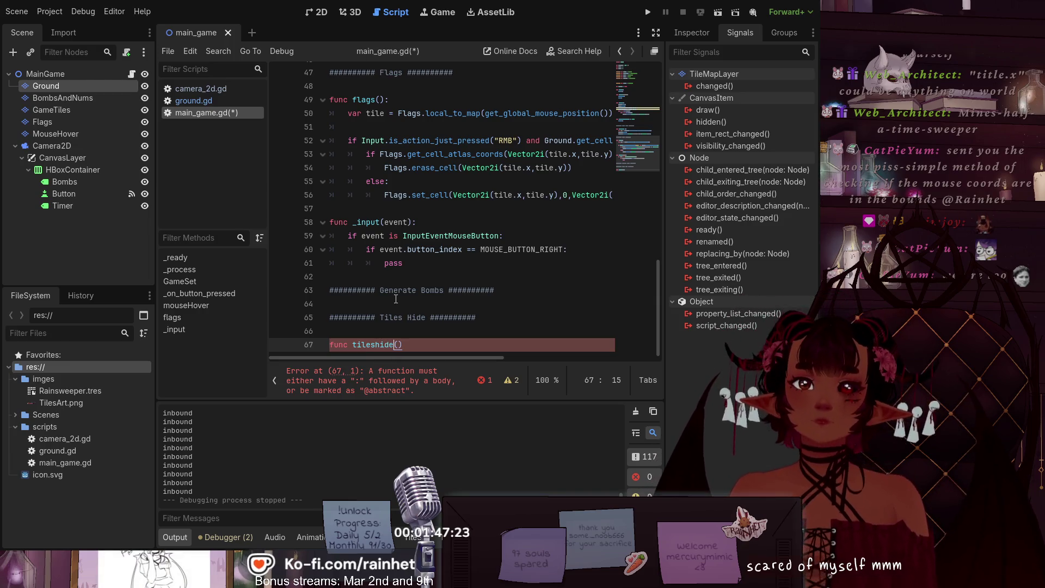
pyautogui.write(':')
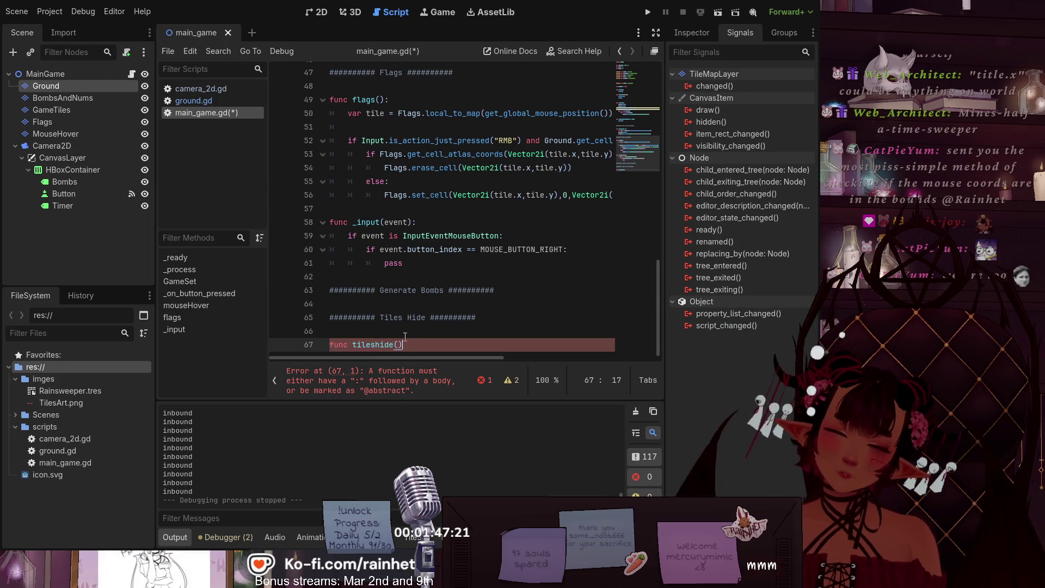
pyautogui.moveTo(407, 304); pyautogui.dragTo(413, 290)
pyautogui.scroll(3, 407, 315)
pyautogui.scroll(15, 408, 314)
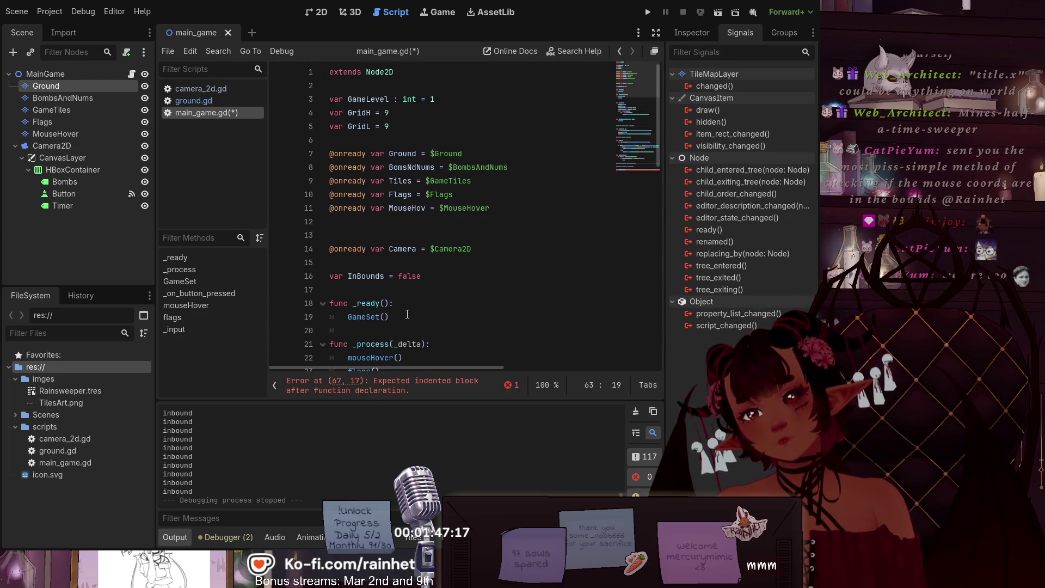
pyautogui.scroll(-15, 407, 316)
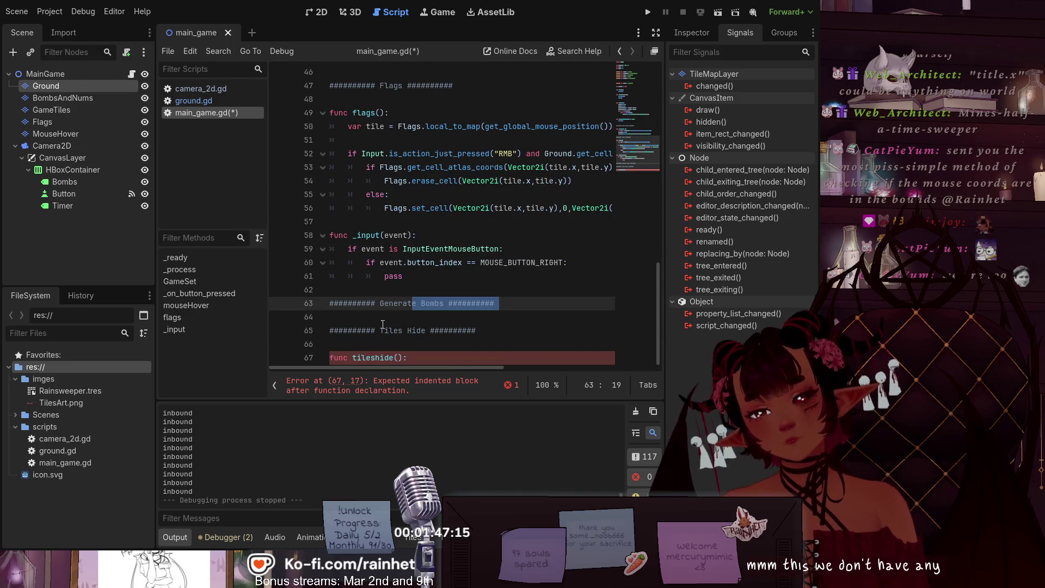
# Step: Trim the function name to tiles(), open an indented body line, and save
pyautogui.click(377, 354)
pyautogui.press('Delete')
pyautogui.press('Delete')
pyautogui.press('Delete')
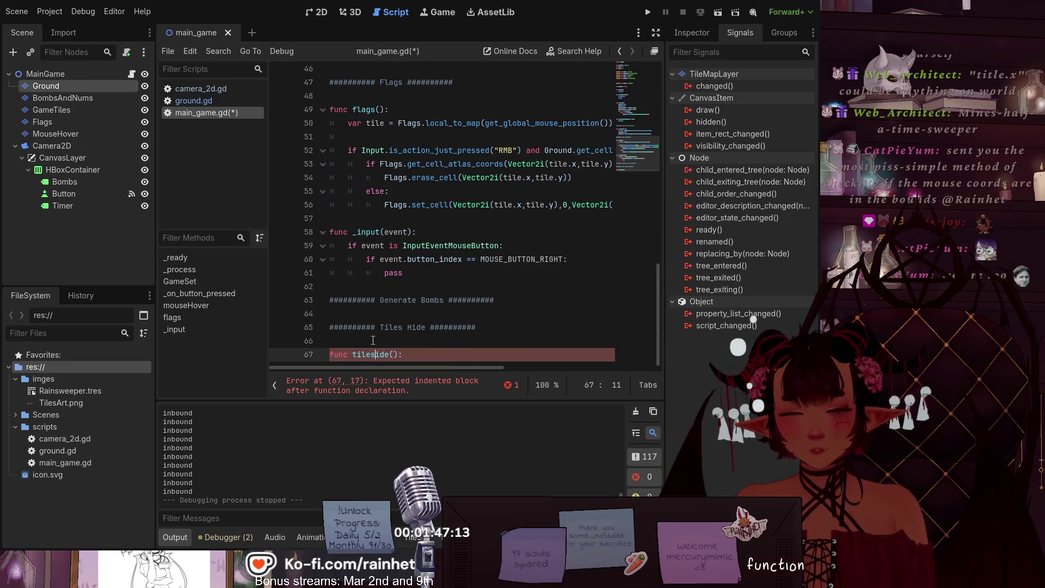
pyautogui.press('Delete')
pyautogui.press('End')
pyautogui.press('Return')
pyautogui.hotkey('ctrl', 's')
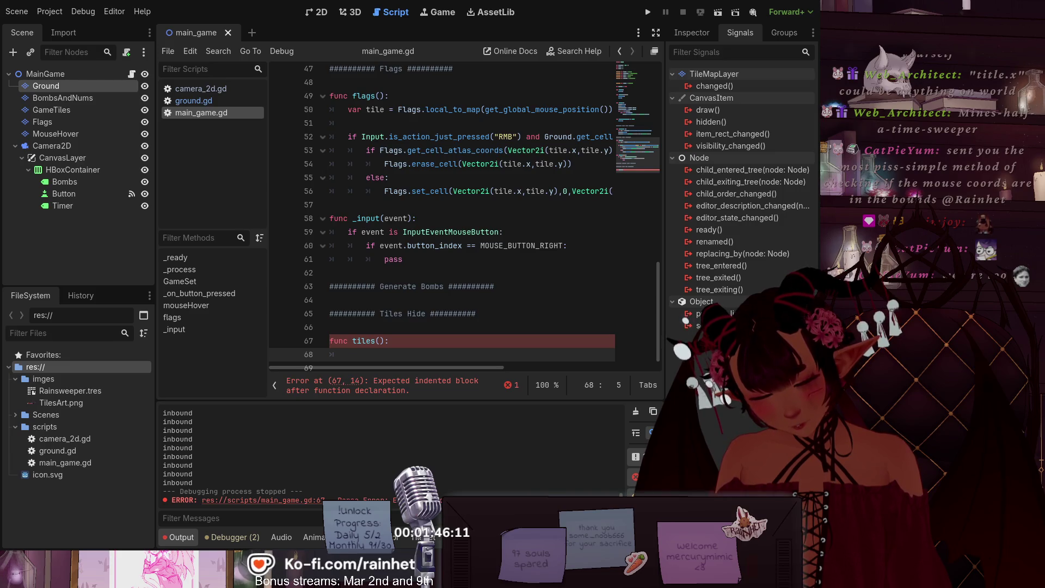
pyautogui.scroll(-1, 354, 346)
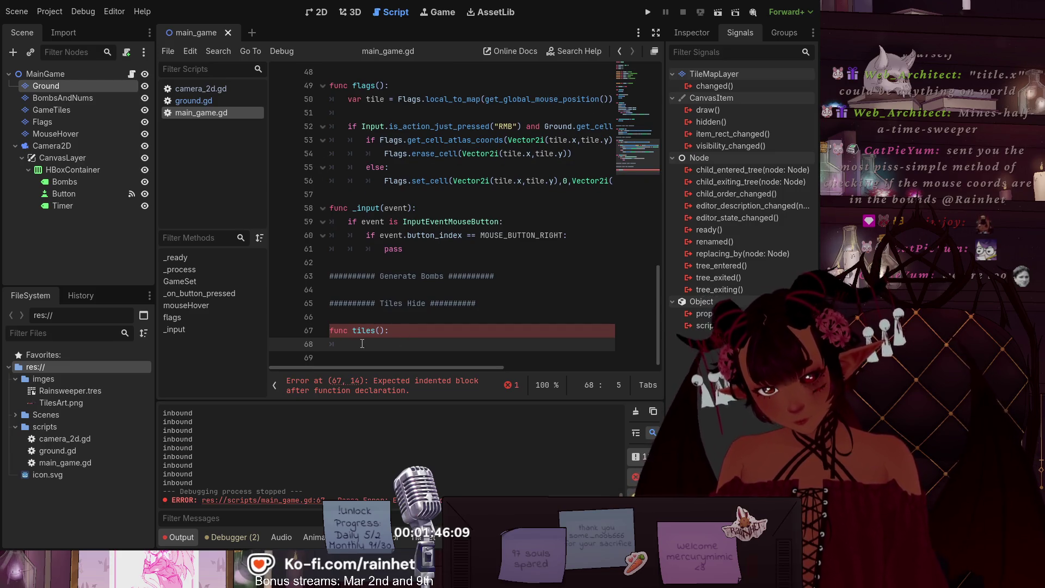
# Step: Give tiles() a pass body and insert a blank line above it
pyautogui.write('pass')
pyautogui.press('Return')
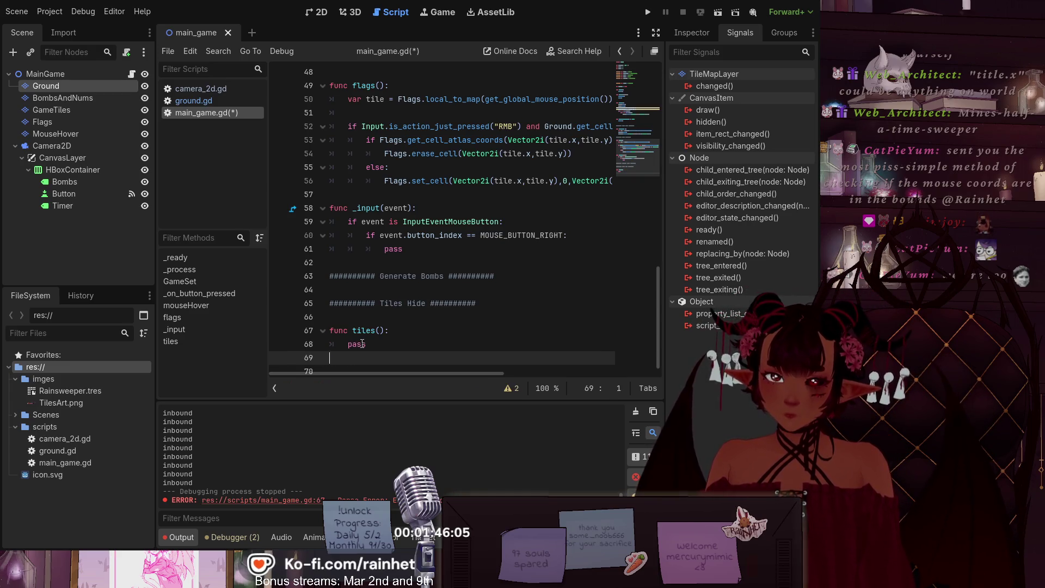
pyautogui.press('Up')
pyautogui.press('Up')
pyautogui.press('Up')
pyautogui.press('Return')
pyautogui.press('Up')
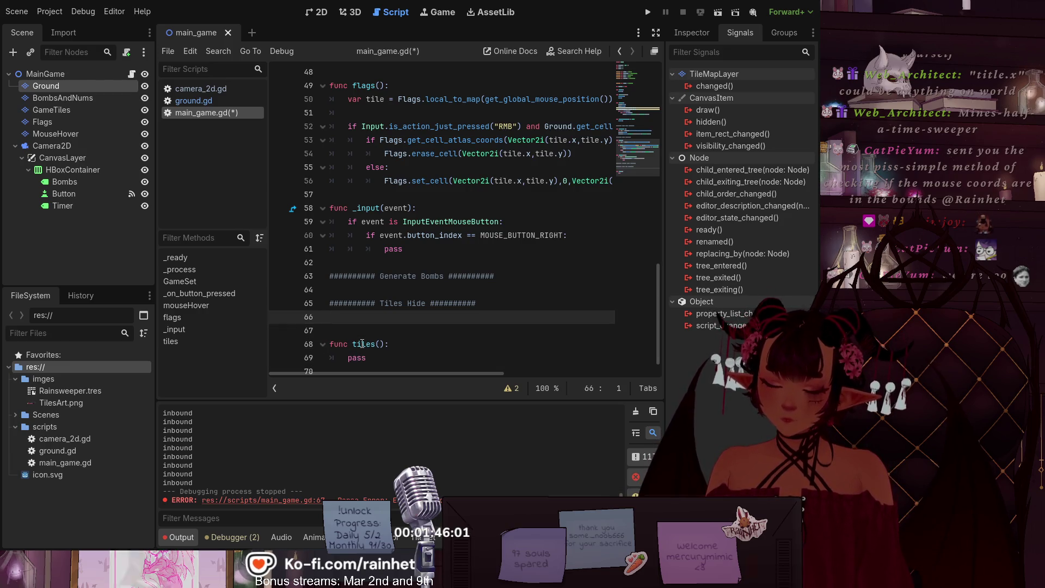
# Step: Declare func tilesStart(): above tiles() and paste the grid loops into its body
pyautogui.write('func til')
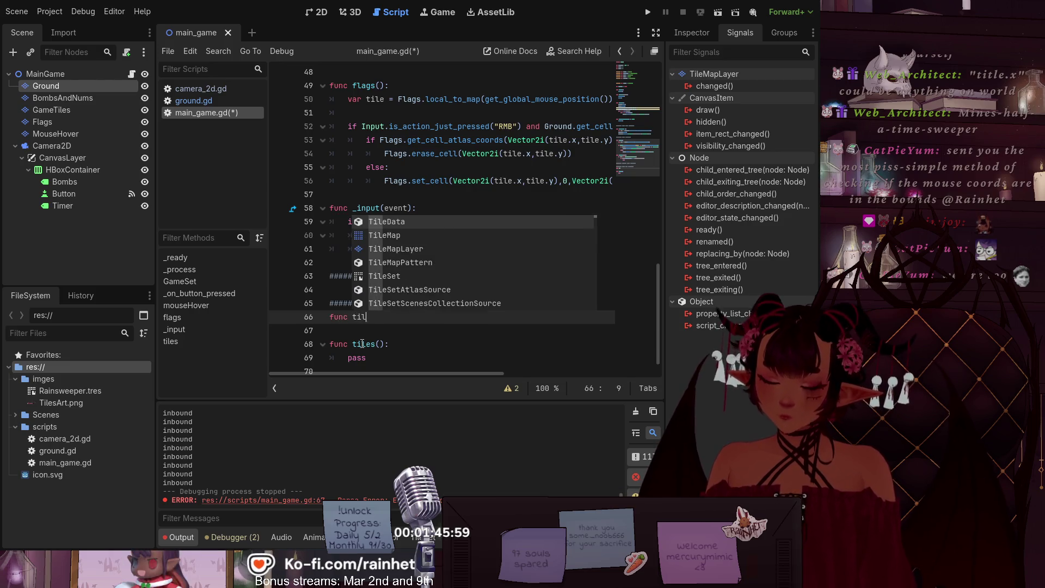
pyautogui.write('es')
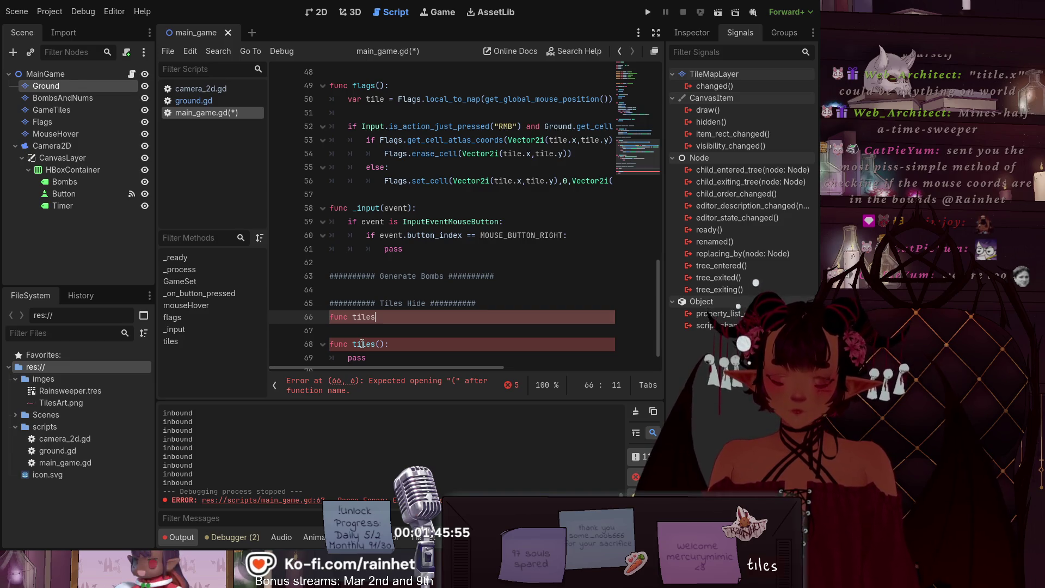
pyautogui.write('Start(')
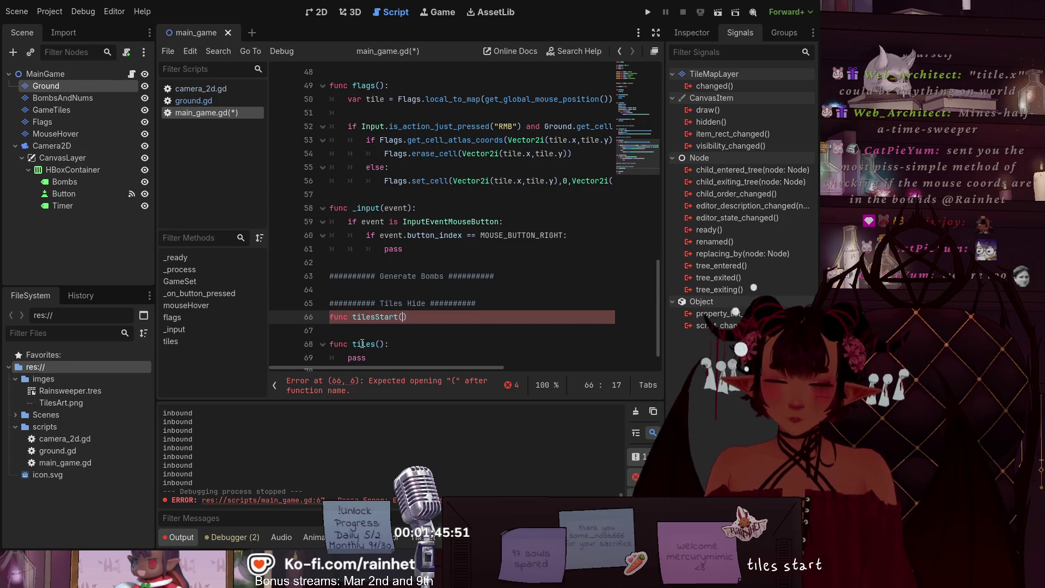
pyautogui.write('):')
pyautogui.press('Return')
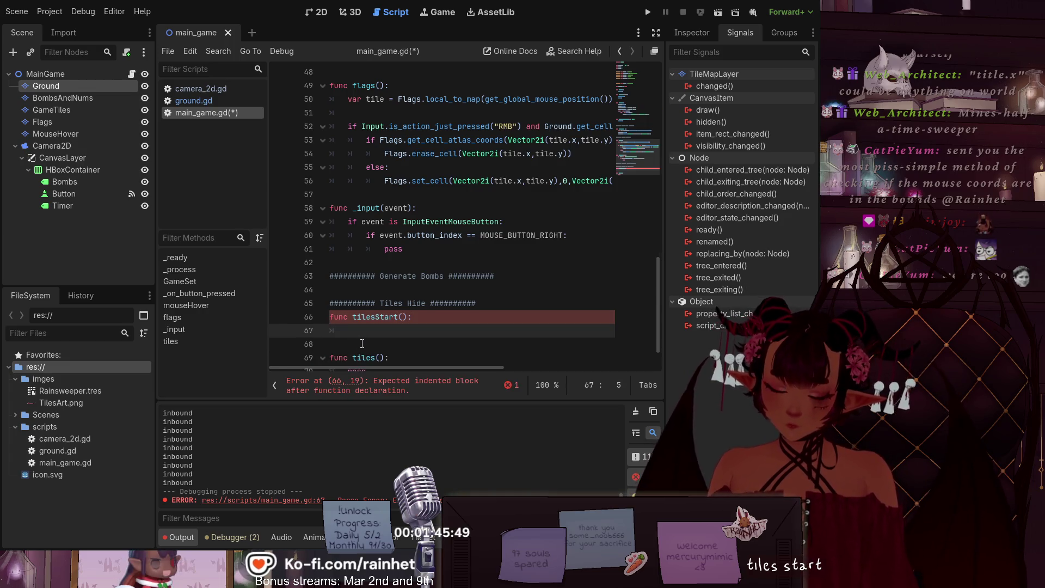
pyautogui.write('for x in range(get_parent().gridSizeL): \t\tfor y in range(get_parent().gridSizeH): \t\t\tset_cell(Vector2i(x,y),0,Vector2i(3,1),0)')
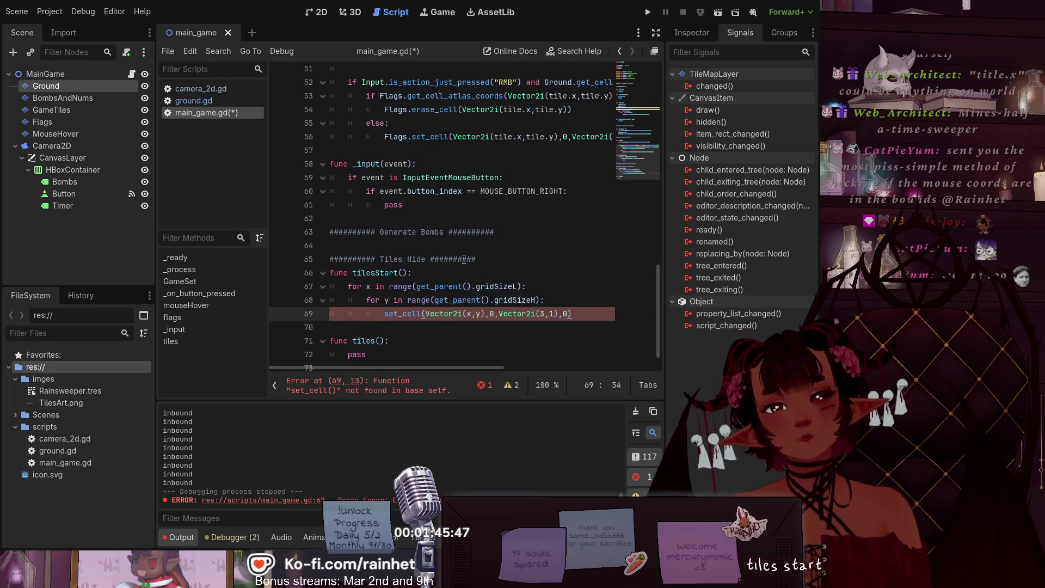
# Step: Remove get_parent(). from both the x and y loop ranges
pyautogui.moveTo(476, 286); pyautogui.dragTo(414, 287)
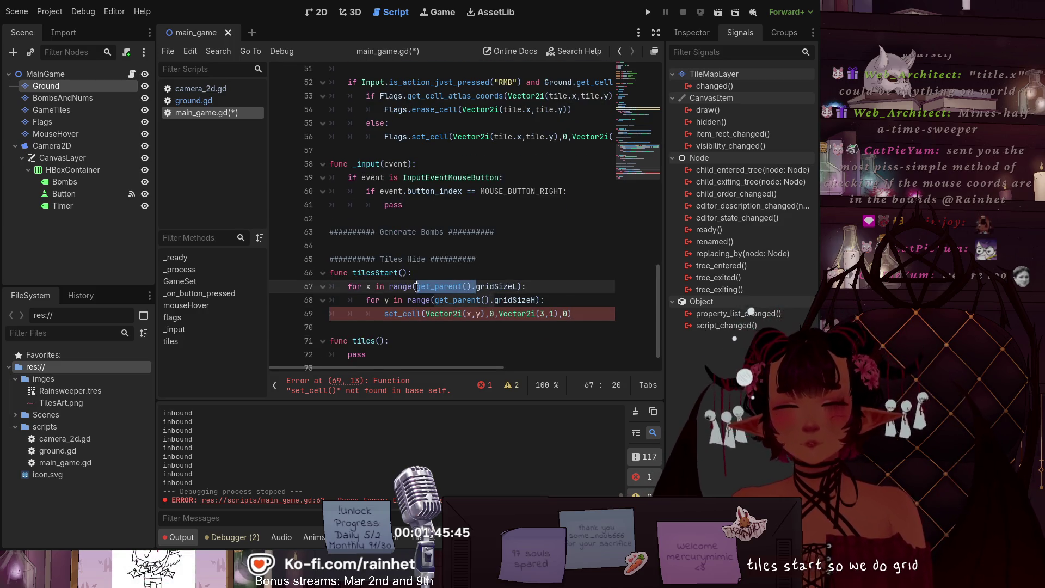
pyautogui.press('BackSpace')
pyautogui.moveTo(435, 303); pyautogui.dragTo(493, 303)
pyautogui.press('BackSpace')
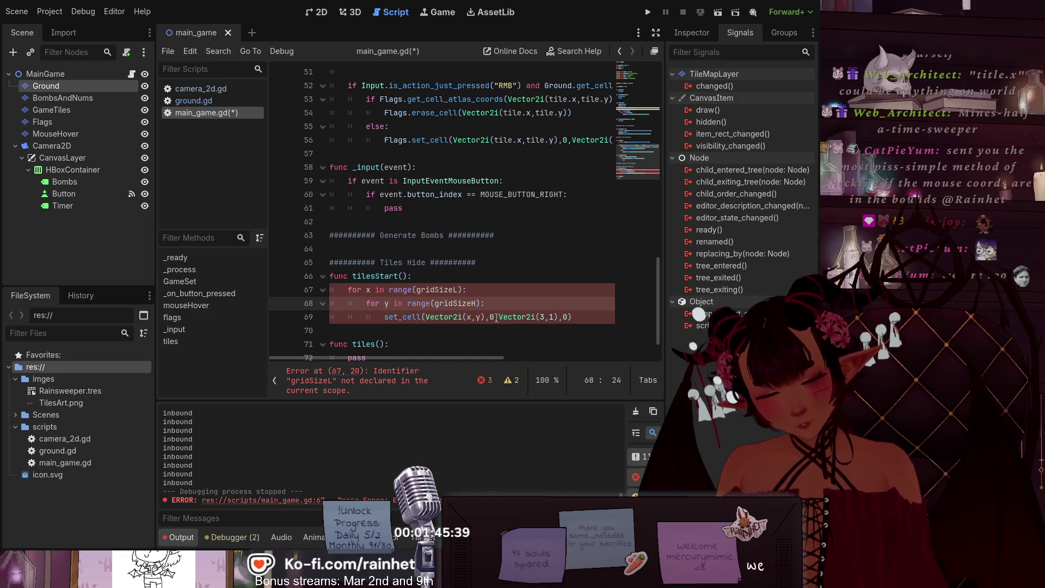
# Step: Prefix set_cell on line 69 with 'Tiles.'
pyautogui.click(382, 316)
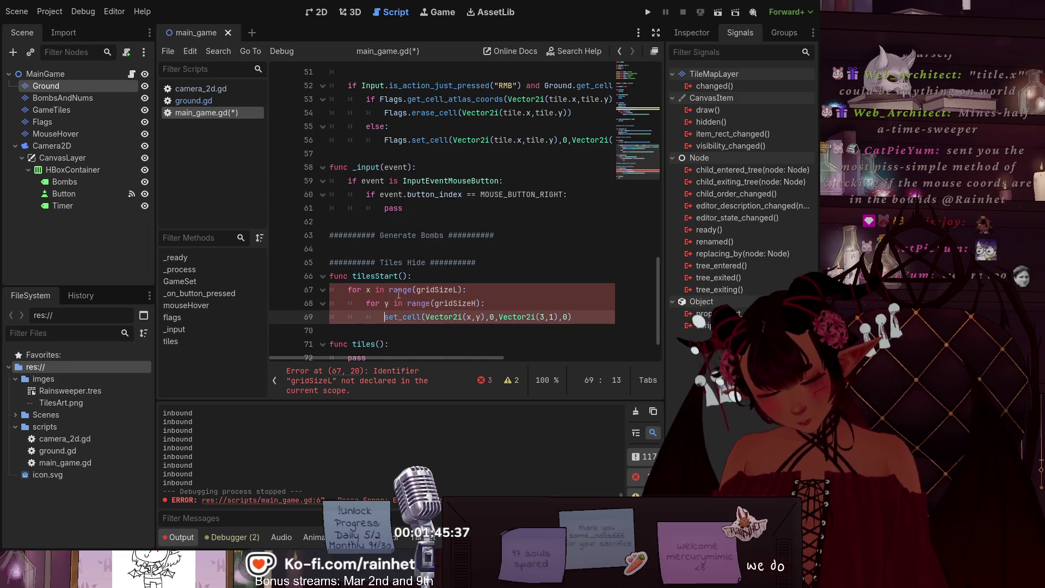
pyautogui.write('t')
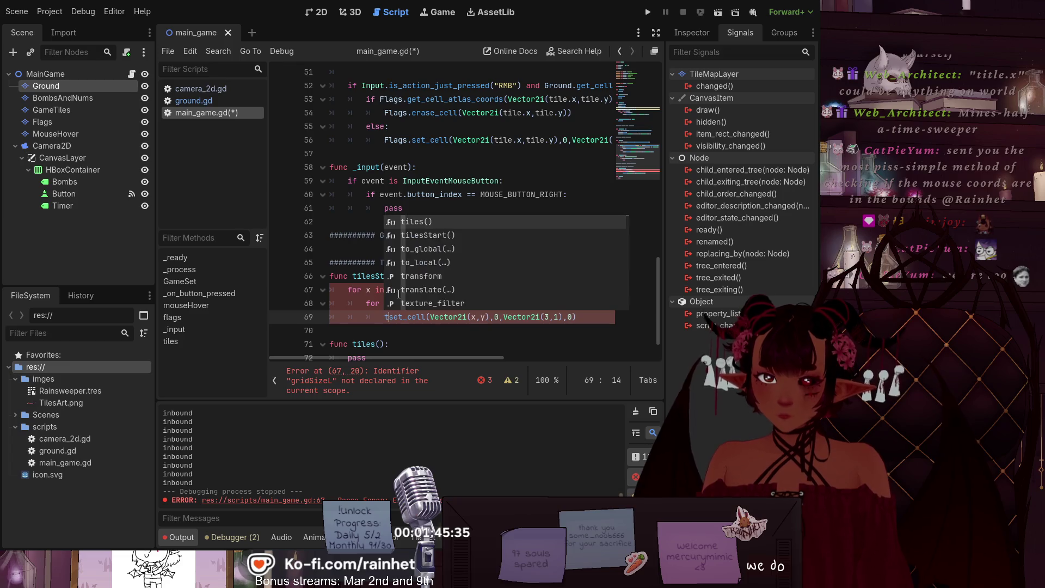
pyautogui.write('iles.')
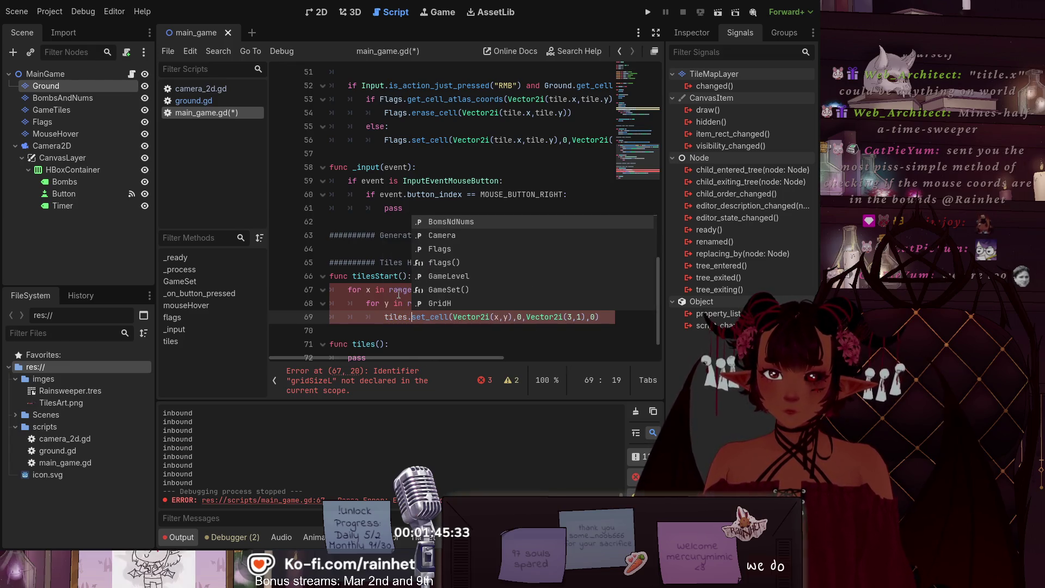
pyautogui.press('Escape')
pyautogui.press('Down')
pyautogui.press('Down')
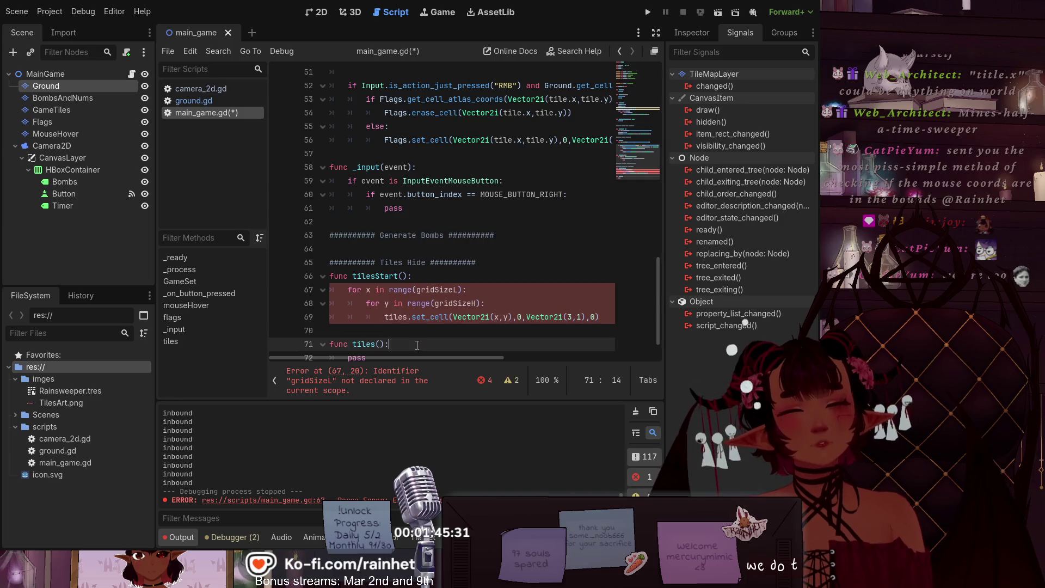
pyautogui.scroll(8, 402, 317)
pyautogui.scroll(8, 403, 317)
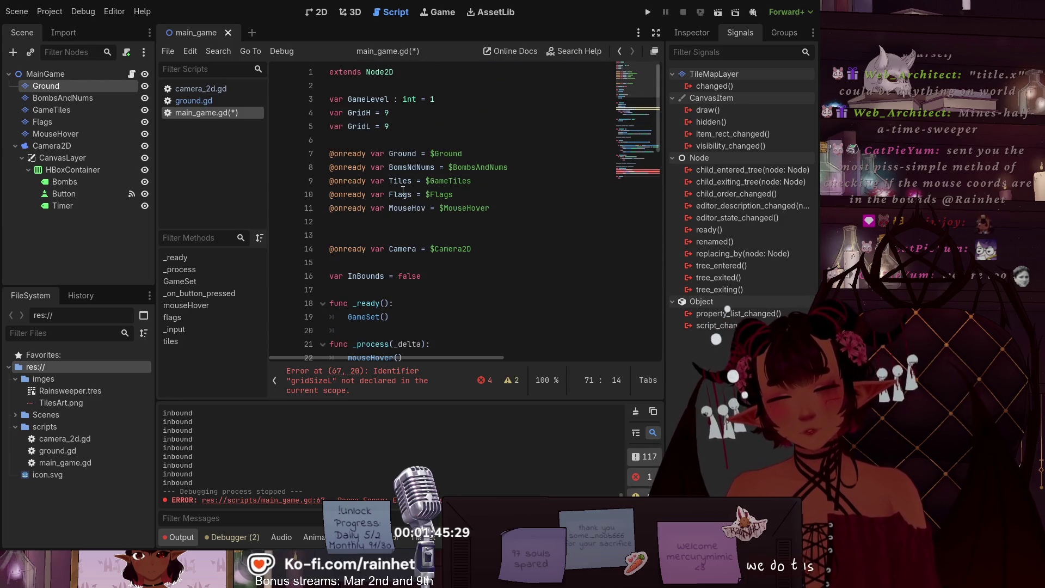
pyautogui.scroll(-17, 404, 196)
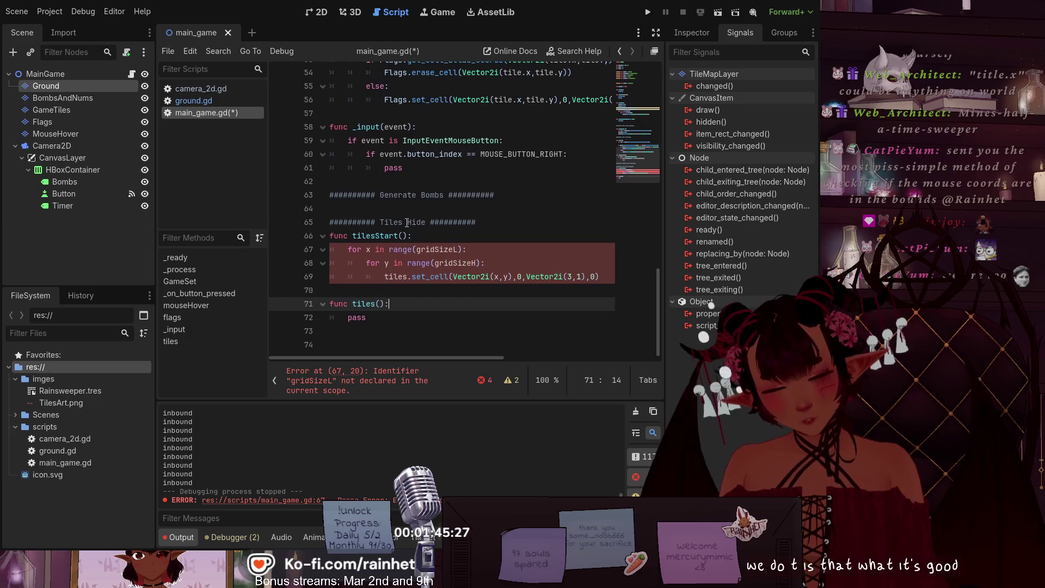
pyautogui.click(392, 280)
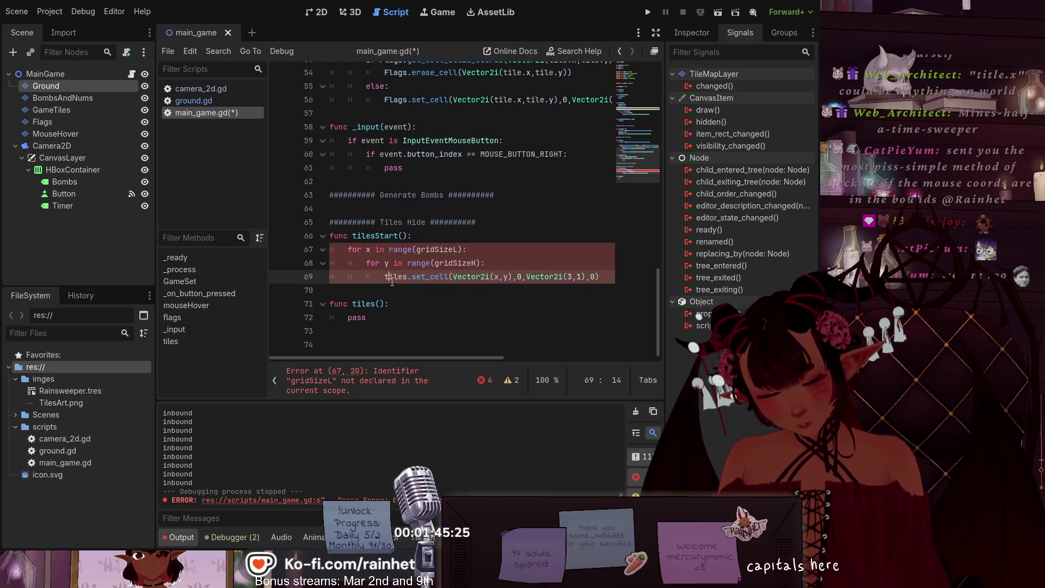
pyautogui.press('BackSpace')
pyautogui.write('T')
# Step: Shorten gridSizeL to gridL in the x loop range
pyautogui.click(443, 299)
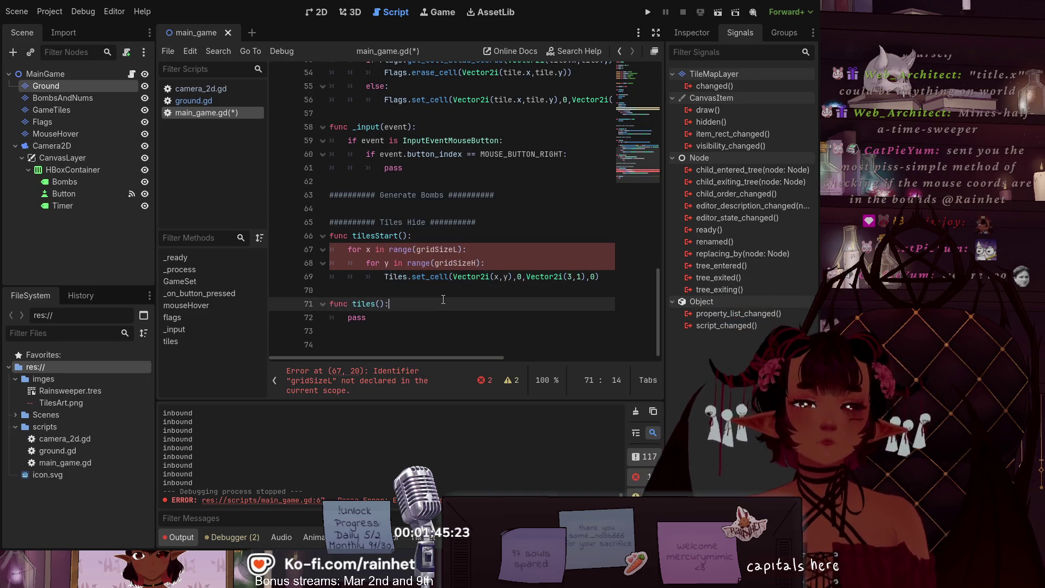
pyautogui.scroll(3, 443, 299)
pyautogui.scroll(-1, 446, 316)
pyautogui.click(495, 262)
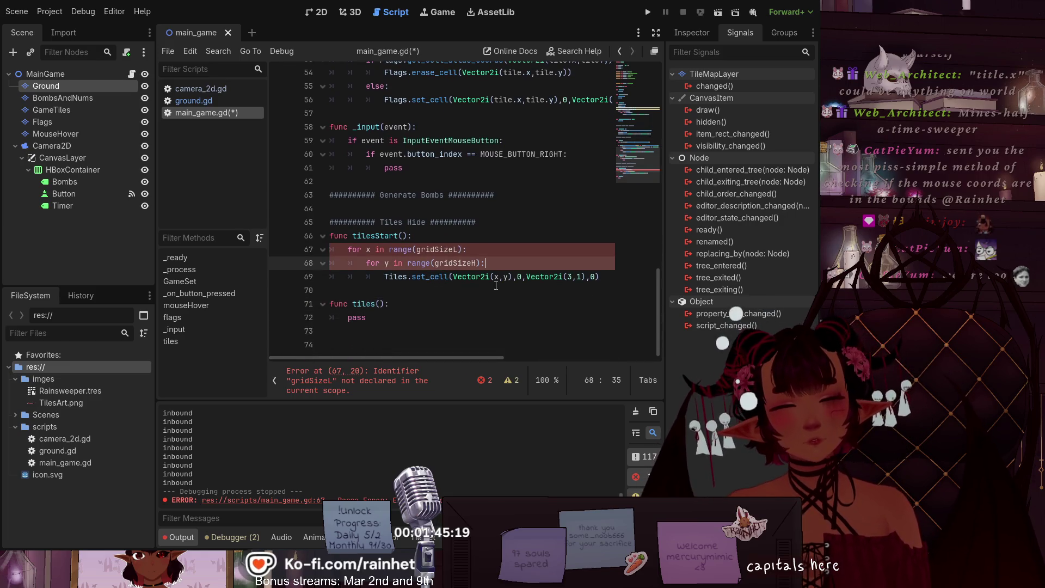
pyautogui.scroll(2, 494, 325)
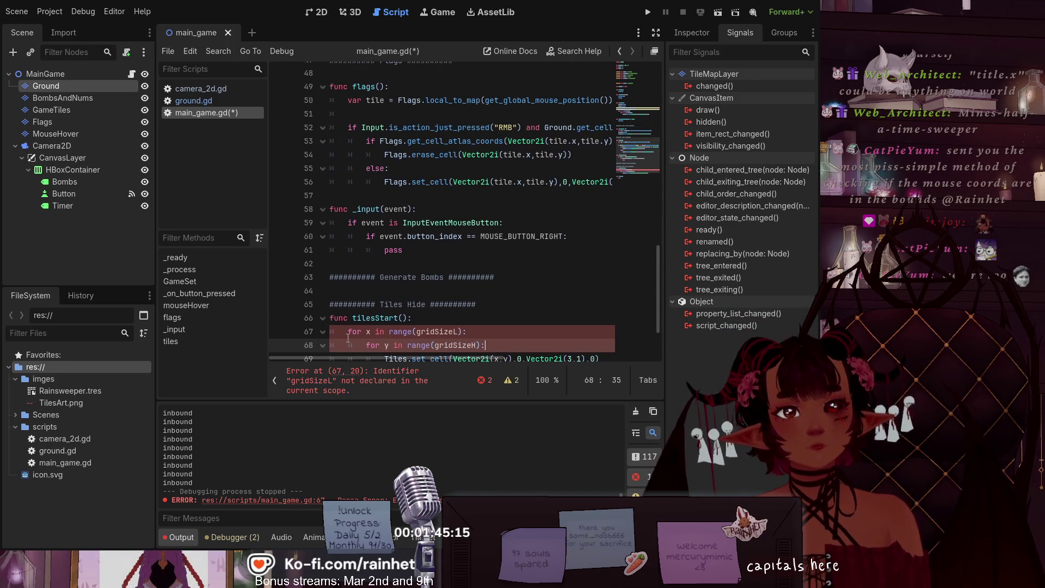
pyautogui.scroll(-1, 347, 338)
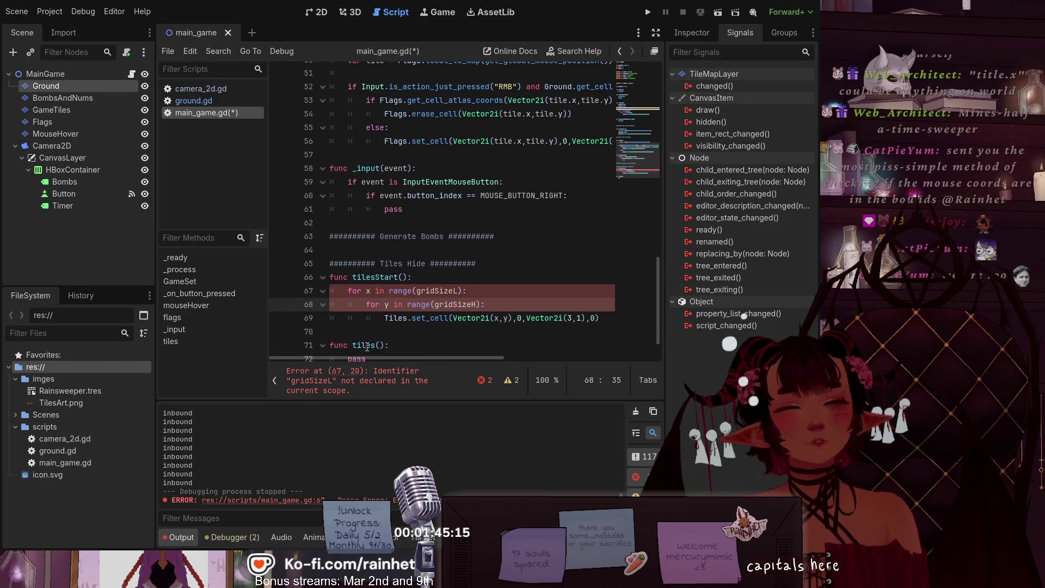
pyautogui.click(377, 319)
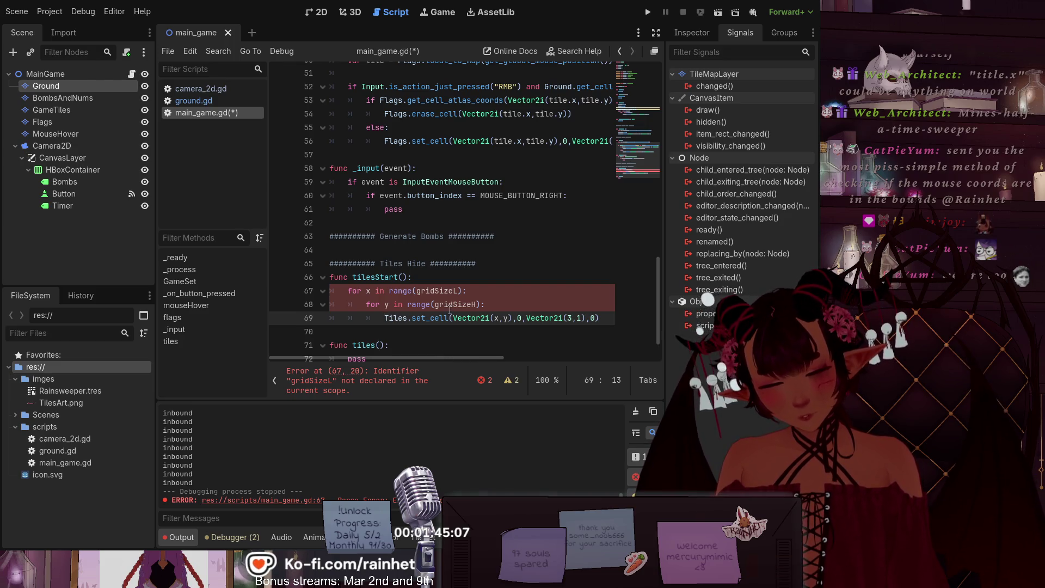
pyautogui.scroll(15, 449, 310)
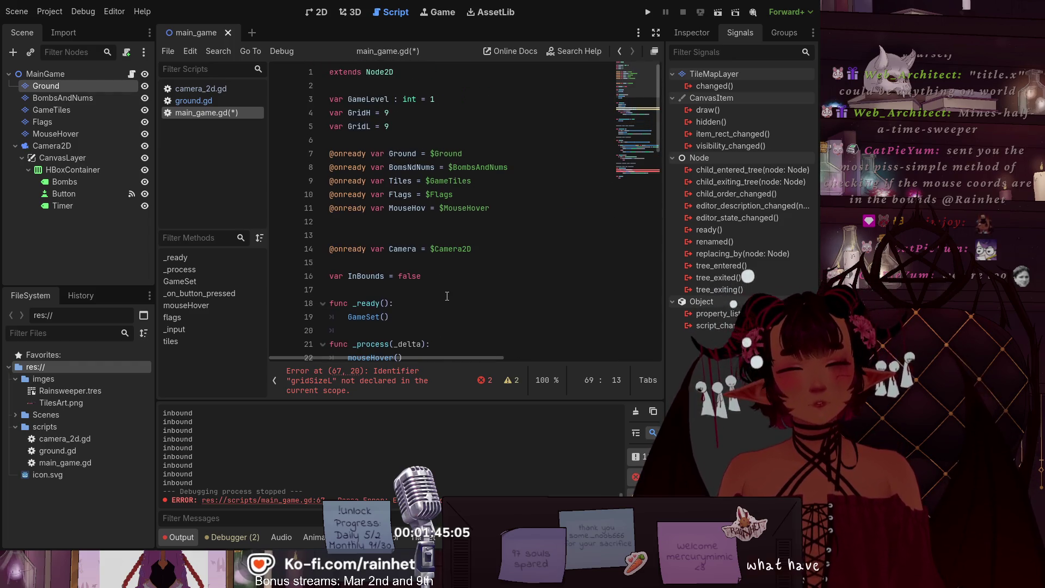
pyautogui.scroll(-17, 372, 187)
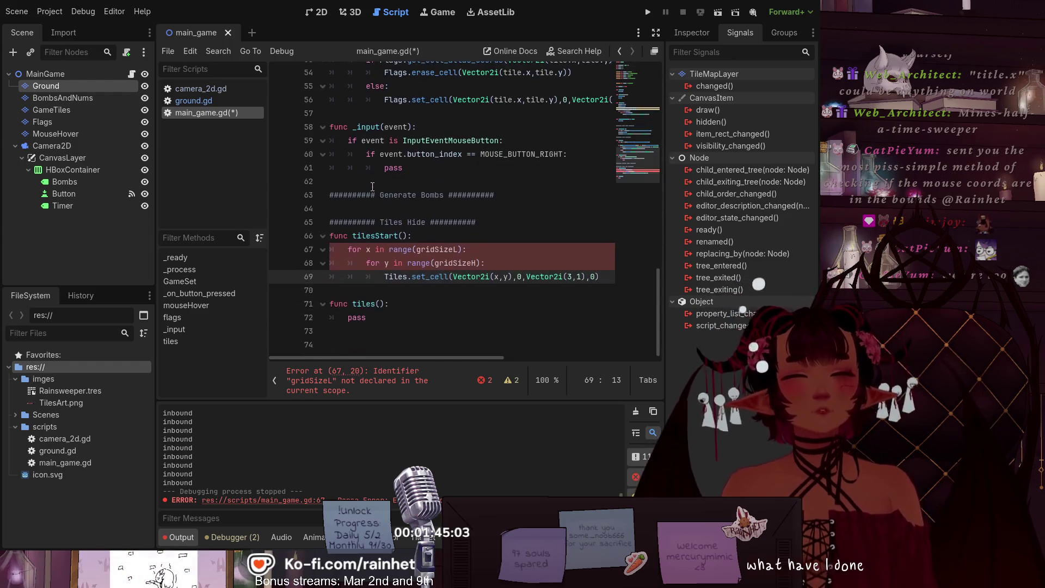
pyautogui.moveTo(454, 250)
pyautogui.mouseDown()
pyautogui.moveTo(436, 249)
pyautogui.moveTo(454, 276)
pyautogui.moveTo(473, 276)
pyautogui.mouseUp()
pyautogui.press('BackSpace')
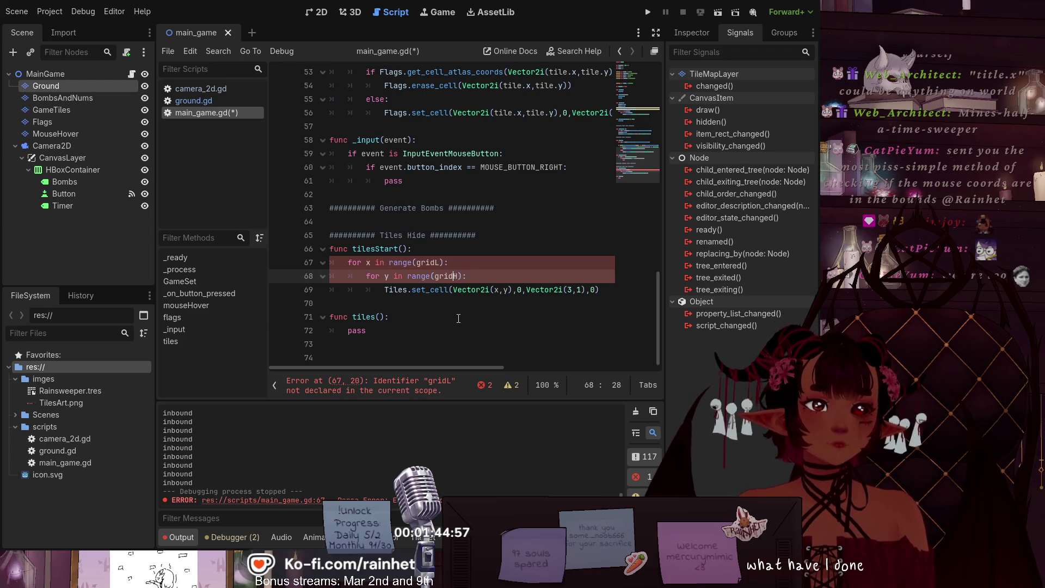
# Step: Capitalize gridL to GridL on line 67
pyautogui.click(456, 317)
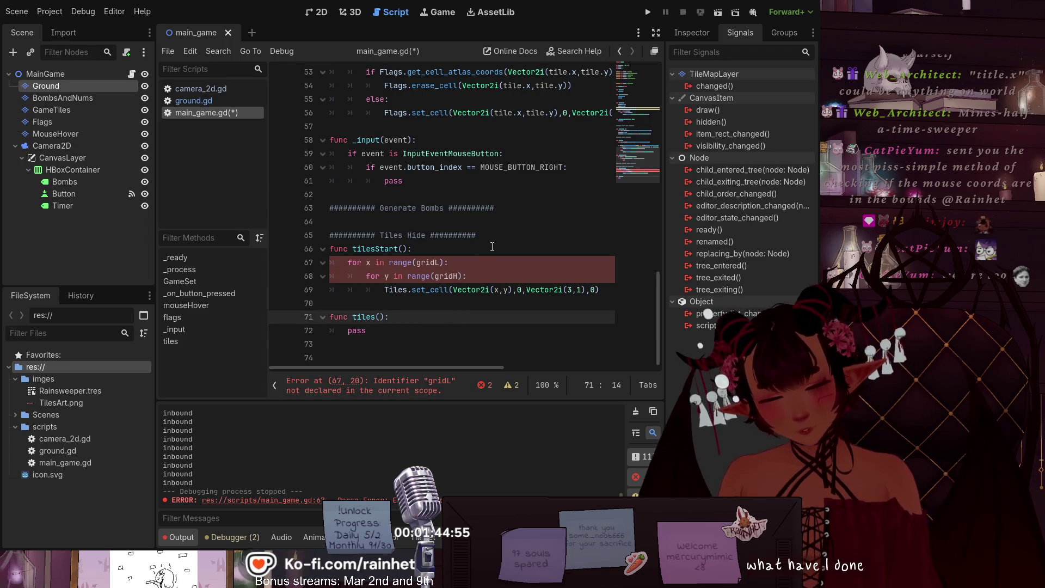
pyautogui.scroll(7, 455, 299)
pyautogui.scroll(7, 494, 247)
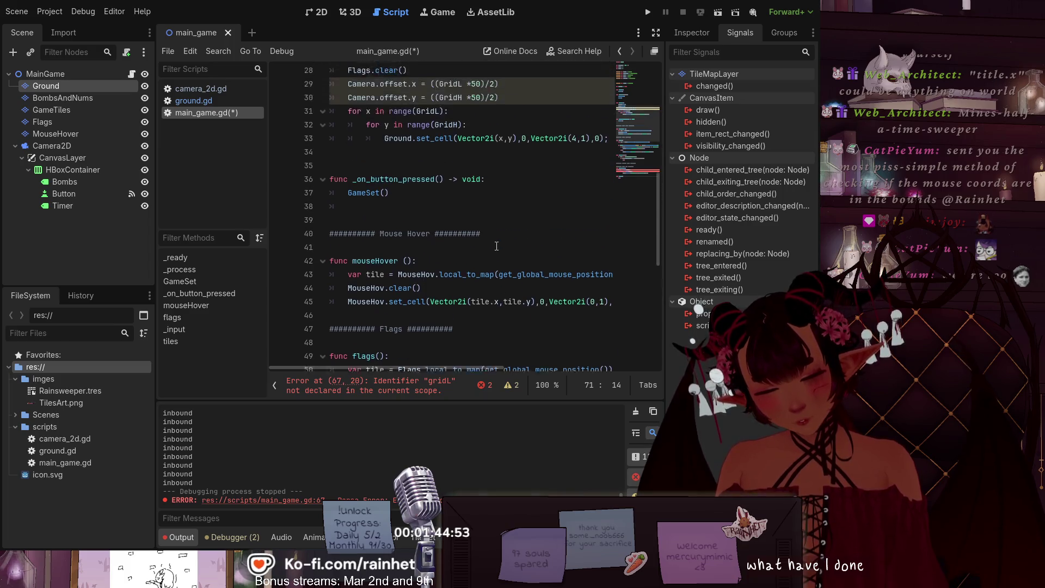
pyautogui.scroll(-5, 493, 256)
pyautogui.scroll(-9, 493, 257)
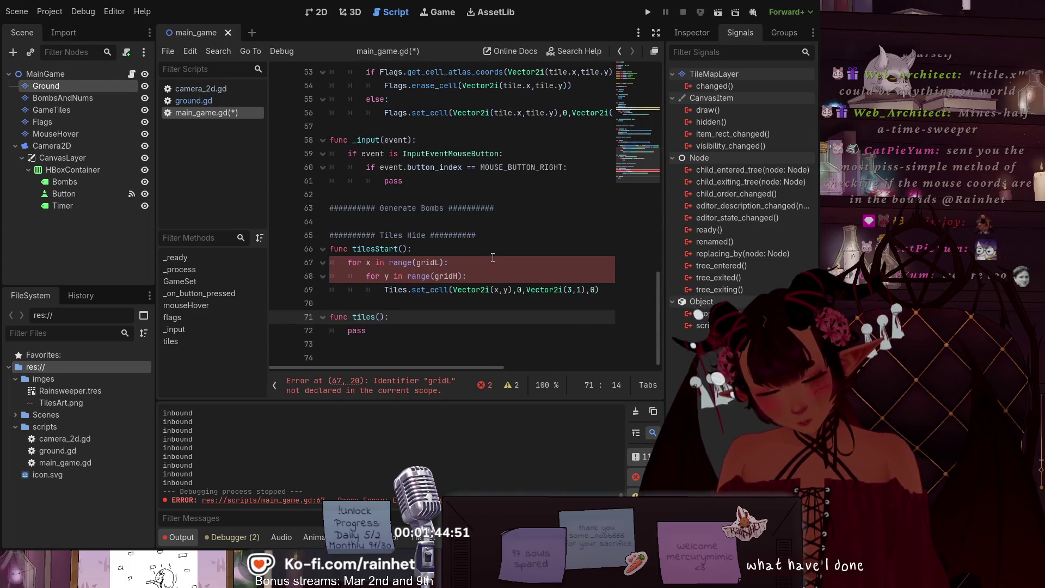
pyautogui.click(502, 236)
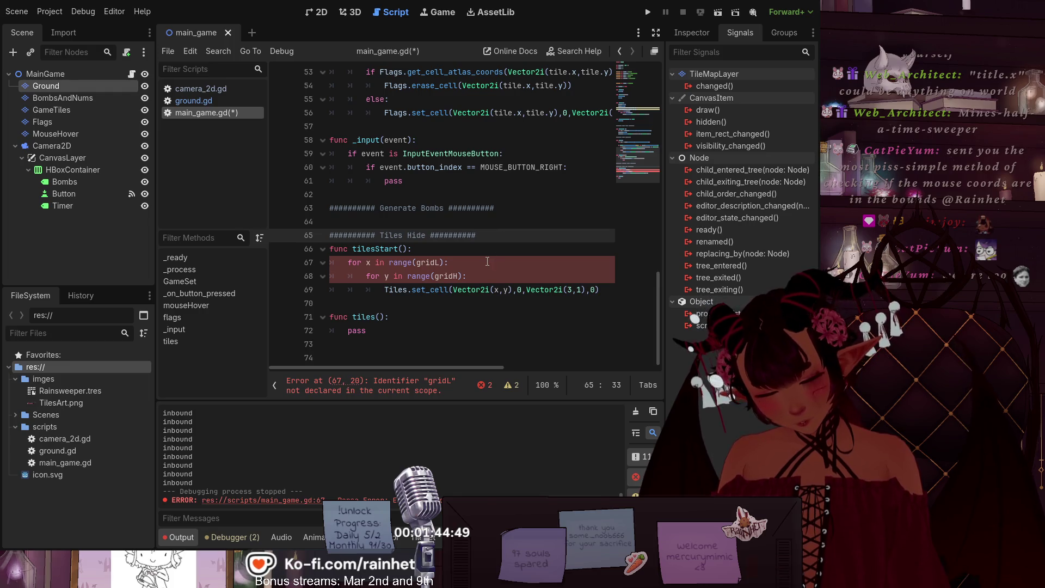
pyautogui.scroll(17, 487, 262)
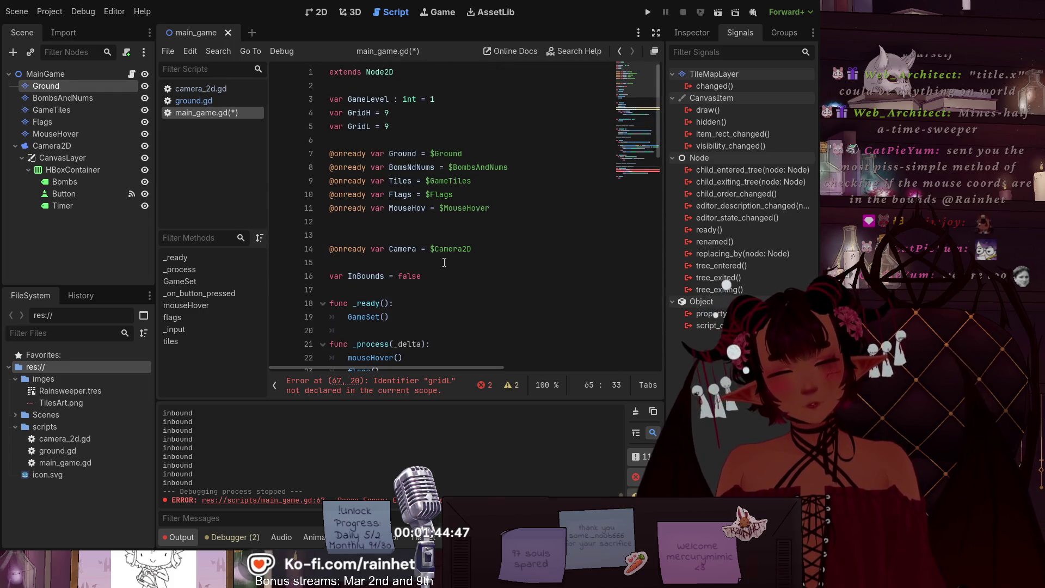
pyautogui.scroll(-17, 443, 262)
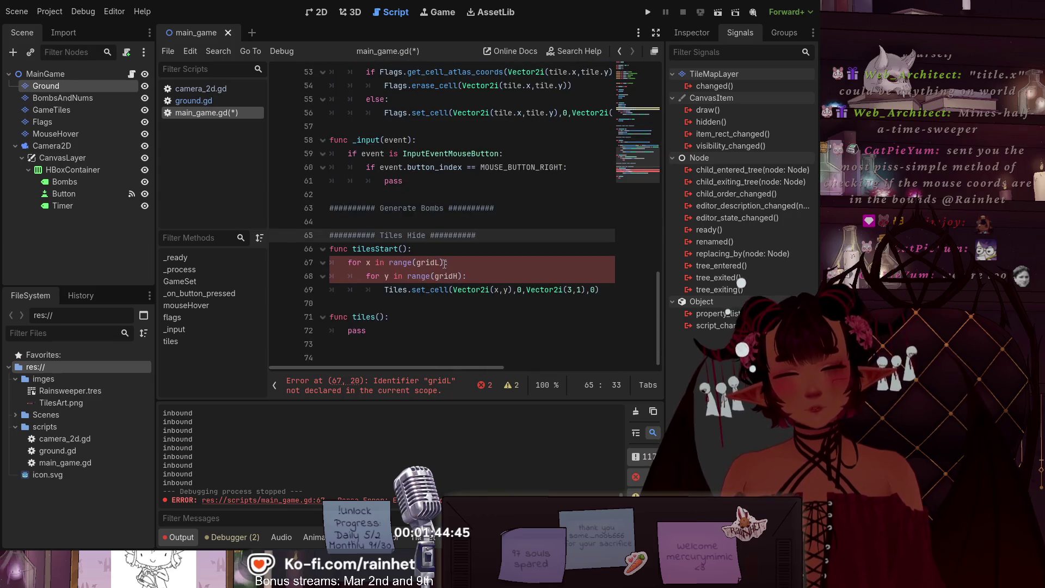
pyautogui.click(416, 263)
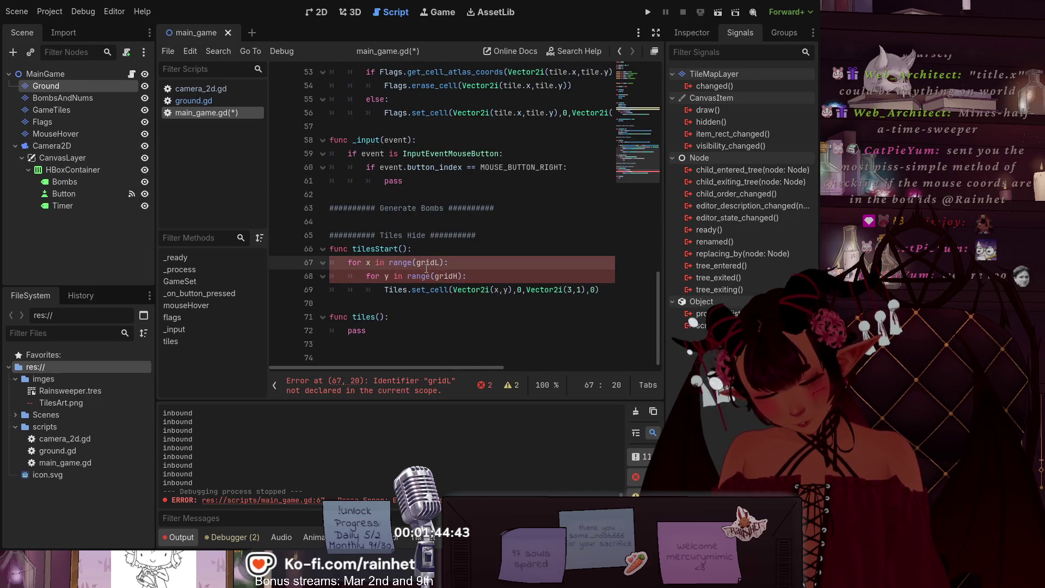
pyautogui.write('G')
pyautogui.press('Right')
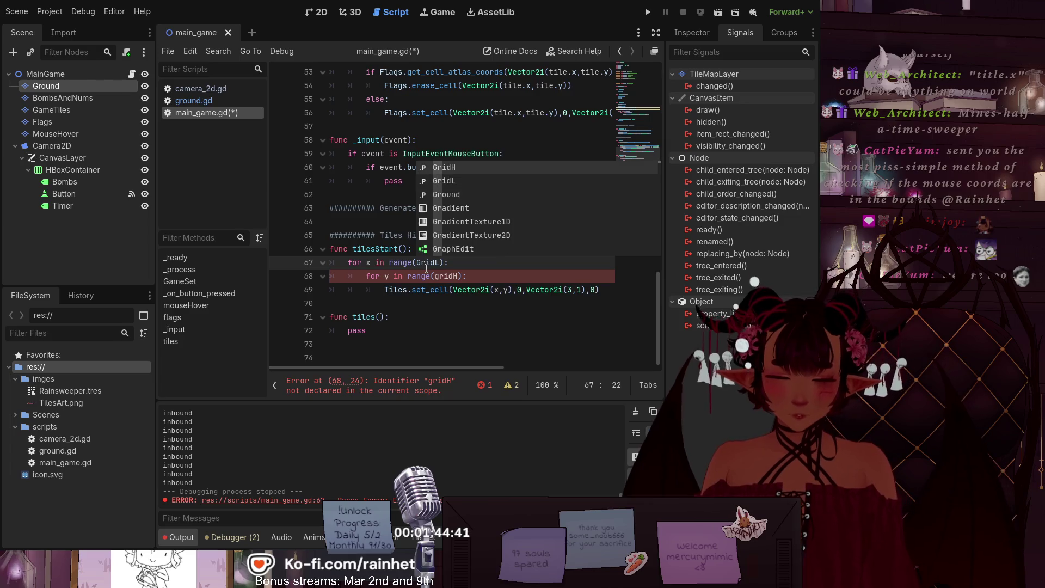
pyautogui.press('Right')
pyautogui.press('Down')
pyautogui.press('Down')
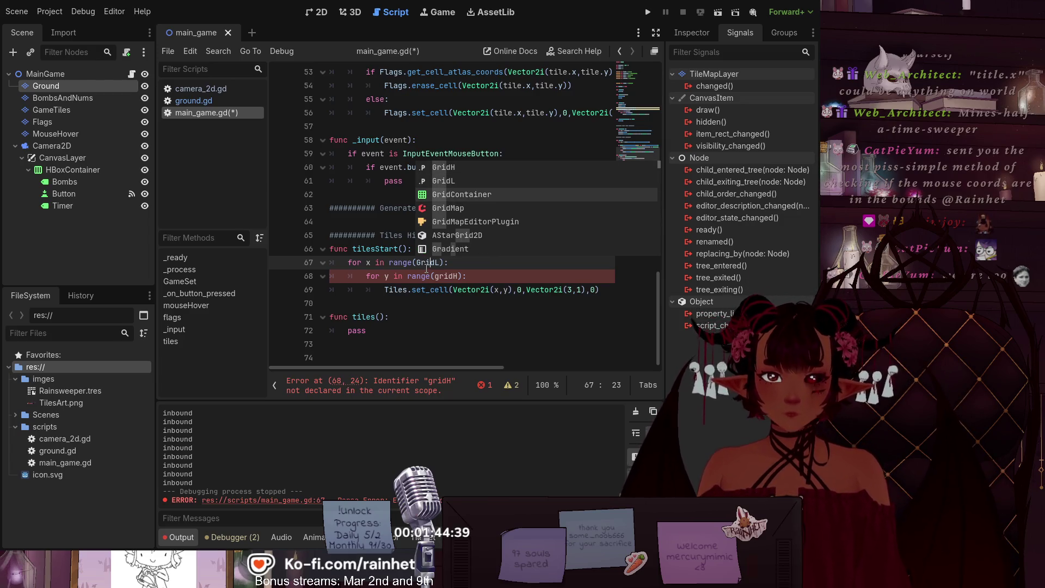
# Step: Change gridH to GridH on line 68
pyautogui.click(434, 276)
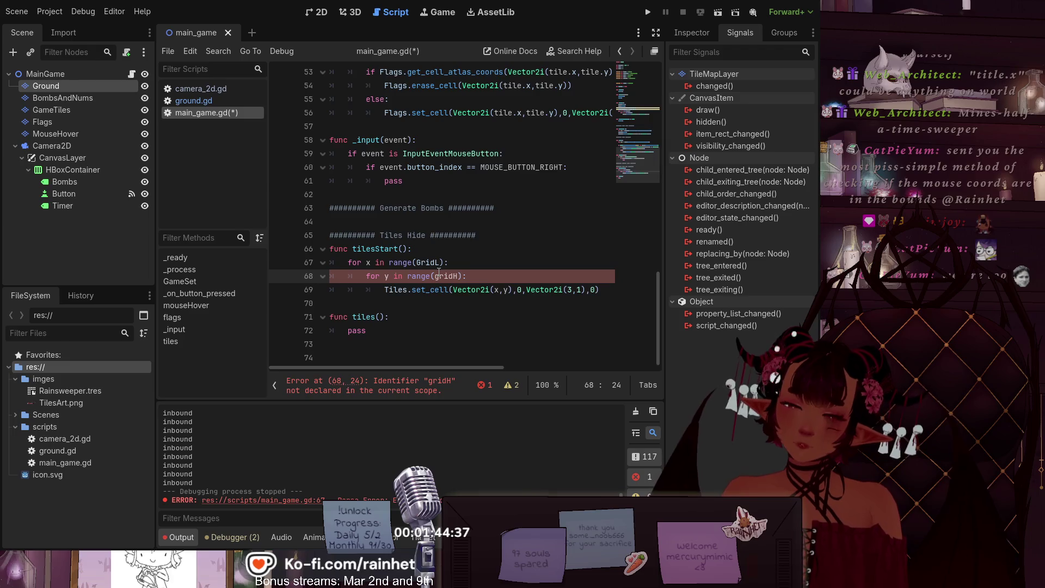
pyautogui.write('G')
pyautogui.press('Delete')
pyautogui.click(430, 318)
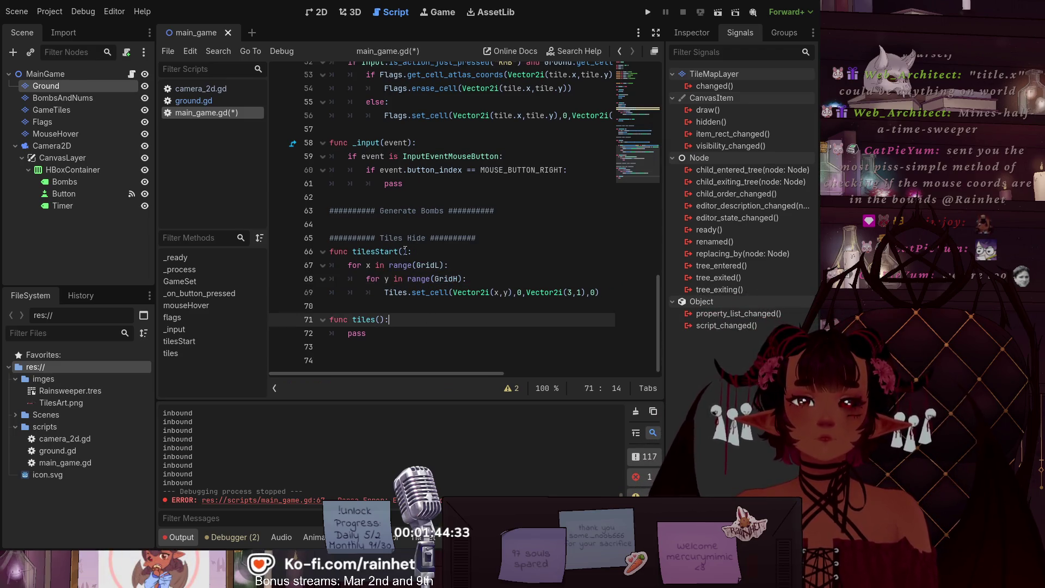
# Step: Add a tilesStart() call on the empty line right after GameSet() in _ready
pyautogui.moveTo(407, 251); pyautogui.dragTo(352, 251)
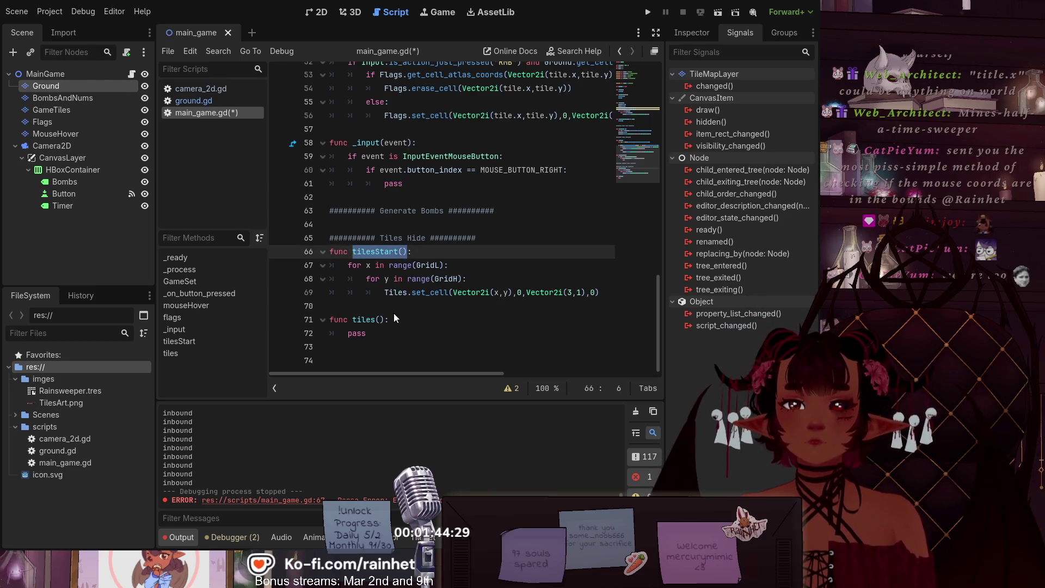
pyautogui.scroll(10, 406, 235)
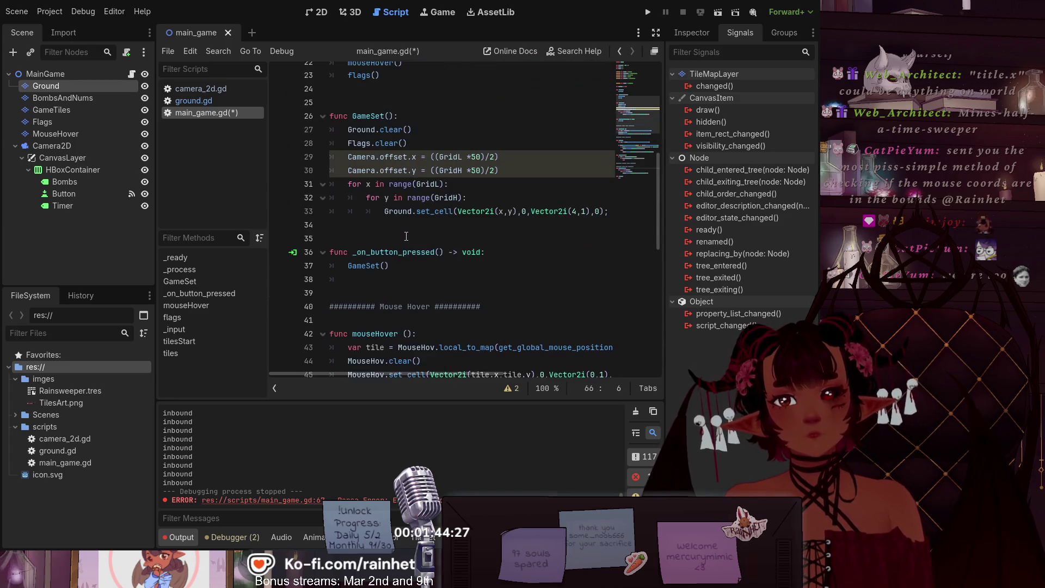
pyautogui.scroll(1, 403, 237)
pyautogui.scroll(2, 378, 321)
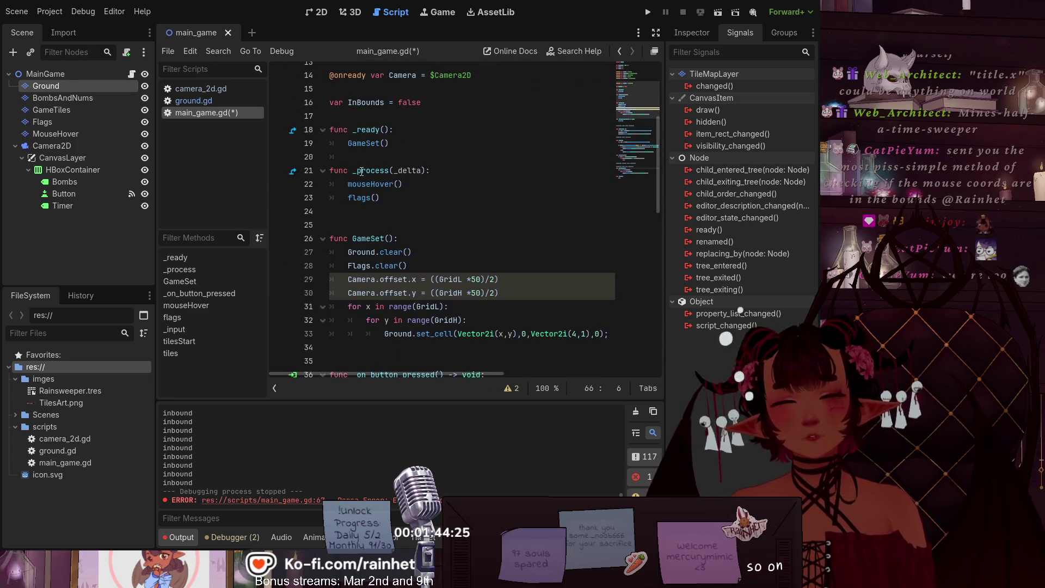
pyautogui.scroll(1, 361, 171)
pyautogui.click(379, 199)
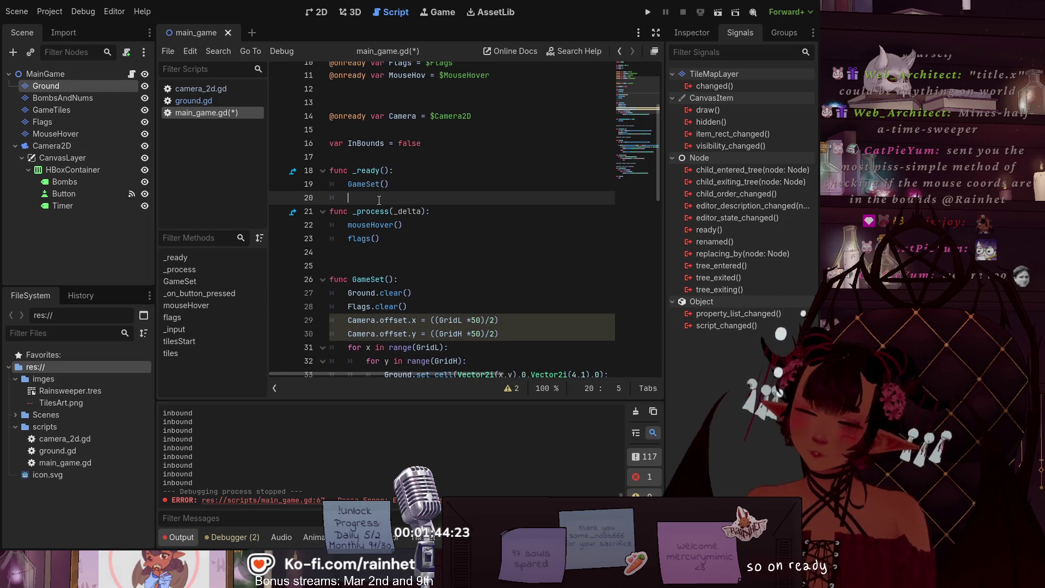
pyautogui.write('tilesStart()')
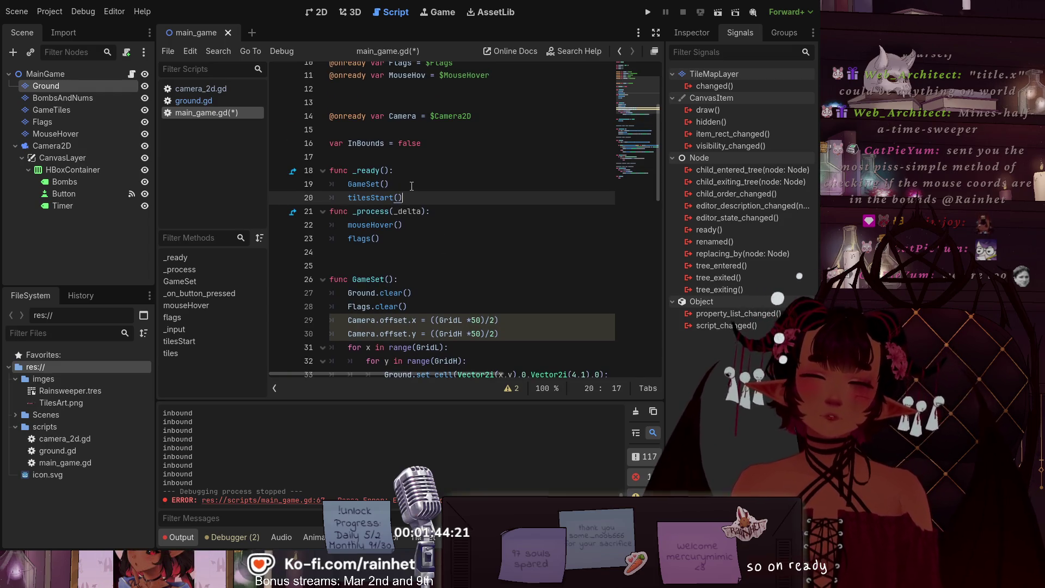
pyautogui.press('Return')
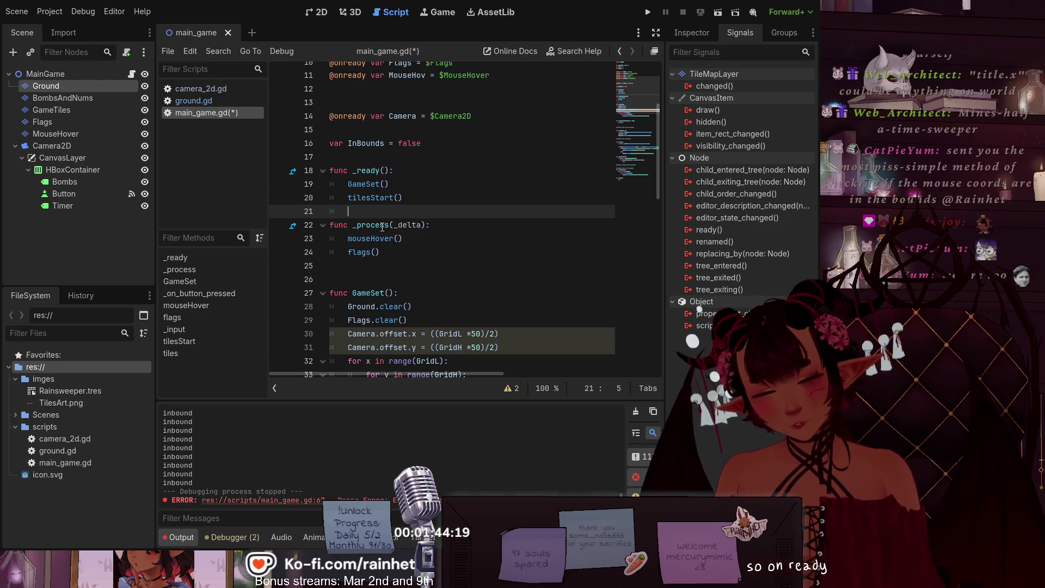
pyautogui.click(410, 279)
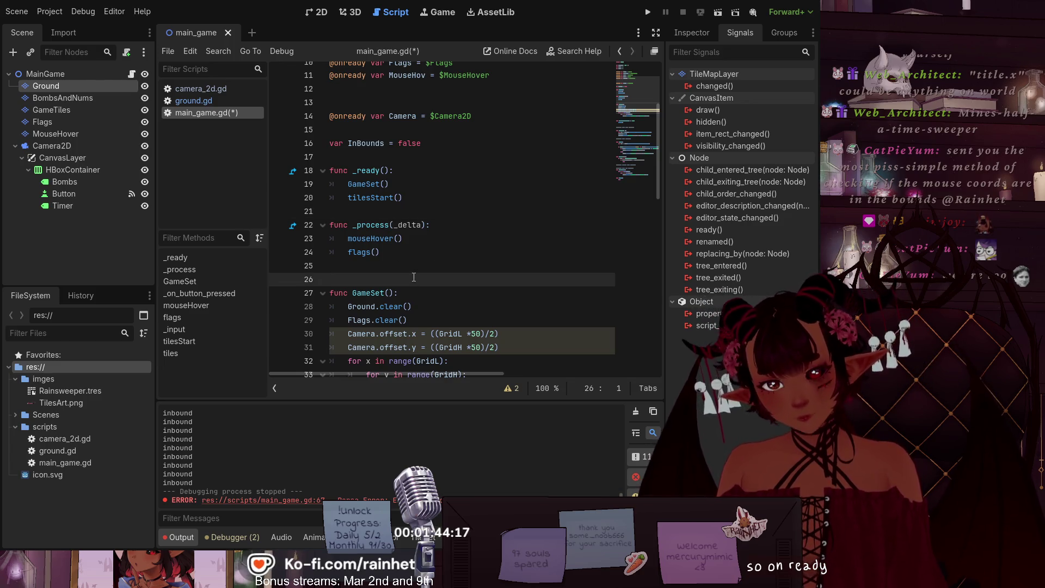
pyautogui.scroll(-10, 436, 289)
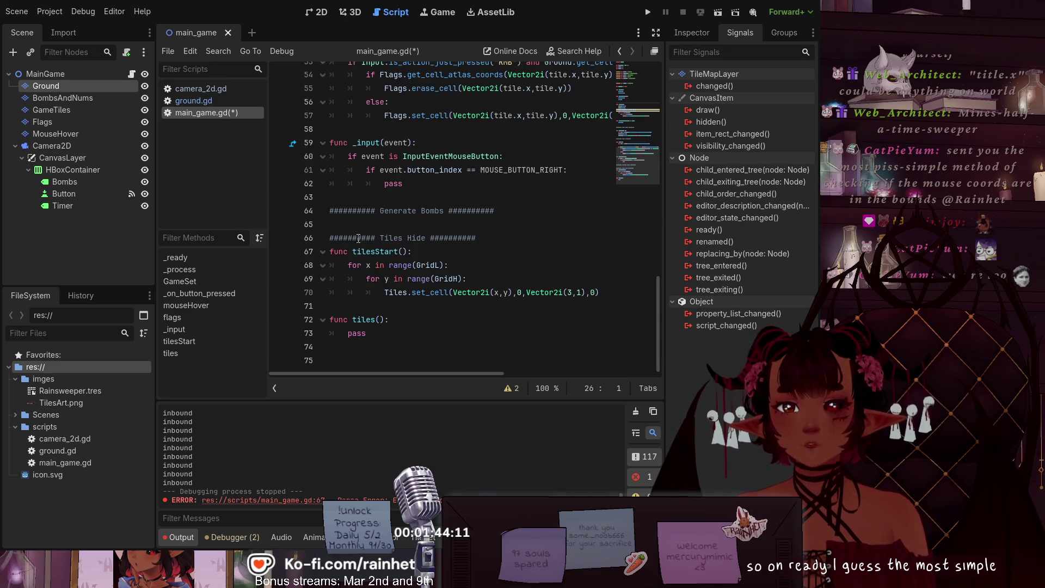
# Step: Rename func tiles() on line 72 to tilesRev()
pyautogui.click(375, 319)
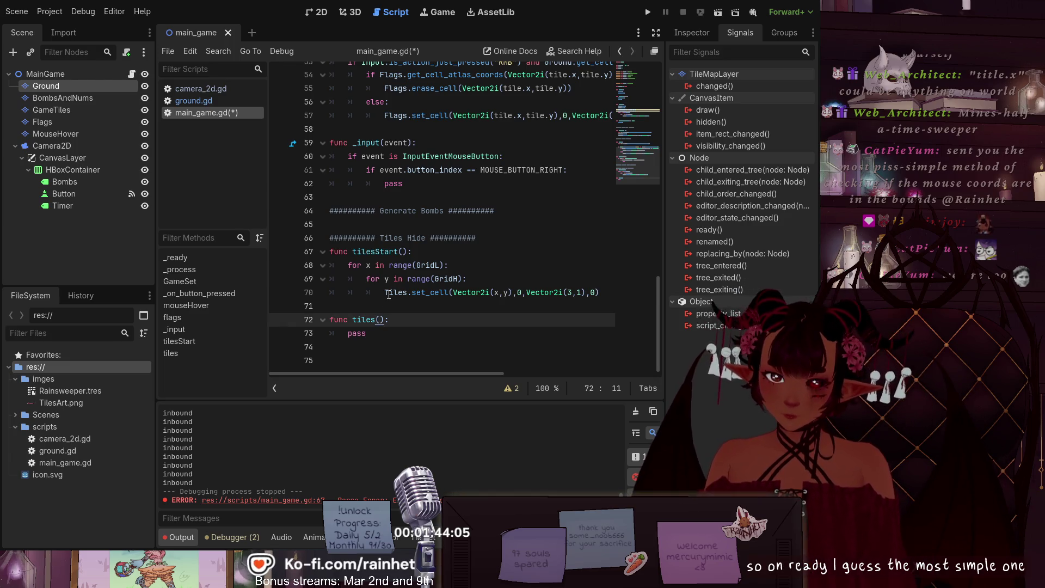
pyautogui.write('Rev')
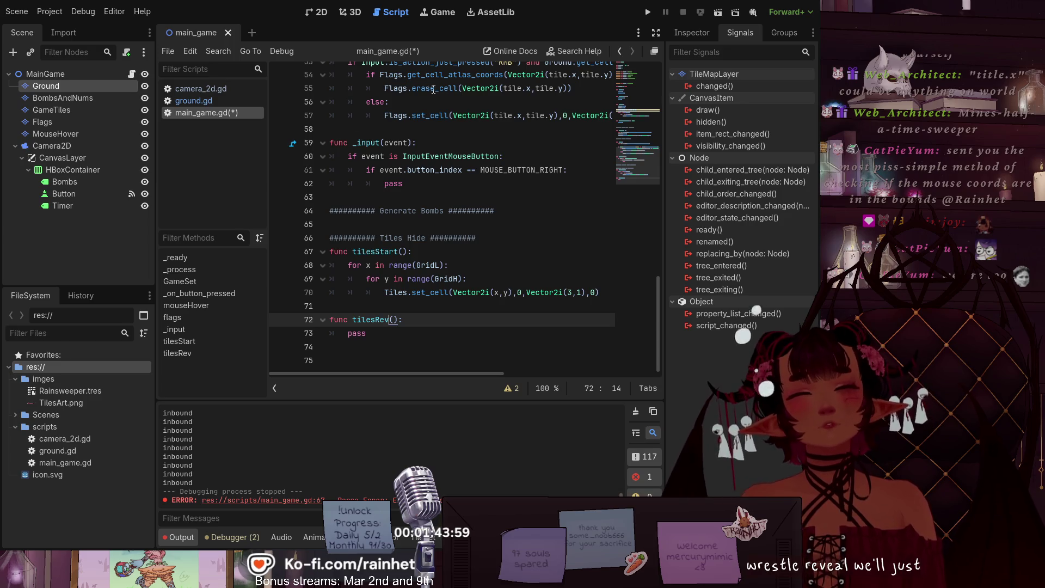
pyautogui.scroll(1, 431, 144)
pyautogui.scroll(1, 455, 207)
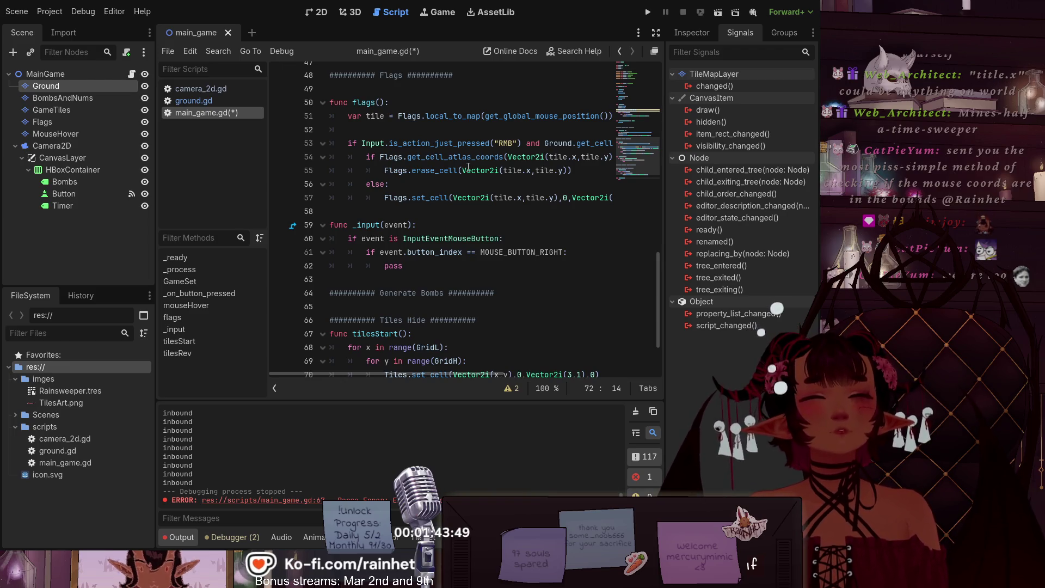
pyautogui.scroll(-2, 468, 167)
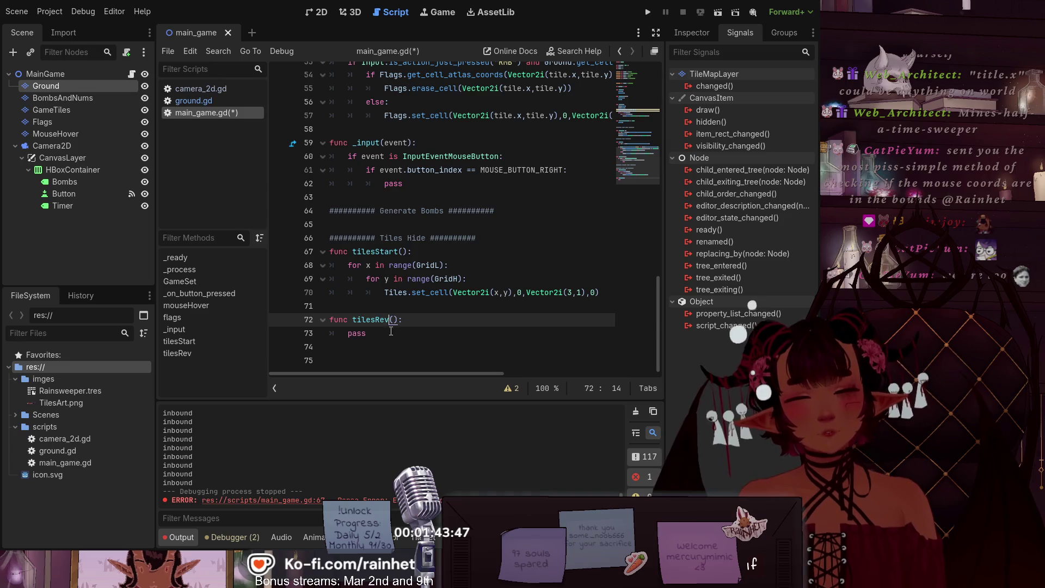
pyautogui.click(367, 333)
# Step: Select the flag check-and-erase lines in flags(), then return to tilesRev's pass line
pyautogui.scroll(3, 423, 260)
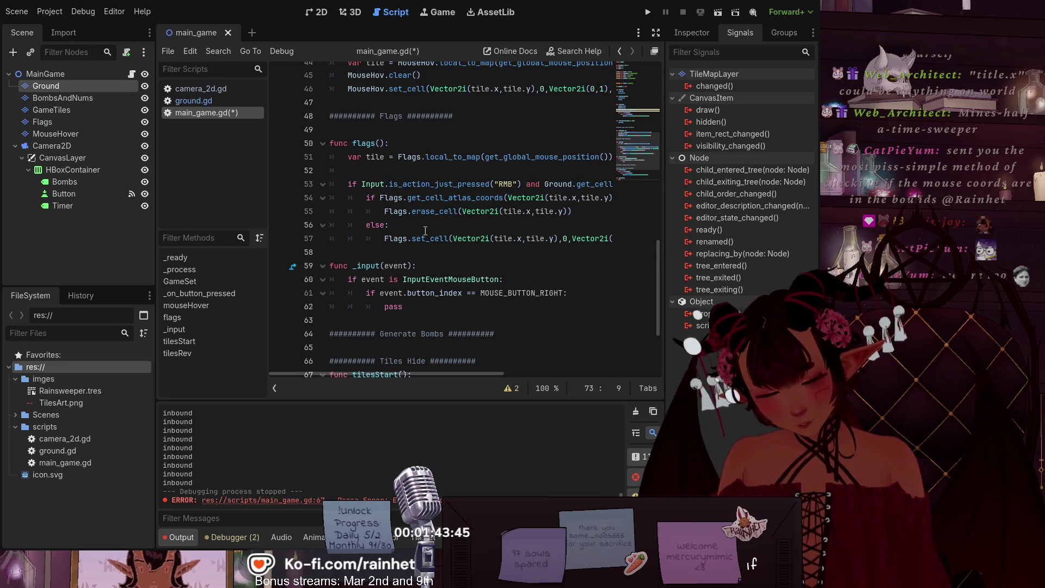
pyautogui.scroll(1, 469, 235)
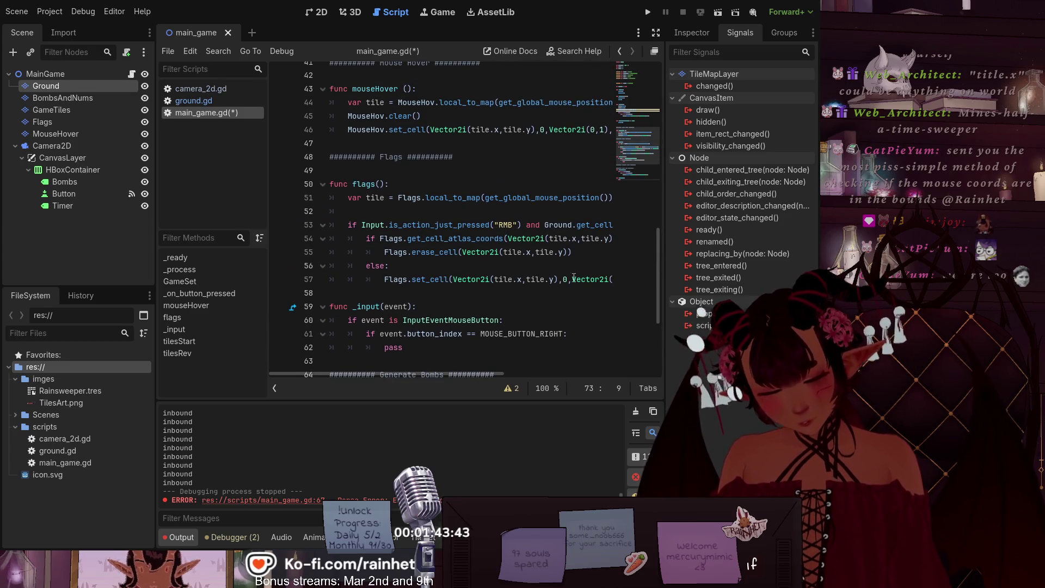
pyautogui.moveTo(417, 374)
pyautogui.mouseDown()
pyautogui.moveTo(497, 371)
pyautogui.moveTo(432, 369)
pyautogui.mouseUp()
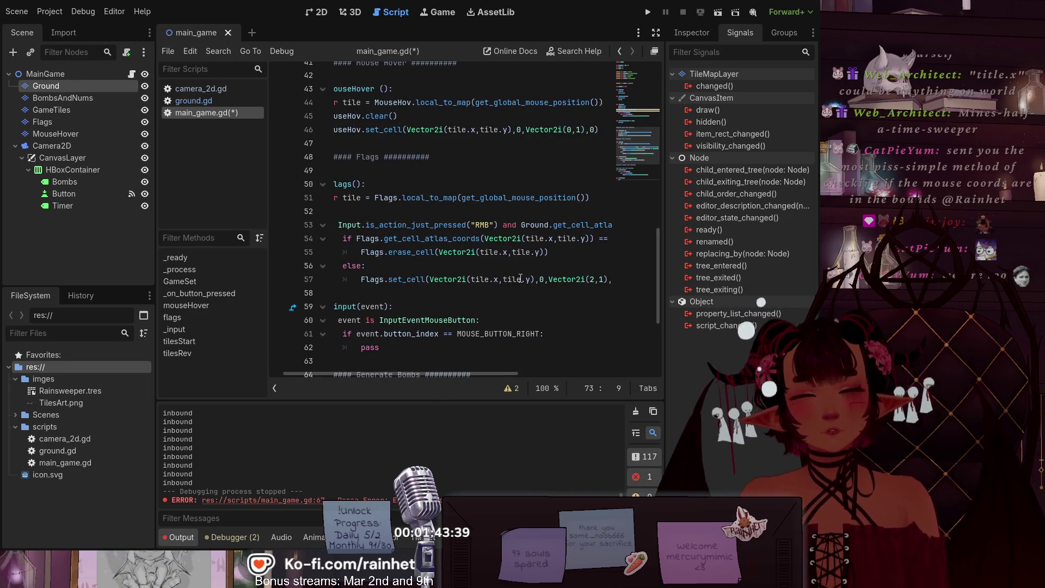
pyautogui.moveTo(556, 255)
pyautogui.mouseDown()
pyautogui.moveTo(387, 253)
pyautogui.moveTo(342, 239)
pyautogui.mouseUp()
pyautogui.hotkey('ctrl', 'c')
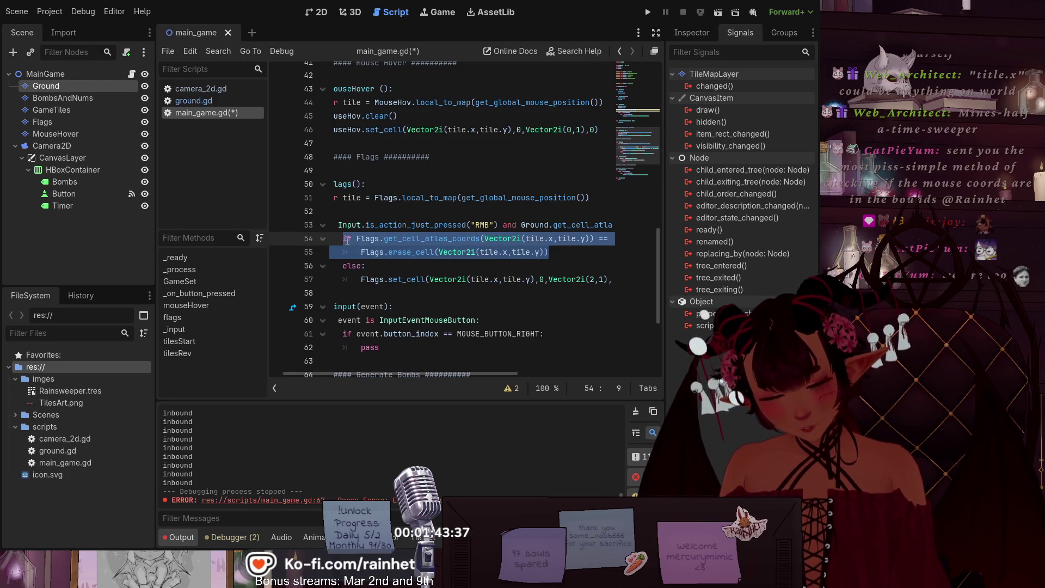
pyautogui.scroll(-4, 383, 312)
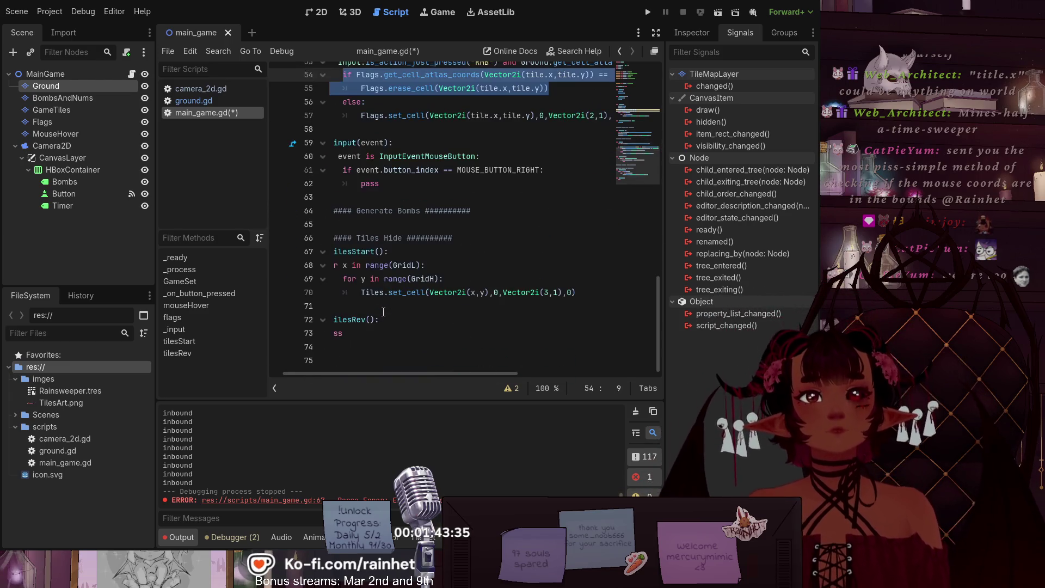
pyautogui.moveTo(390, 373); pyautogui.dragTo(353, 373)
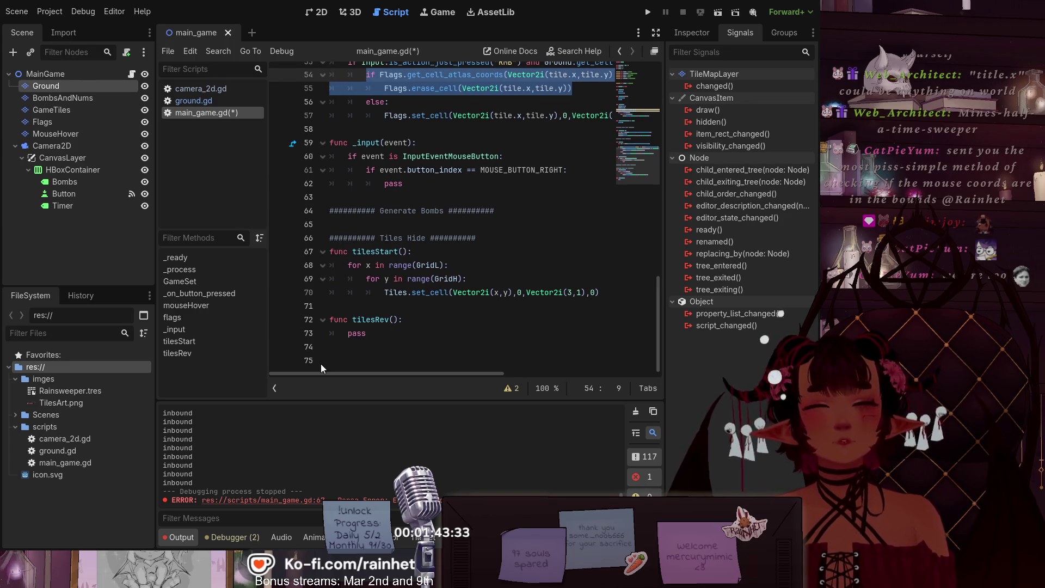
pyautogui.click(372, 334)
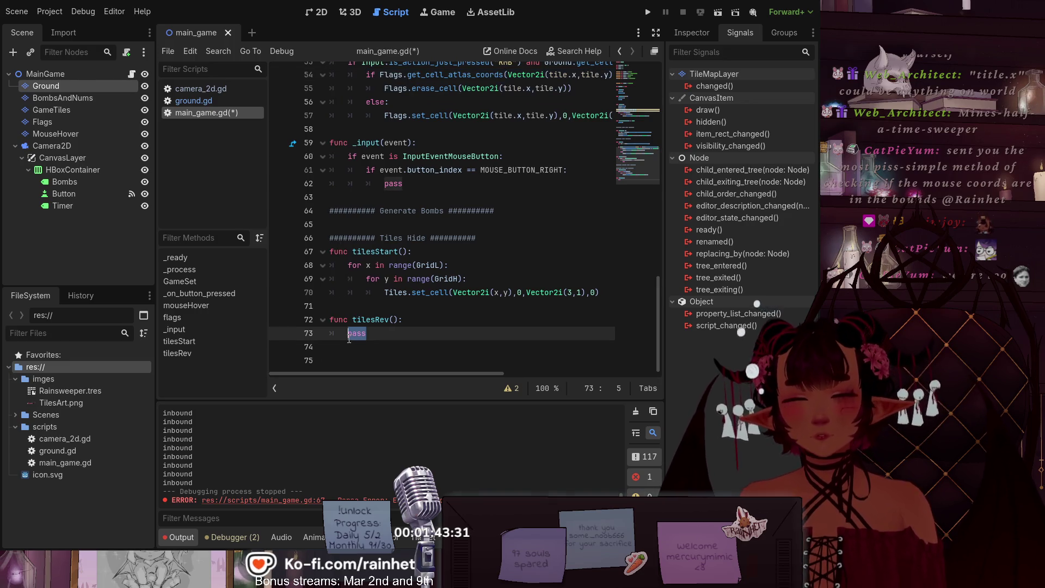
# Step: Paste the flag erase check into tilesRev and change Flag to Tile in its if line
pyautogui.hotkey('ctrl', 'v')
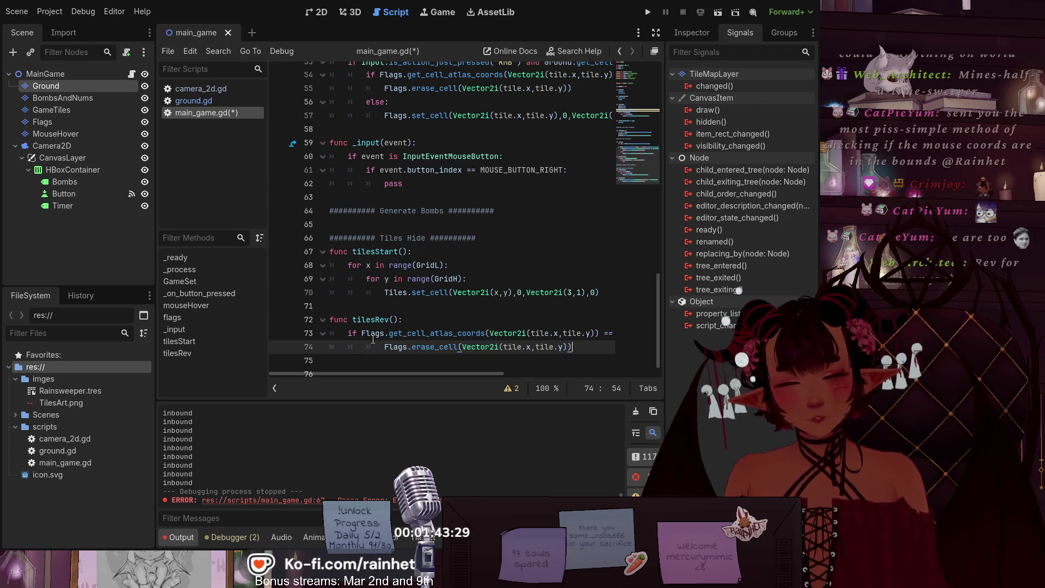
pyautogui.moveTo(362, 344); pyautogui.dragTo(381, 344)
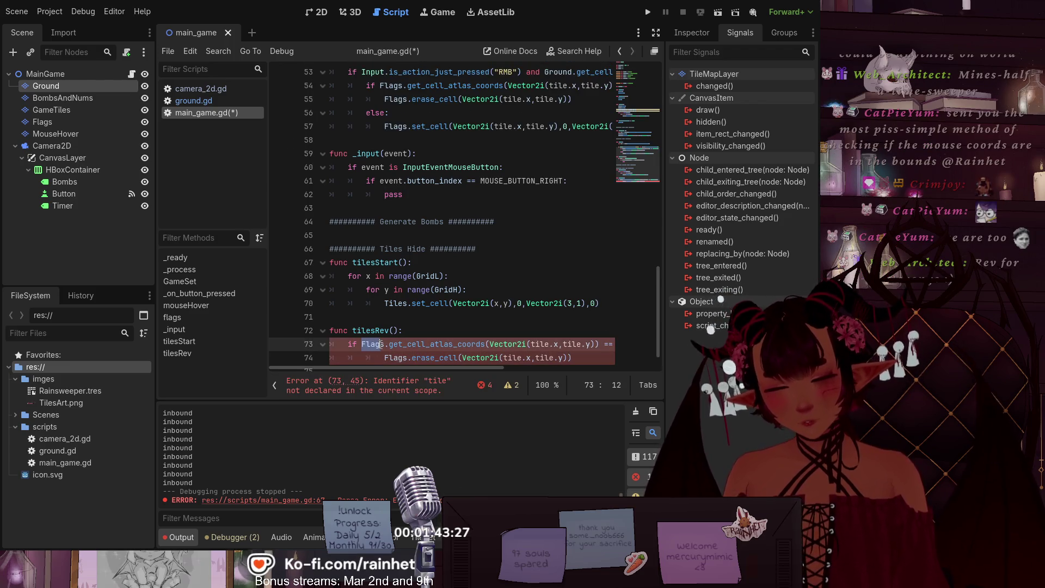
pyautogui.write('Tile')
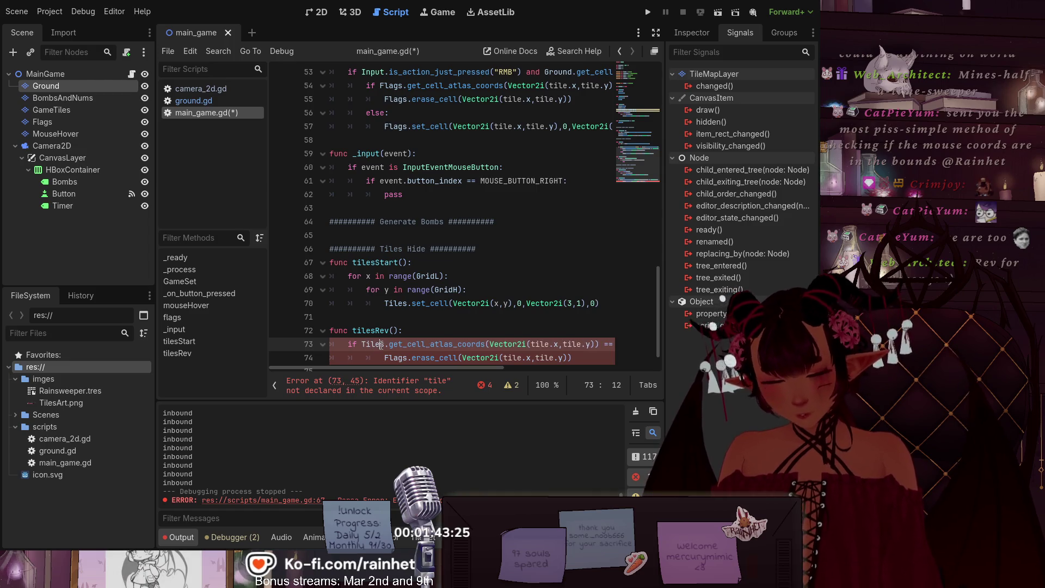
pyautogui.click(434, 233)
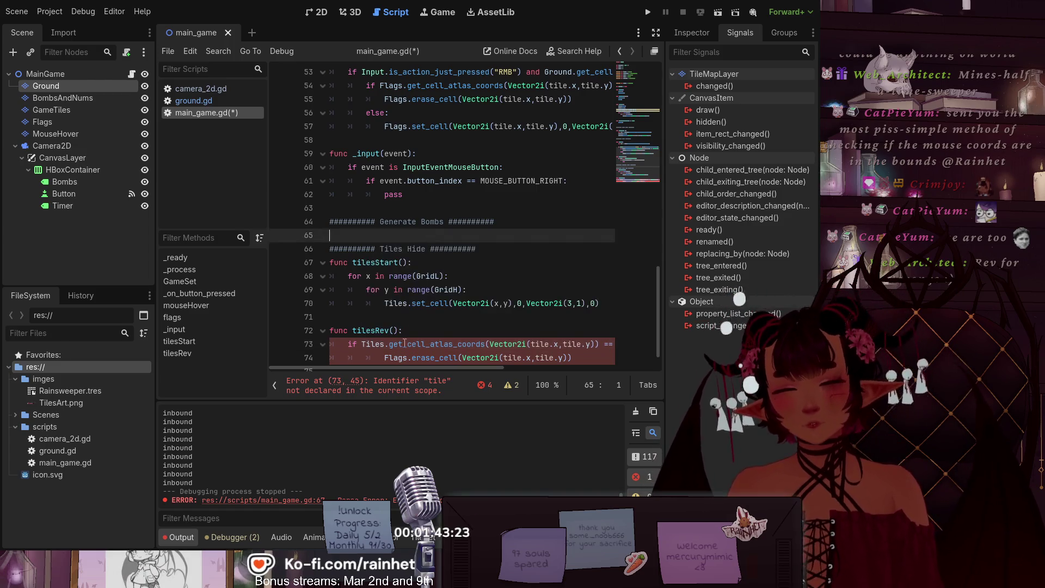
pyautogui.moveTo(458, 365)
pyautogui.mouseDown()
pyautogui.moveTo(477, 366)
pyautogui.moveTo(420, 348)
pyautogui.mouseUp()
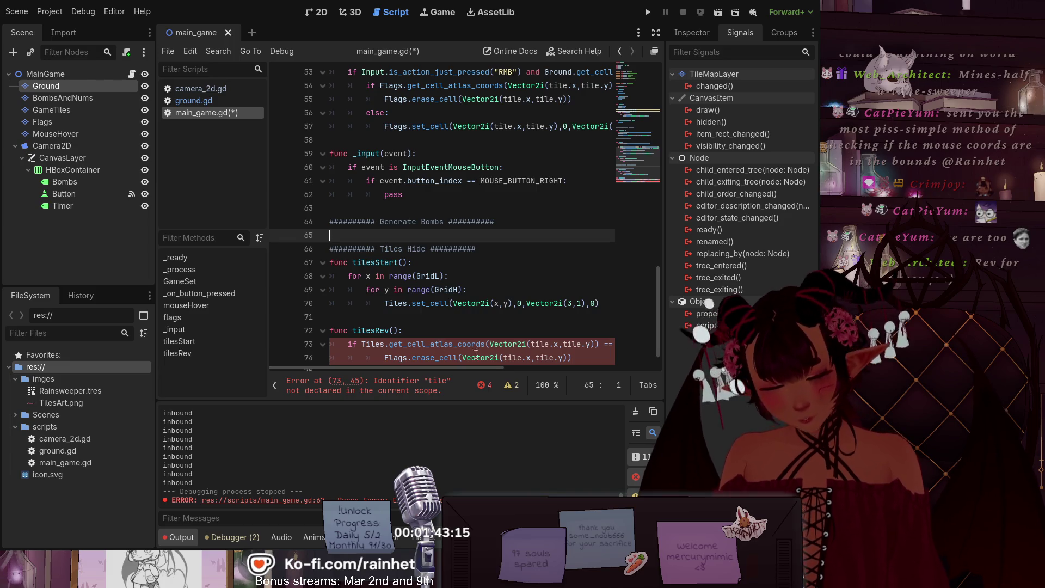
# Step: Copy the var tile line from flags() into the top of tilesRev, renaming Flag to Tile
pyautogui.scroll(4, 423, 259)
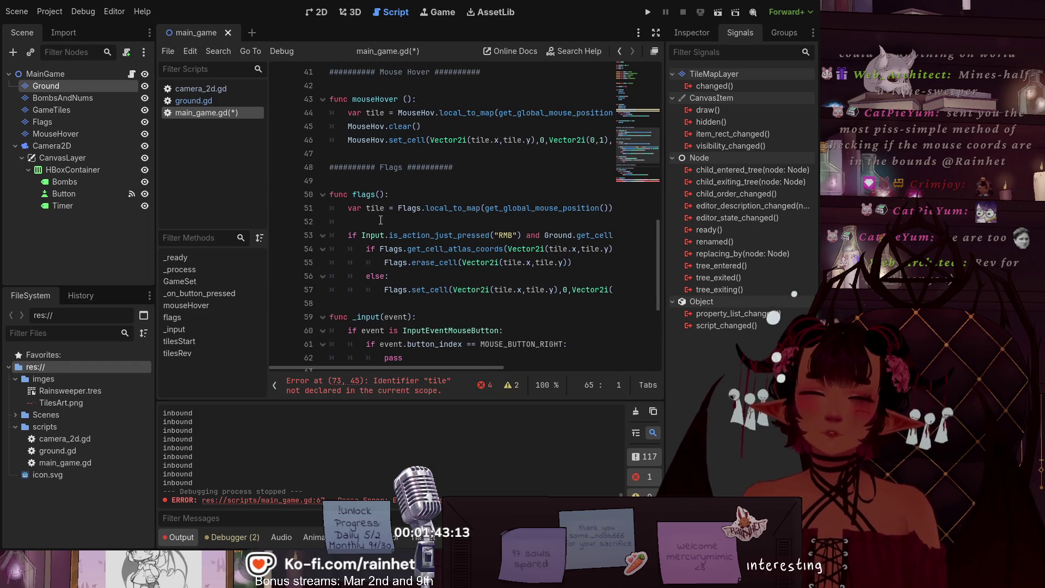
pyautogui.moveTo(348, 208)
pyautogui.mouseDown()
pyautogui.moveTo(533, 210)
pyautogui.moveTo(596, 222)
pyautogui.moveTo(601, 212)
pyautogui.mouseUp()
pyautogui.hotkey('ctrl', 'c')
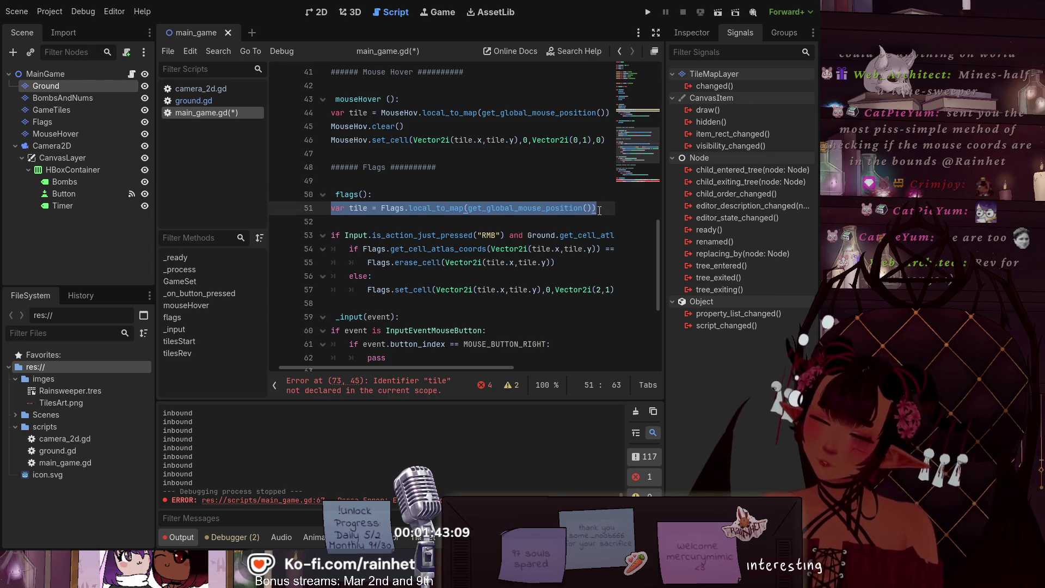
pyautogui.scroll(-5, 373, 252)
pyautogui.click(393, 305)
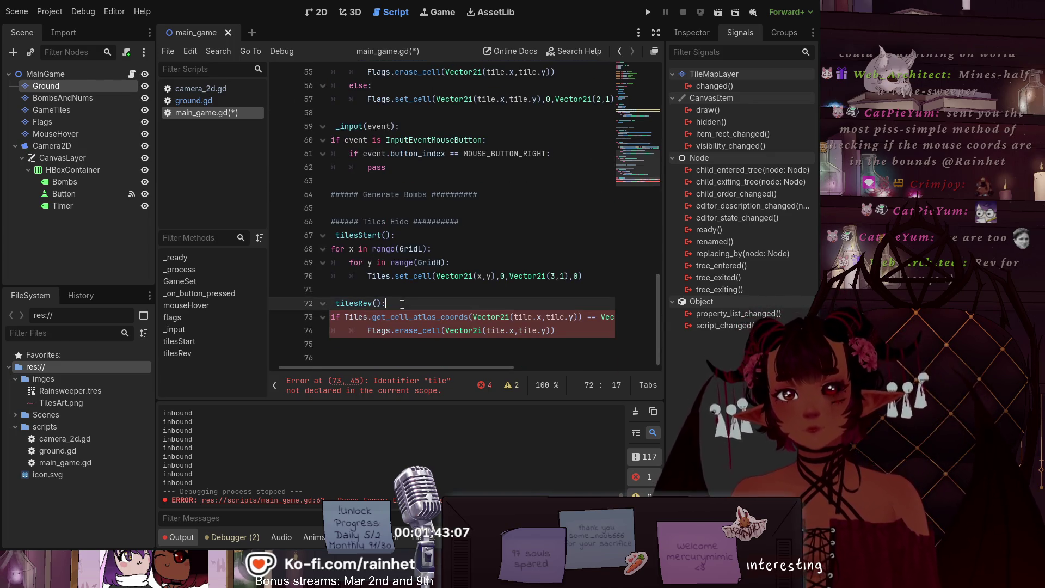
pyautogui.press('Return')
pyautogui.hotkey('ctrl', 'v')
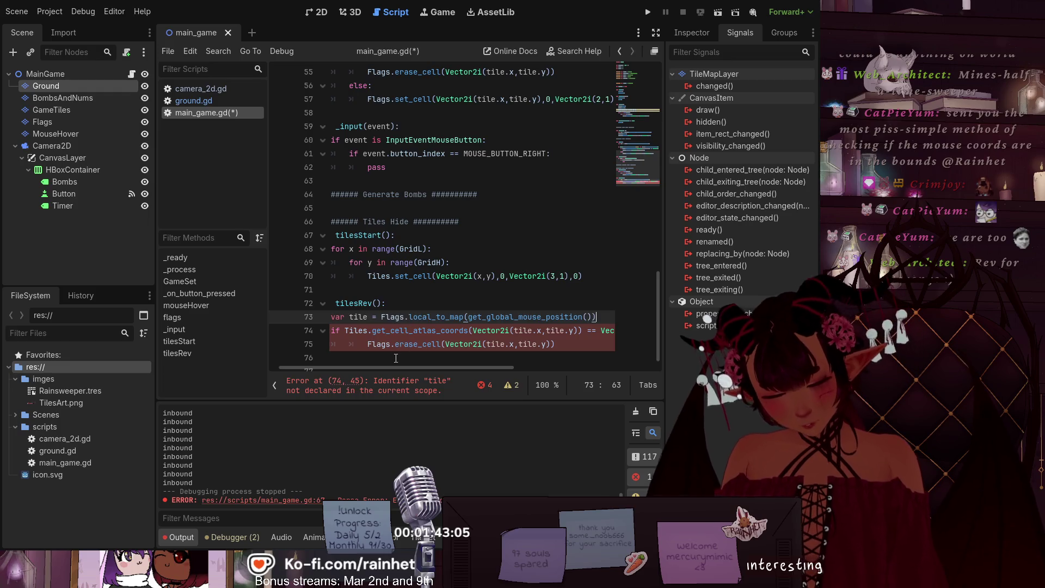
pyautogui.moveTo(381, 316); pyautogui.dragTo(401, 317)
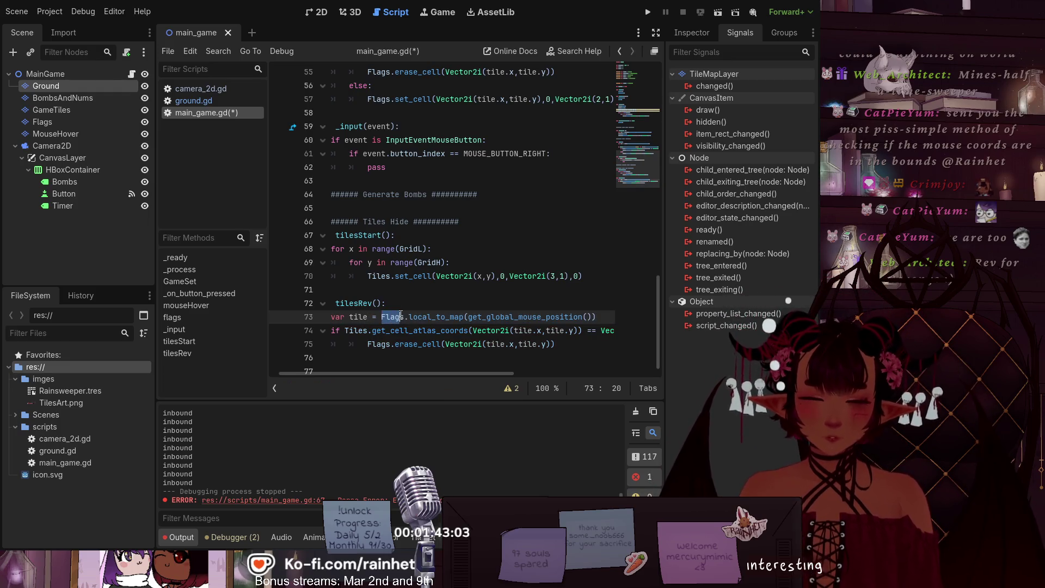
pyautogui.write('Tile')
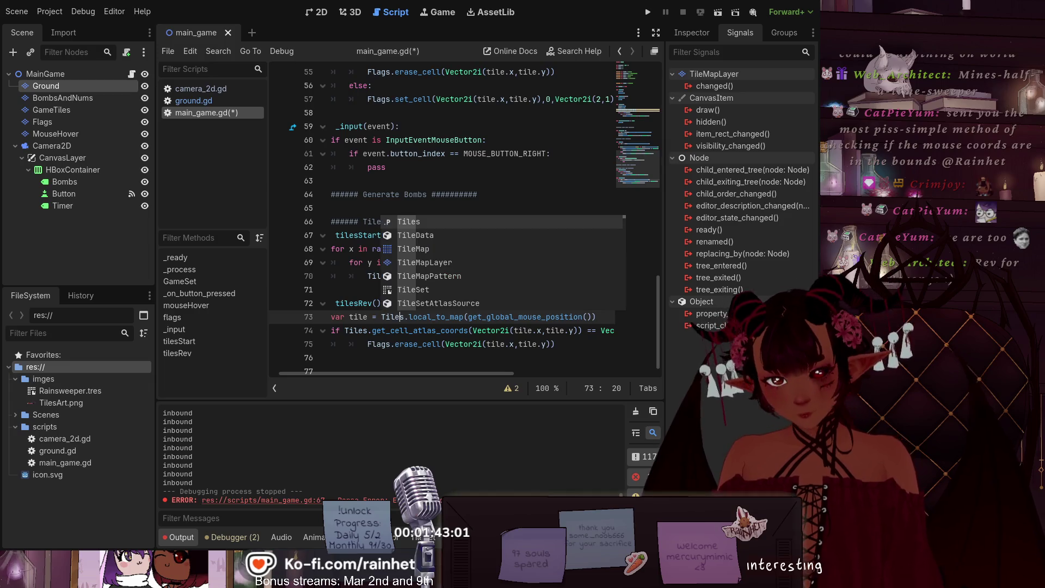
pyautogui.moveTo(404, 372); pyautogui.dragTo(365, 367)
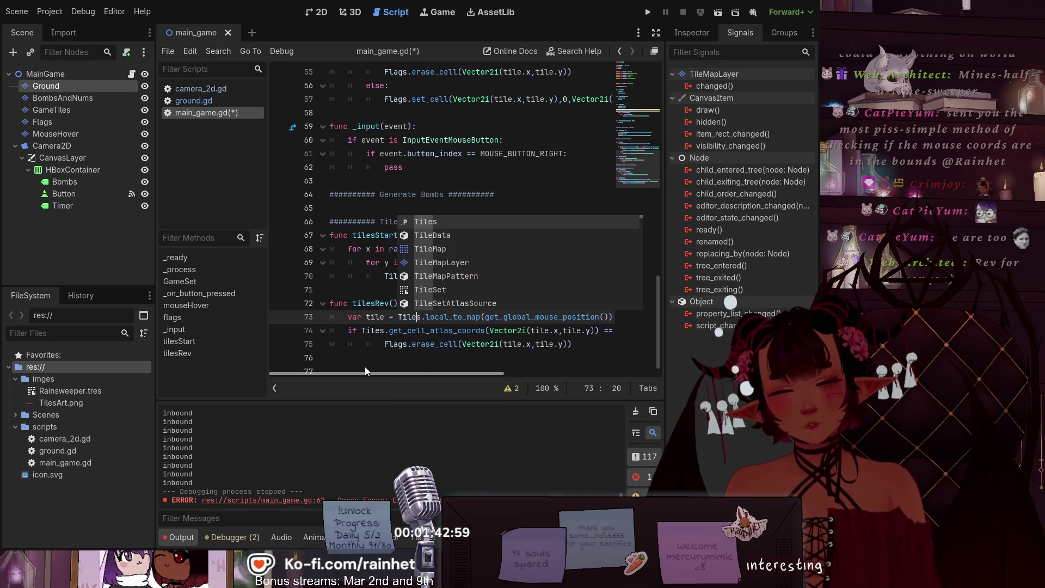
pyautogui.hscroll(1, 512, 342)
pyautogui.click(520, 332)
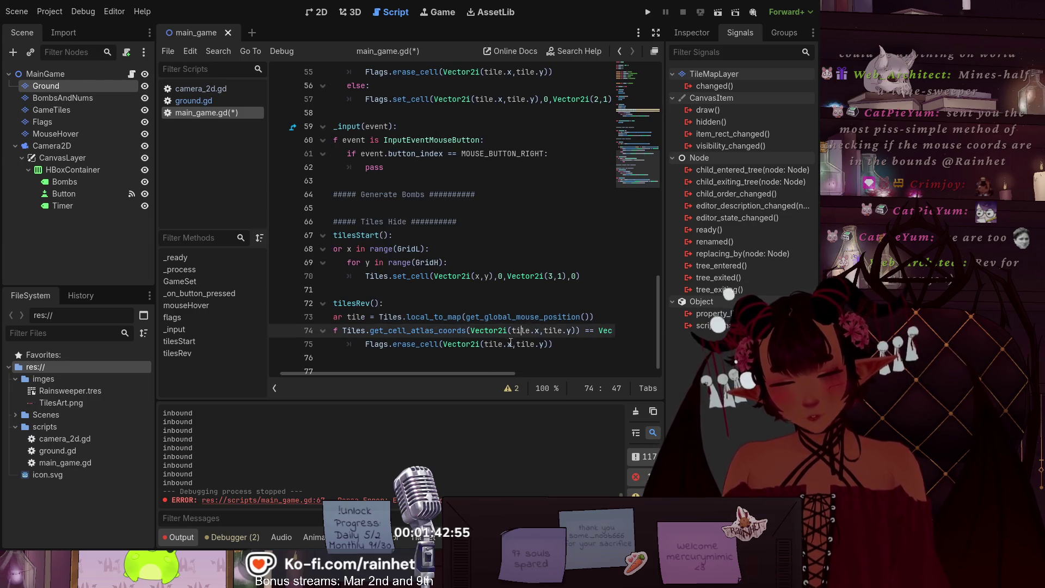
pyautogui.hscroll(3, 474, 373)
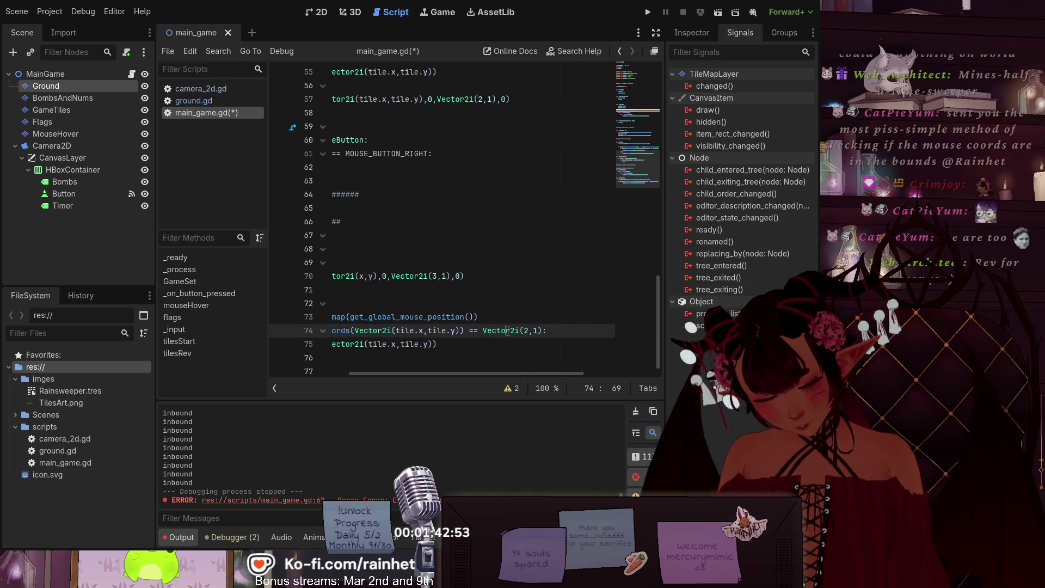
pyautogui.moveTo(448, 370); pyautogui.dragTo(403, 370)
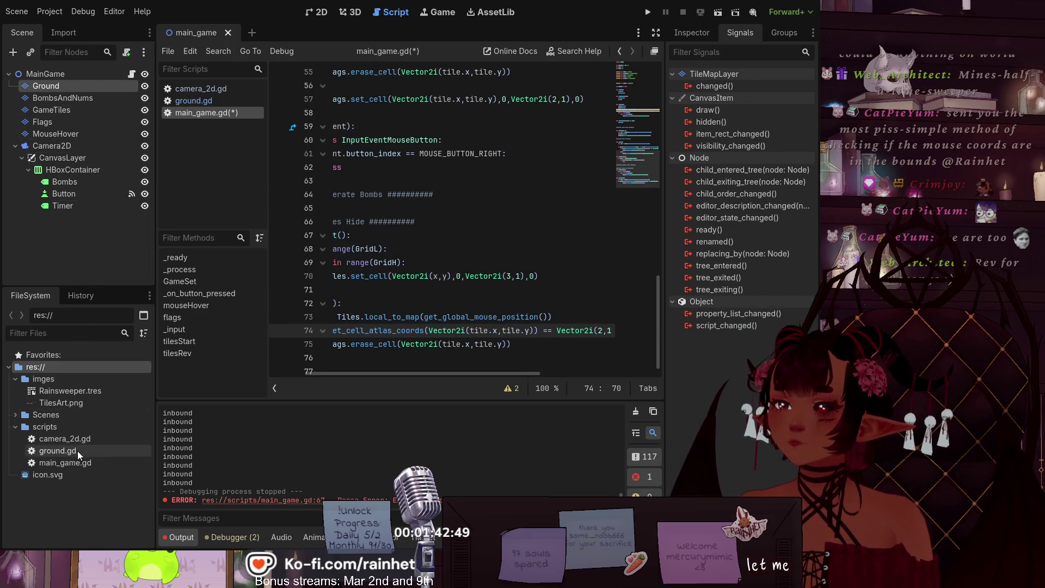
# Step: Show the Rainsweeper.tres atlas, change the check to Vector2i(3,1), and save the script
pyautogui.click(80, 407)
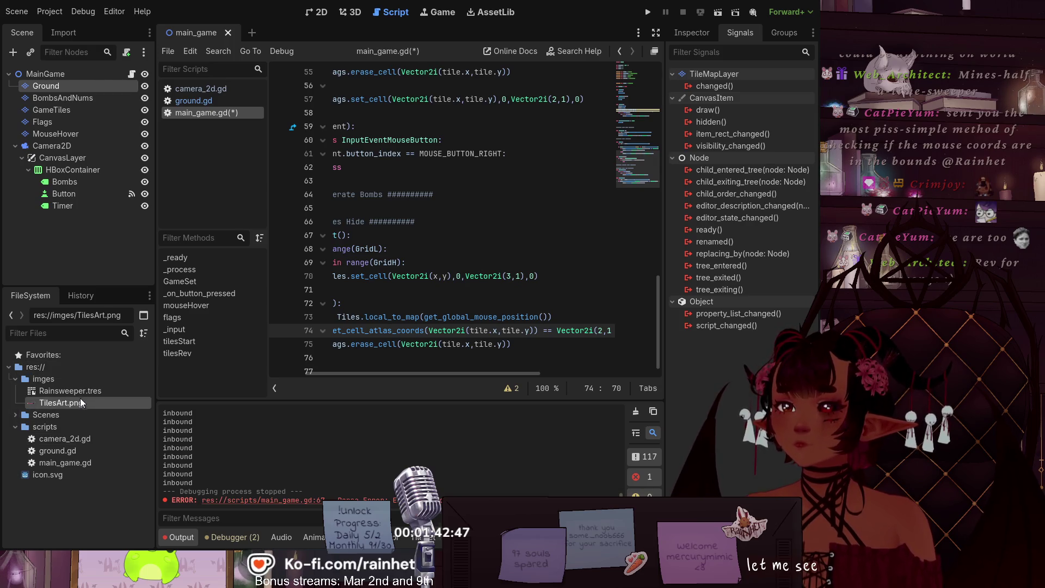
pyautogui.click(80, 391)
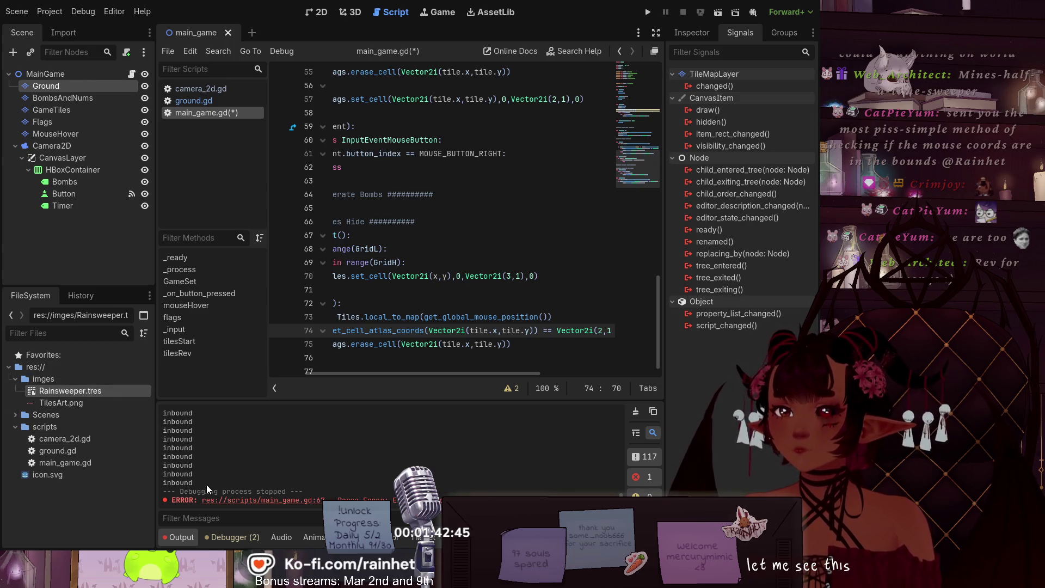
pyautogui.click(425, 537)
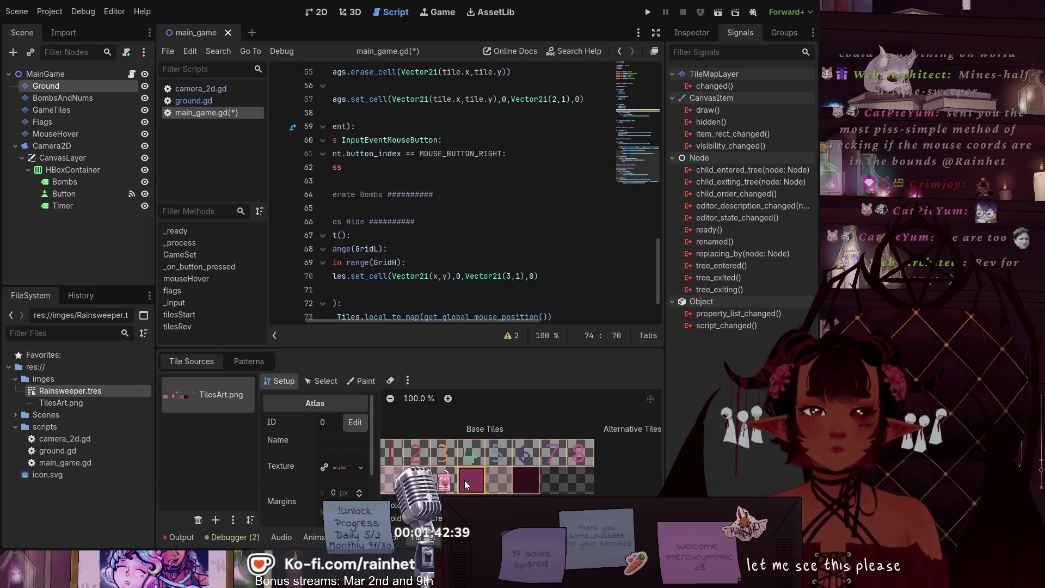
pyautogui.moveTo(428, 321); pyautogui.dragTo(391, 322)
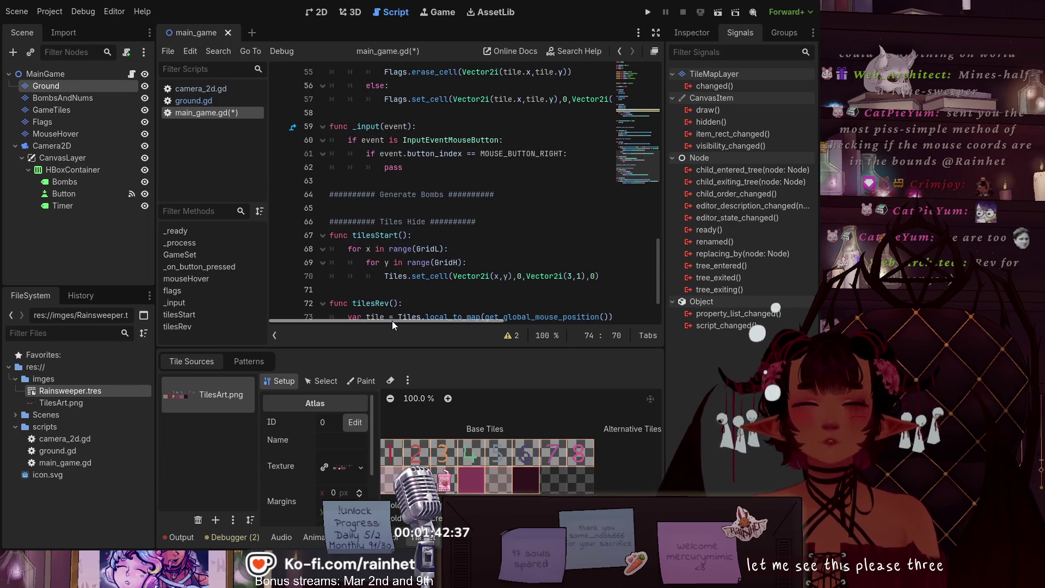
pyautogui.scroll(-2, 490, 273)
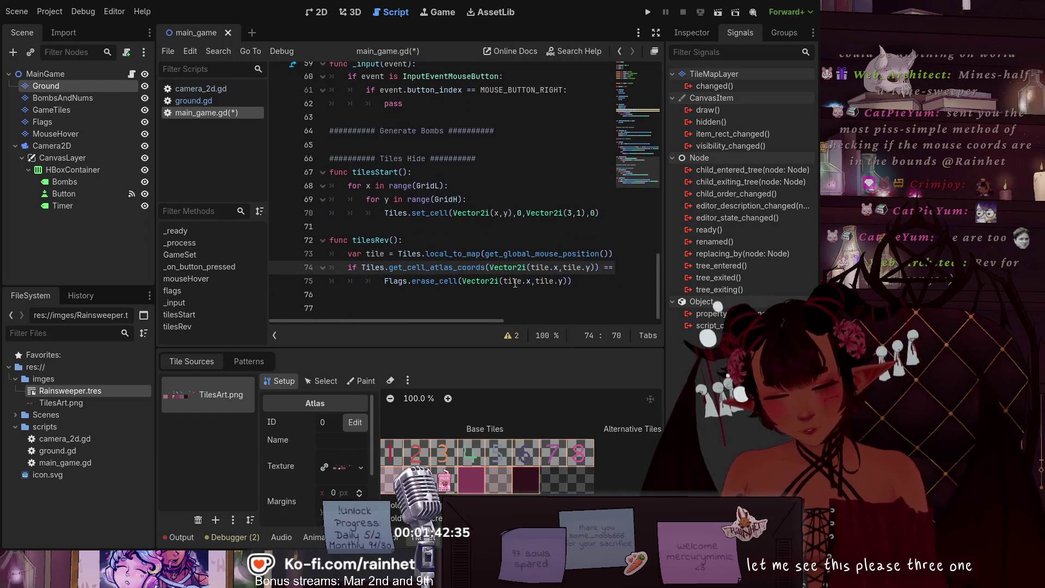
pyautogui.hscroll(3, 476, 321)
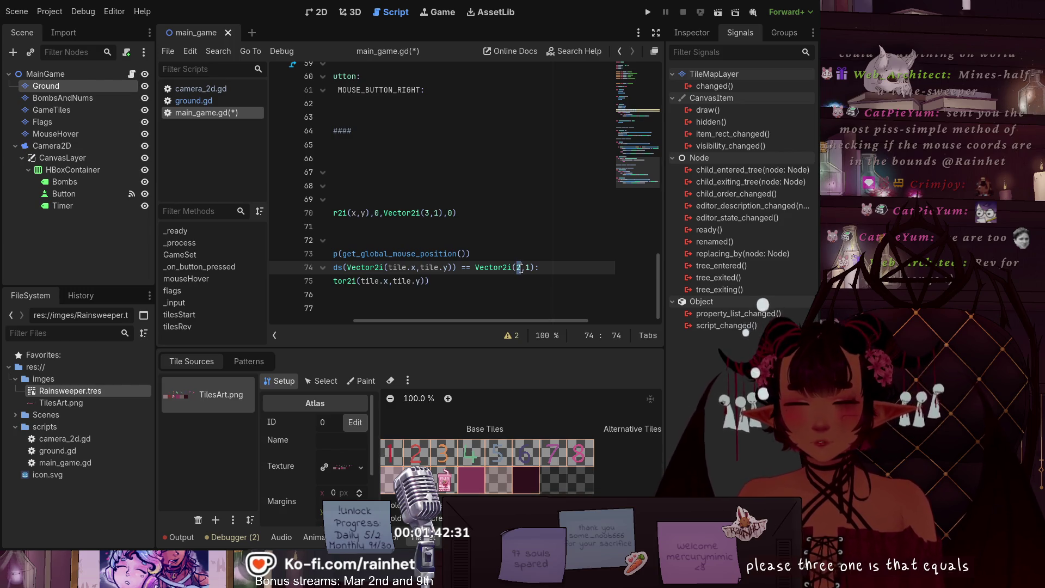
pyautogui.write('3')
pyautogui.moveTo(512, 321); pyautogui.dragTo(396, 322)
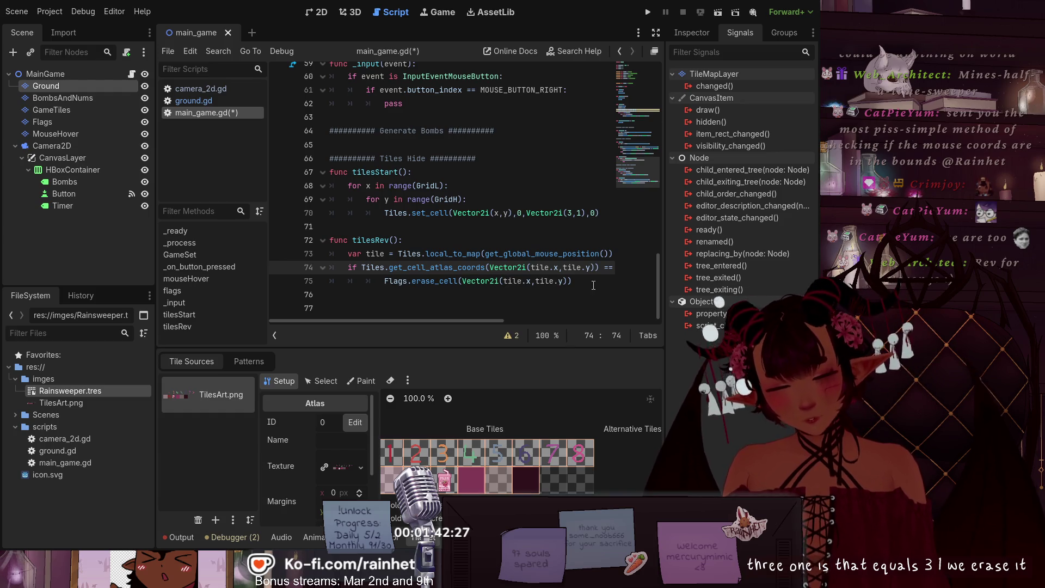
pyautogui.press('Down')
pyautogui.hotkey('ctrl', 's')
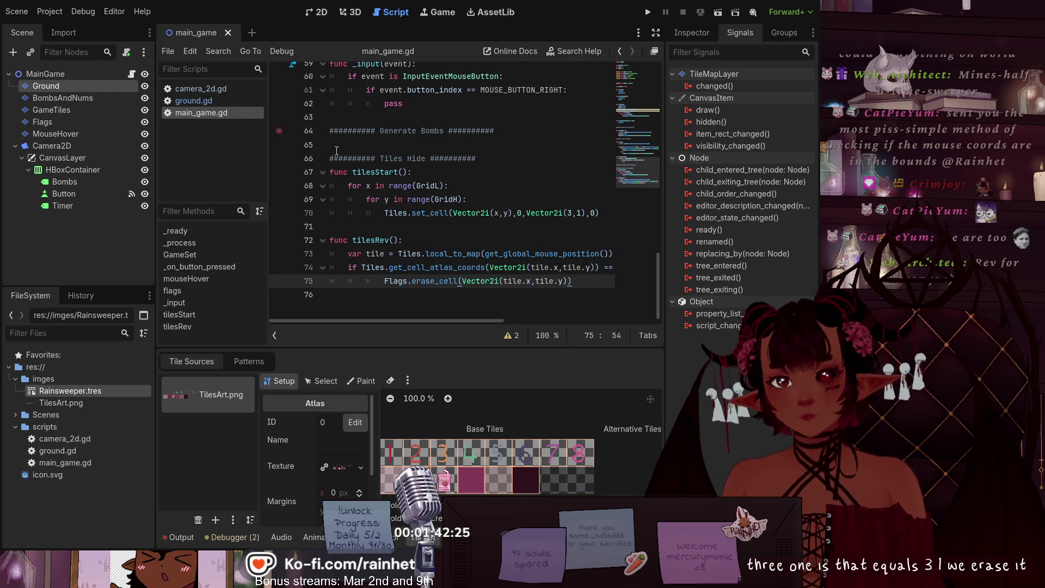
# Step: Add an unindented line after the erase call and copy the tilesRev() name for _input
pyautogui.scroll(2, 400, 248)
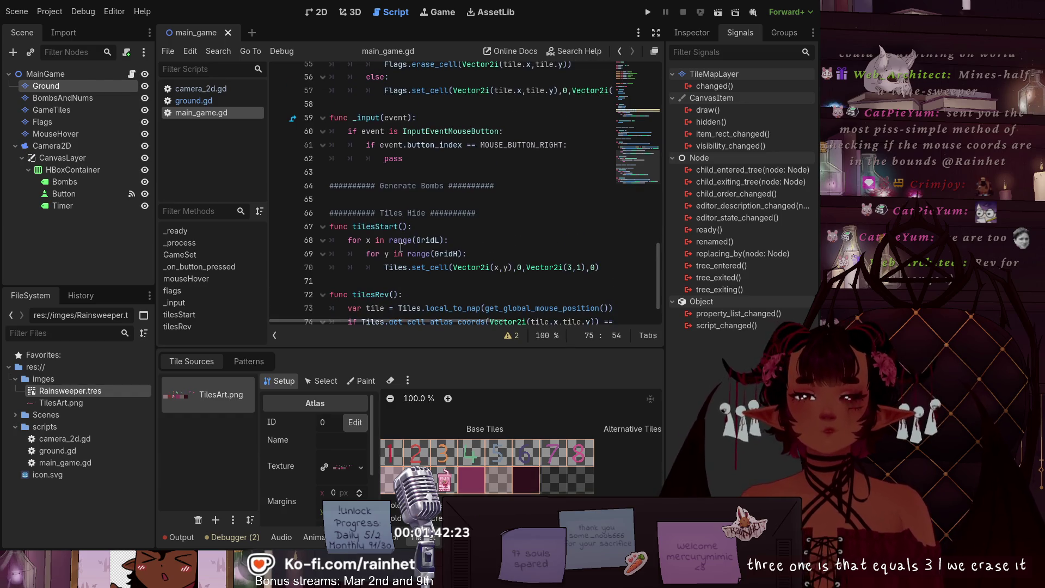
pyautogui.scroll(1, 401, 247)
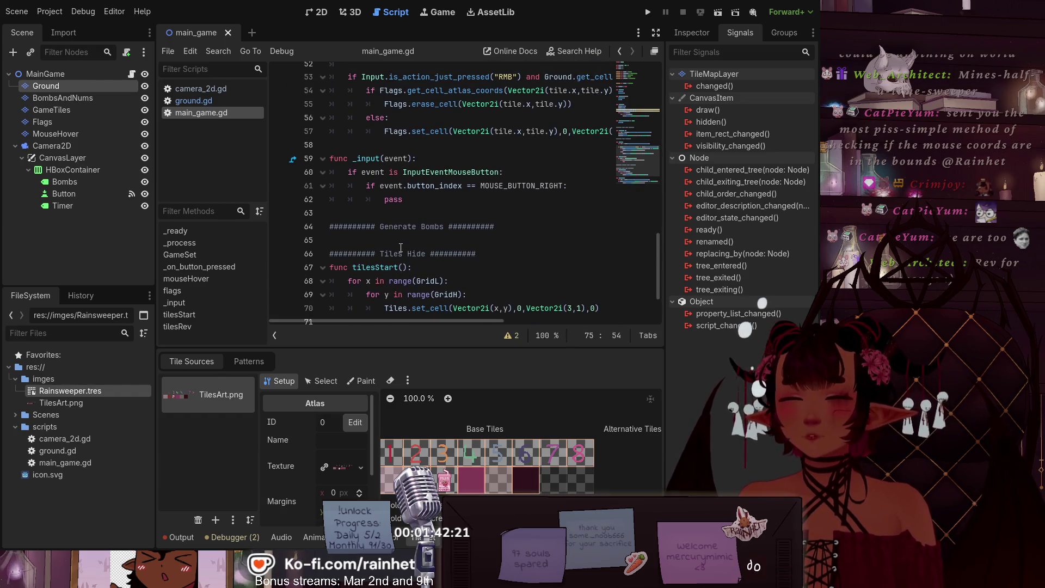
pyautogui.scroll(-2, 403, 218)
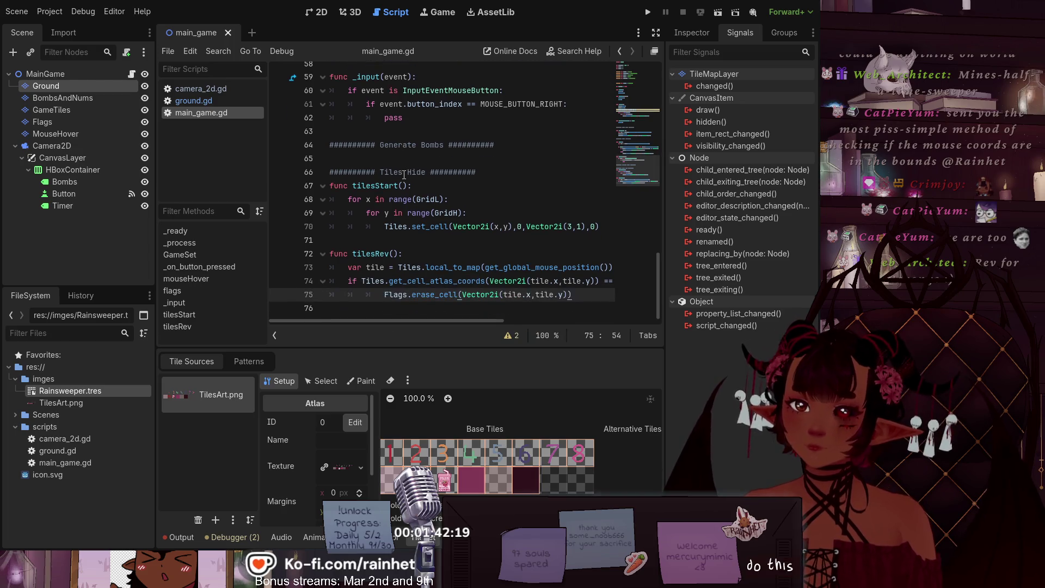
pyautogui.moveTo(412, 117)
pyautogui.mouseDown()
pyautogui.moveTo(332, 90)
pyautogui.moveTo(327, 77)
pyautogui.mouseUp()
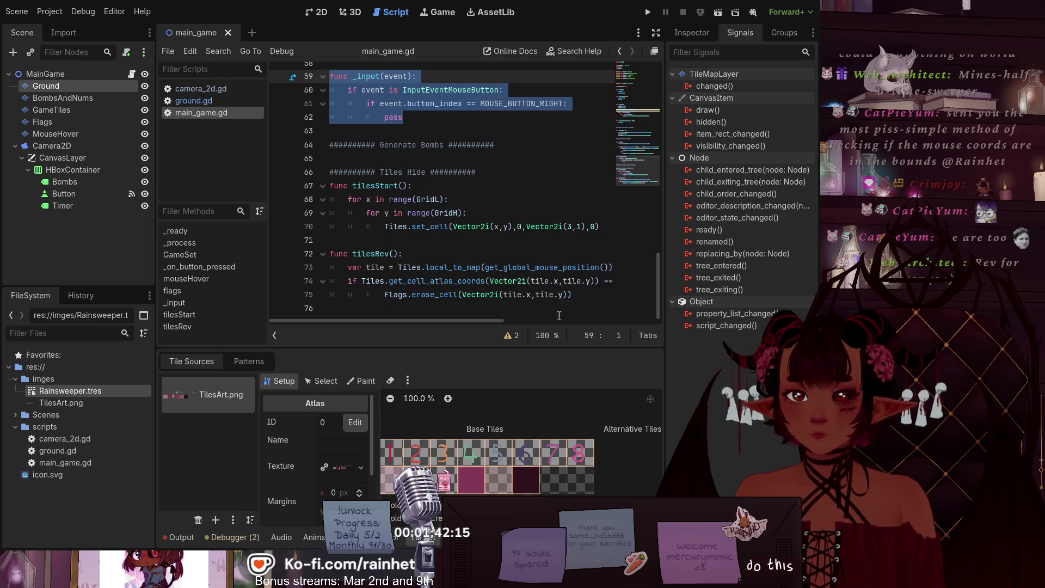
pyautogui.click(566, 294)
pyautogui.press('Return')
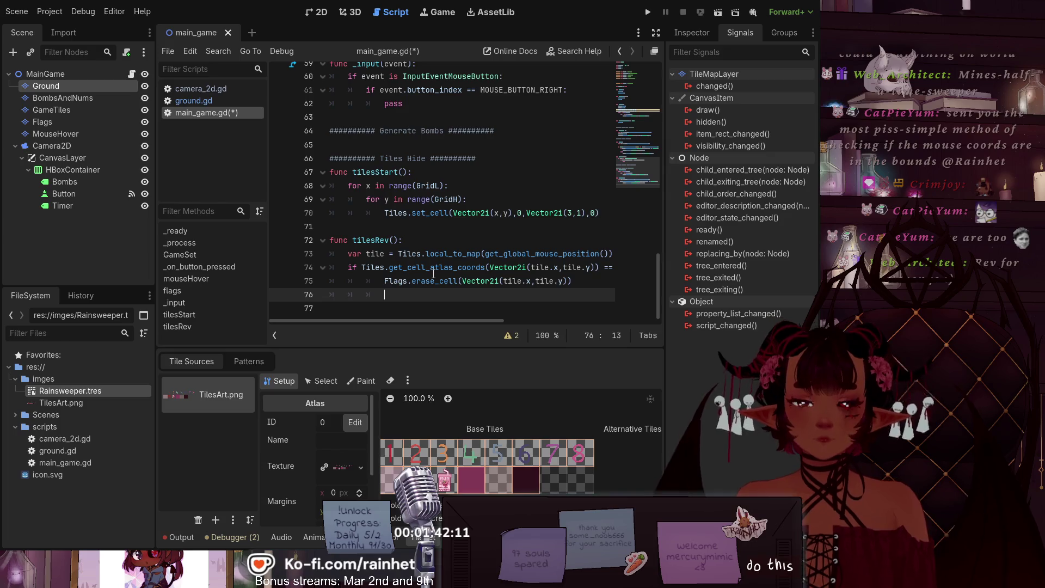
pyautogui.press('BackSpace')
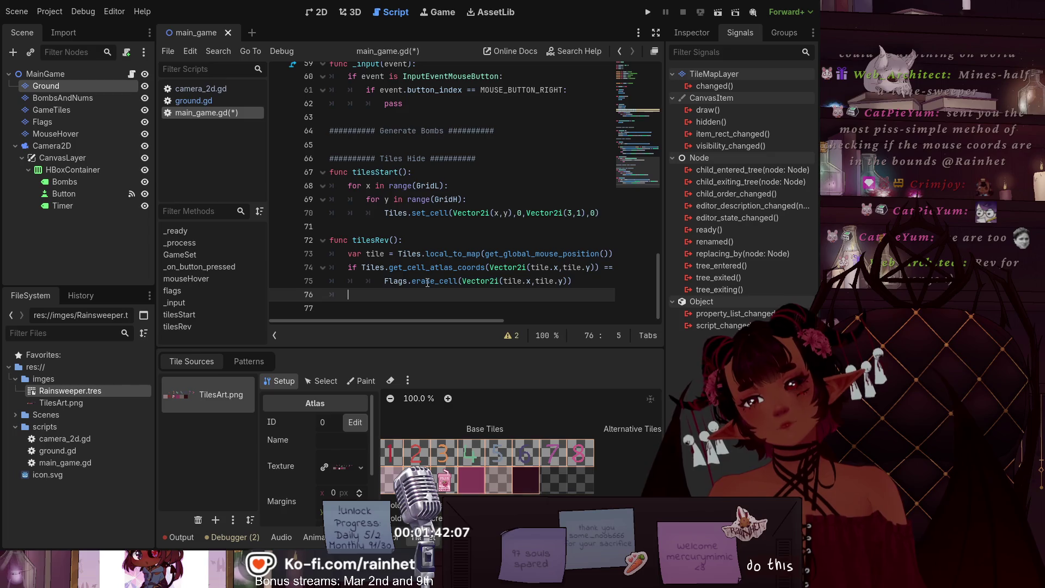
pyautogui.scroll(2, 427, 283)
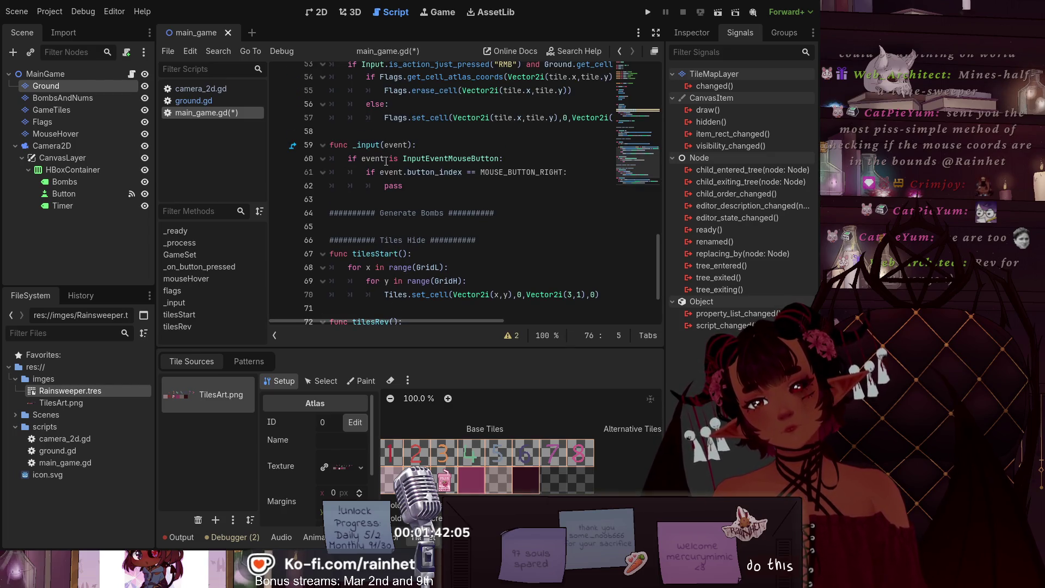
pyautogui.scroll(-2, 416, 185)
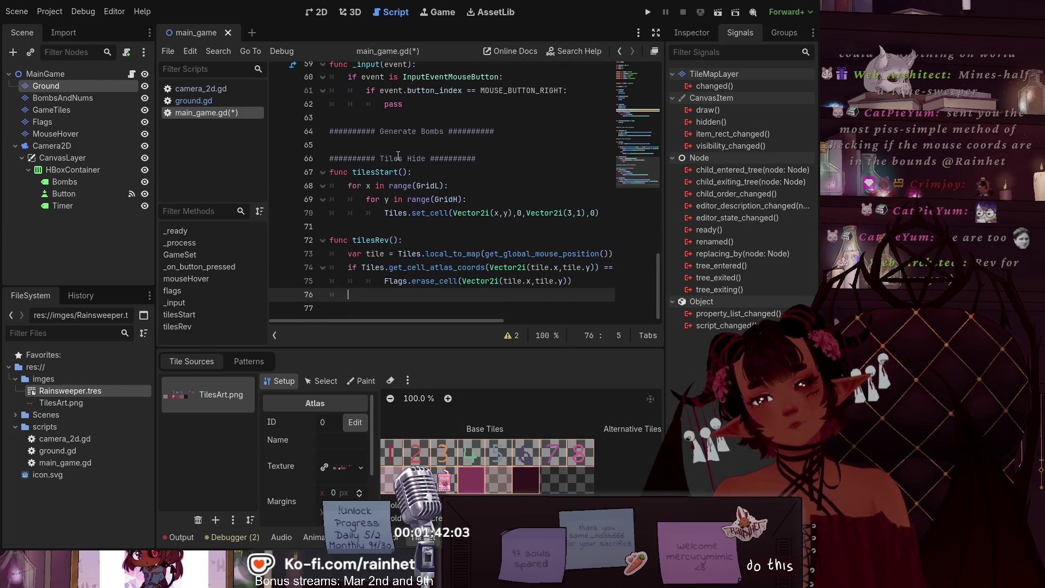
pyautogui.moveTo(398, 240); pyautogui.dragTo(353, 240)
pyautogui.hotkey('ctrl', 'c')
pyautogui.scroll(2, 396, 313)
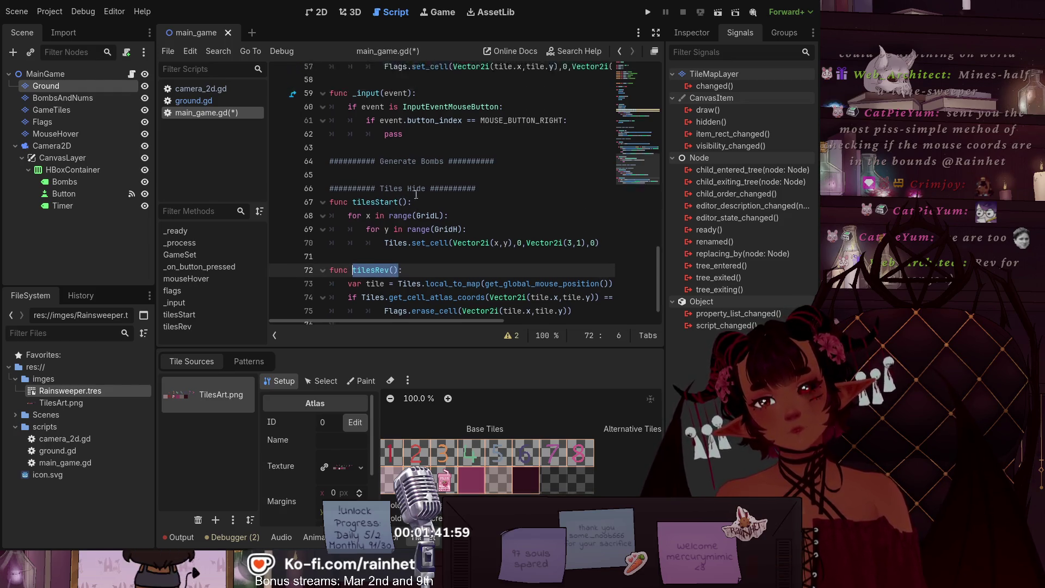
pyautogui.click(408, 194)
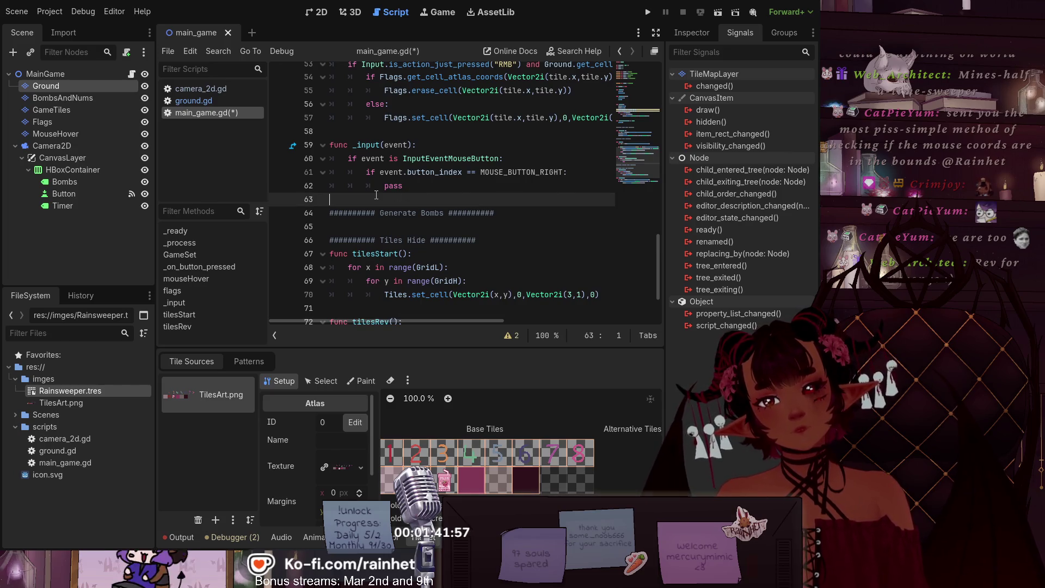
# Step: Replace pass on line 62 with a tilesRev() call
pyautogui.doubleClick(407, 187)
pyautogui.hotkey('ctrl', 'v')
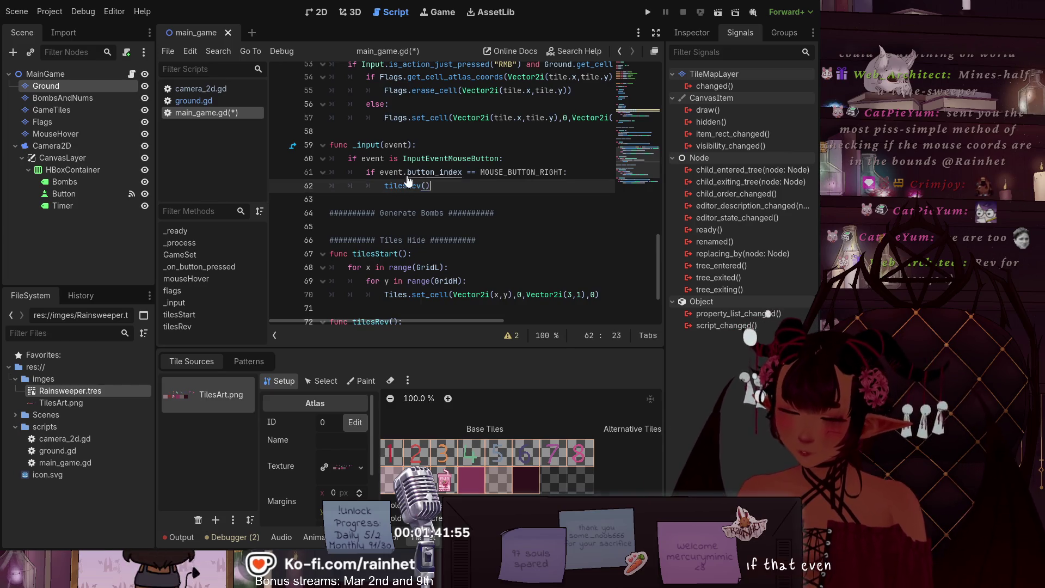
pyautogui.click(480, 213)
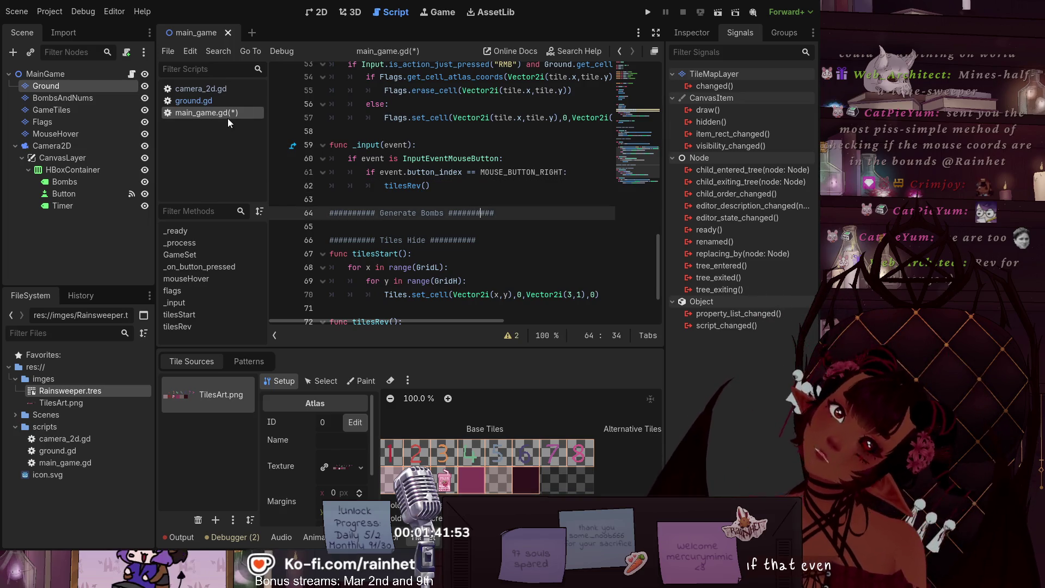
# Step: Run the scene, right-click four tiles to test, then stop the game with F8
pyautogui.click(717, 13)
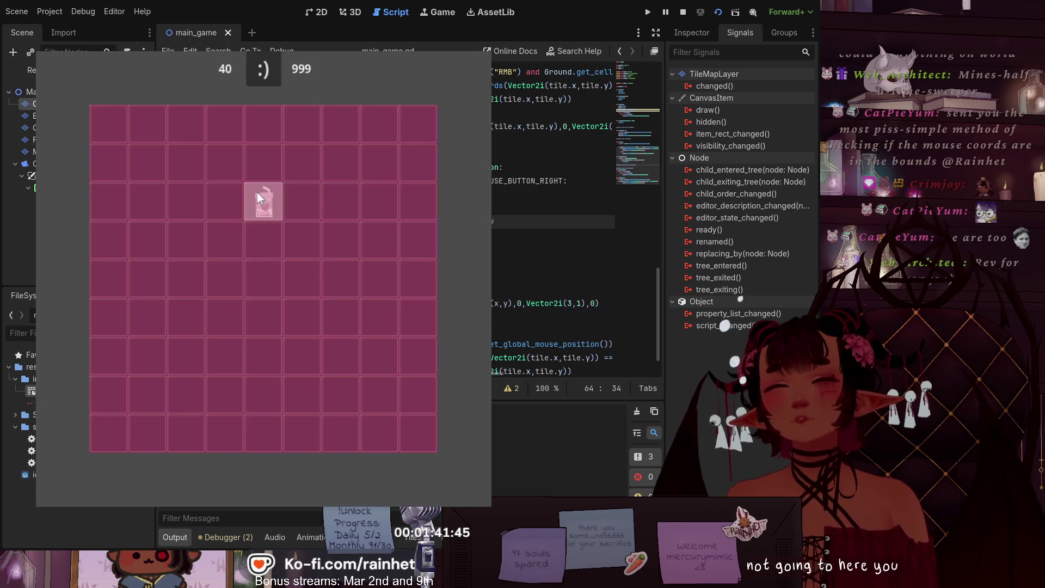
pyautogui.rightClick(187, 201)
pyautogui.rightClick(264, 316)
pyautogui.rightClick(293, 199)
pyautogui.rightClick(128, 261)
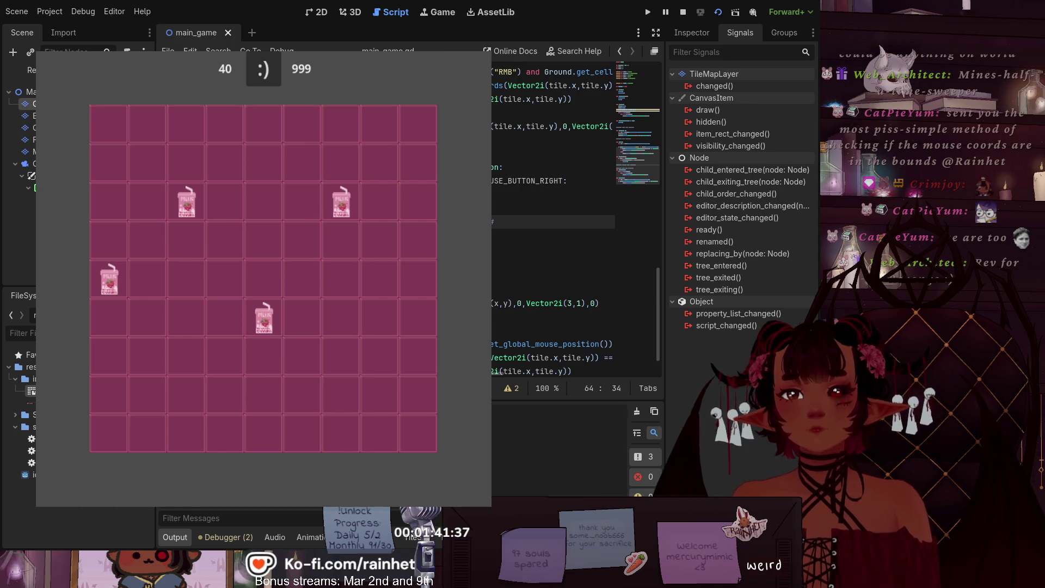
pyautogui.press('F8')
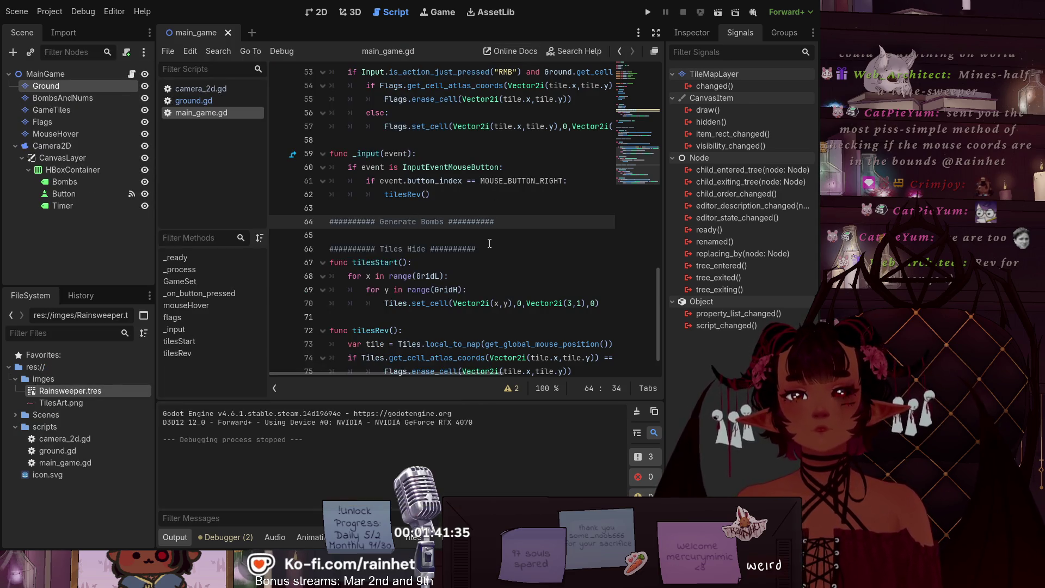
# Step: Change MOUSE_BUTTON_RIGHT to MOUSE_BUTTON_LEFT in _input and save the script
pyautogui.click(545, 181)
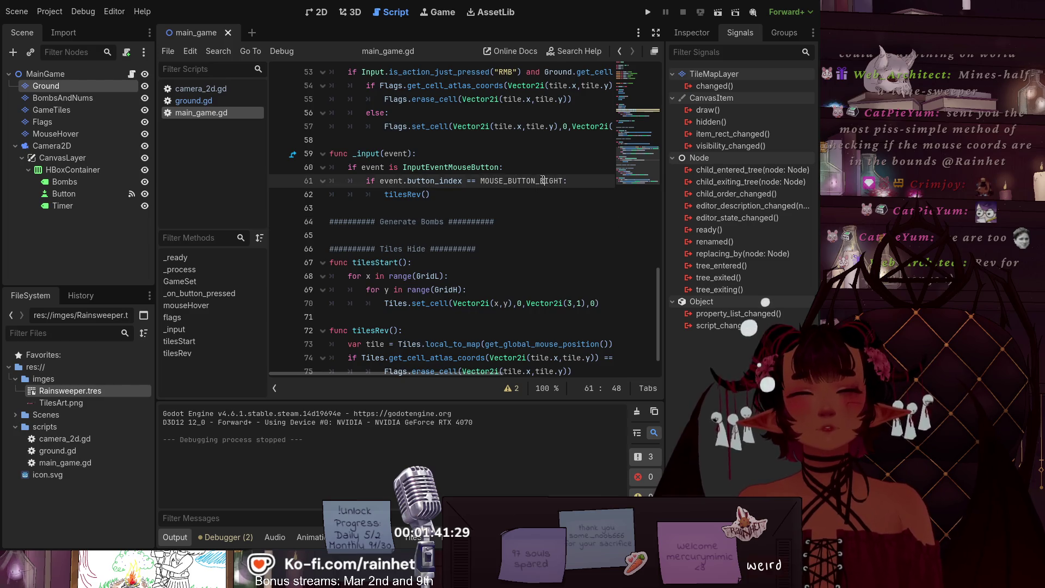
pyautogui.moveTo(543, 181); pyautogui.dragTo(558, 181)
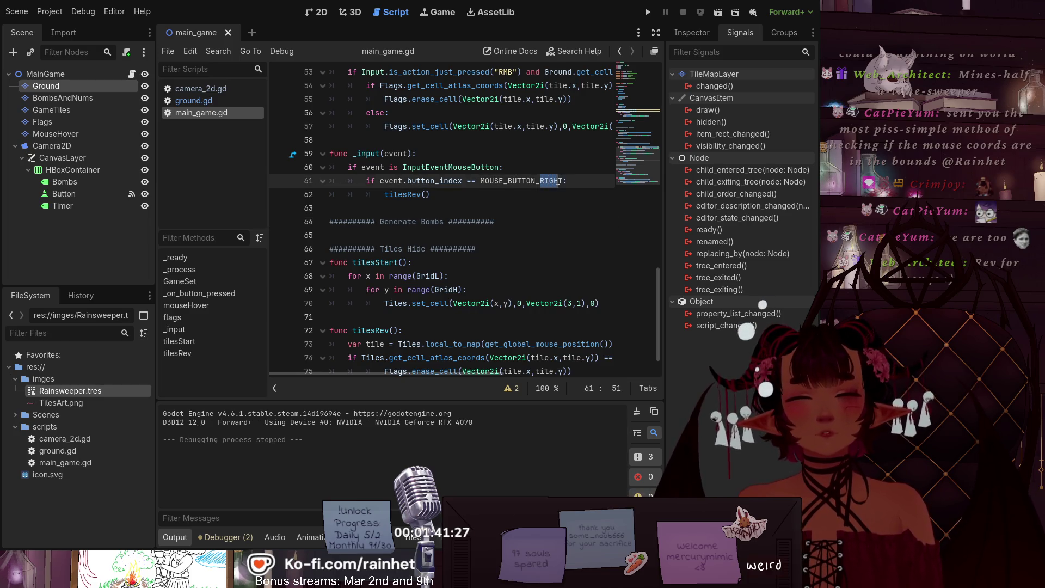
pyautogui.write('LeFt')
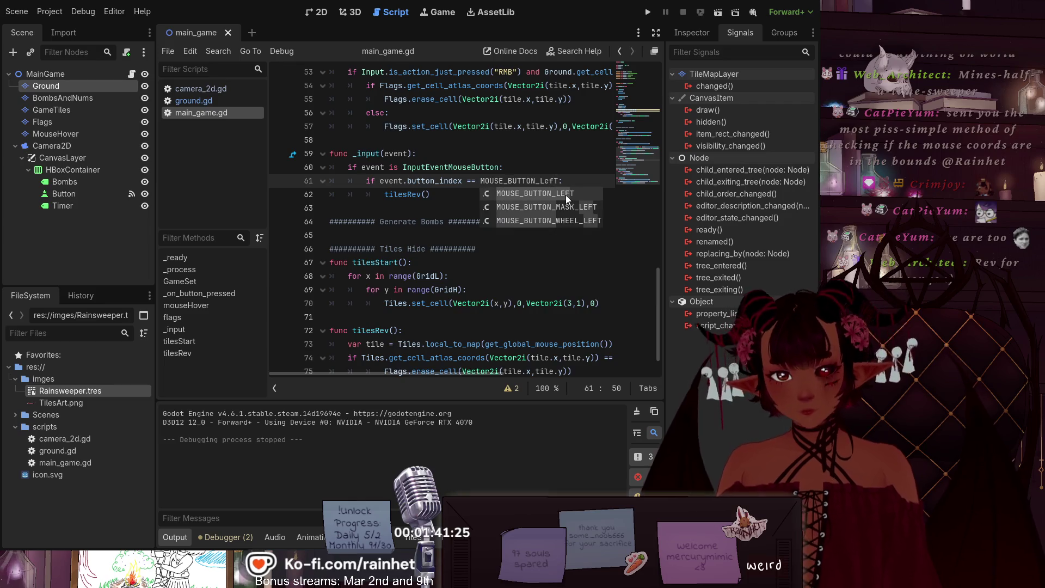
pyautogui.click(566, 195)
pyautogui.press('Down')
pyautogui.press('Down')
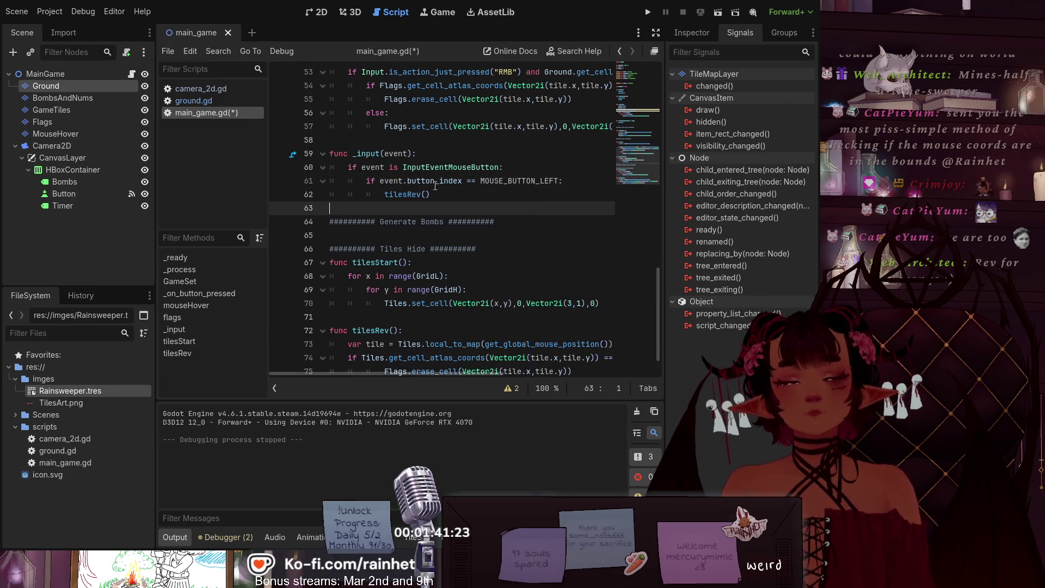
pyautogui.scroll(-1, 437, 206)
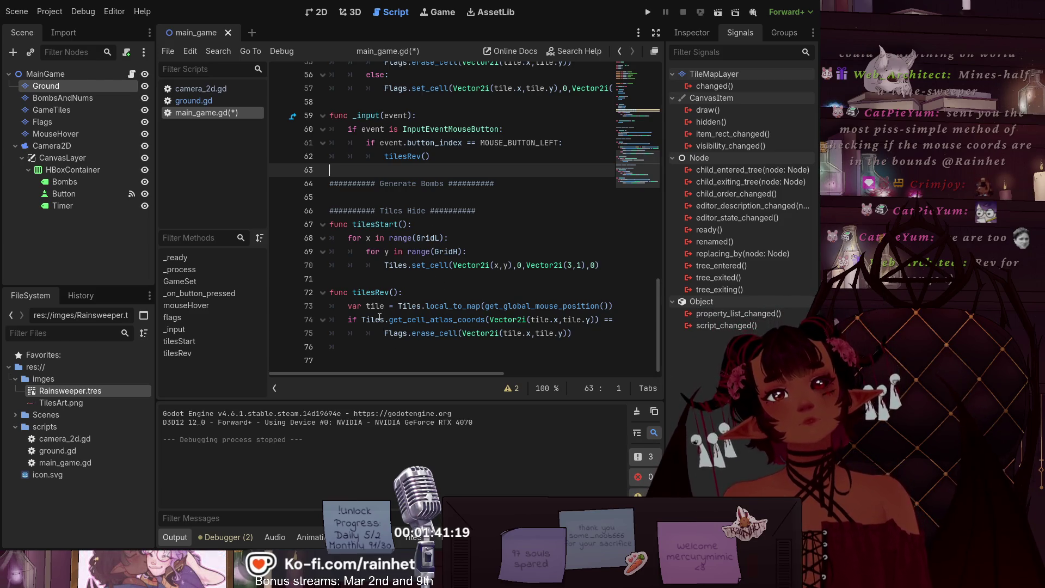
pyautogui.scroll(1, 388, 175)
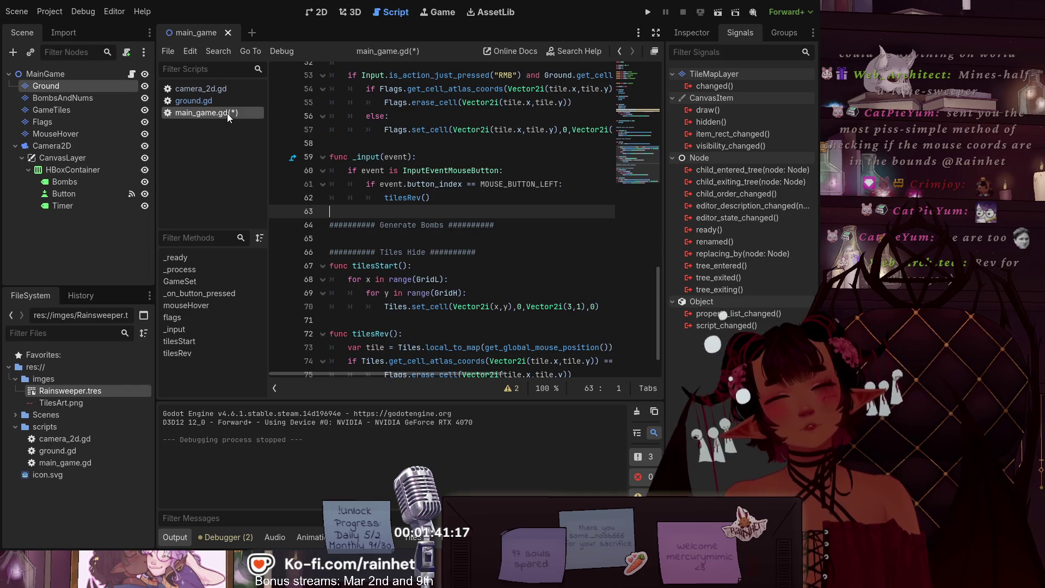
pyautogui.hotkey('ctrl', 's')
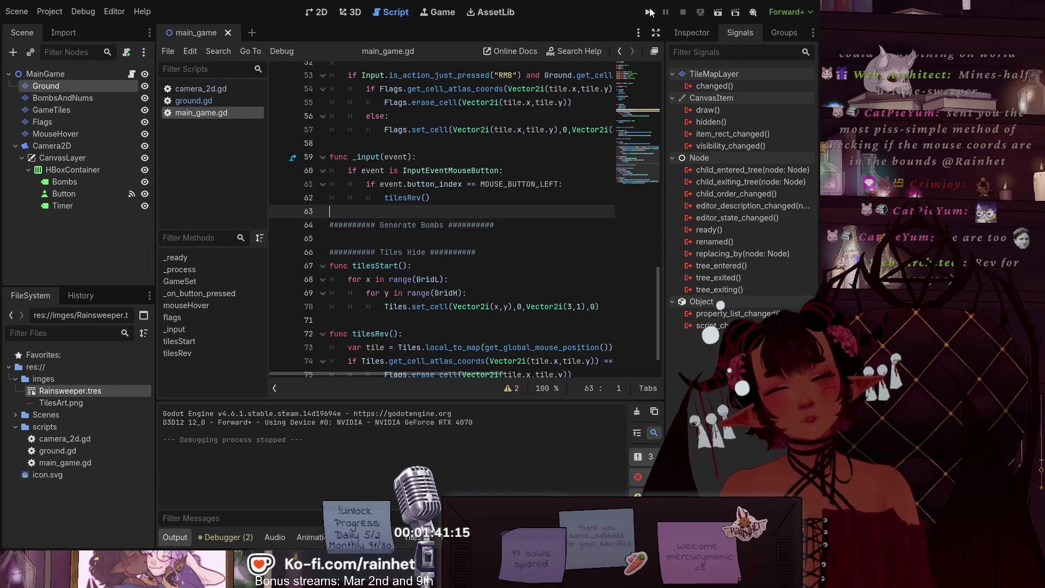
# Step: Run the game, right-click a flagged tile, stop it, and select the tilesRev() call
pyautogui.press('F5')
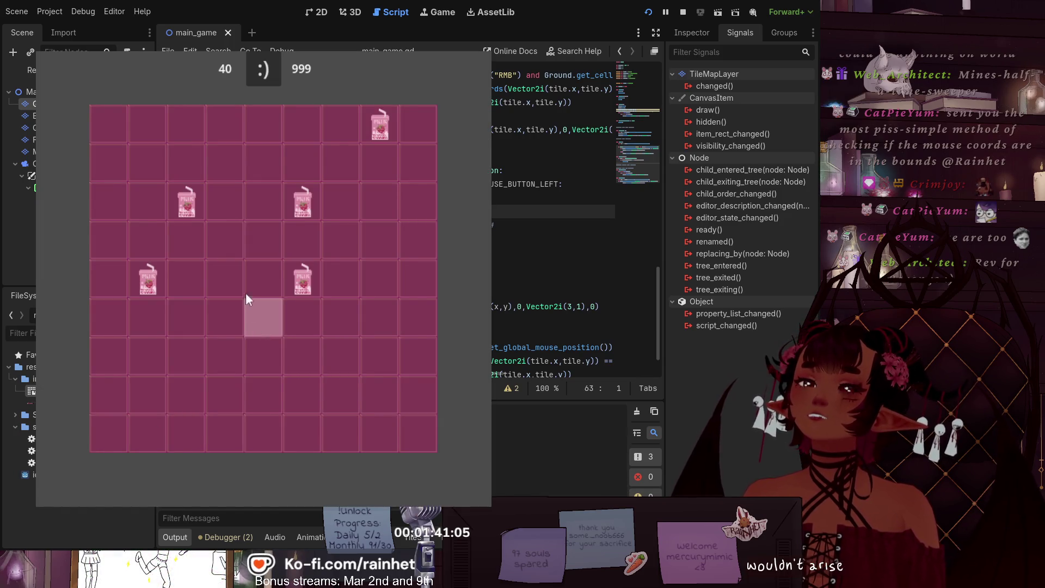
pyautogui.rightClick(138, 267)
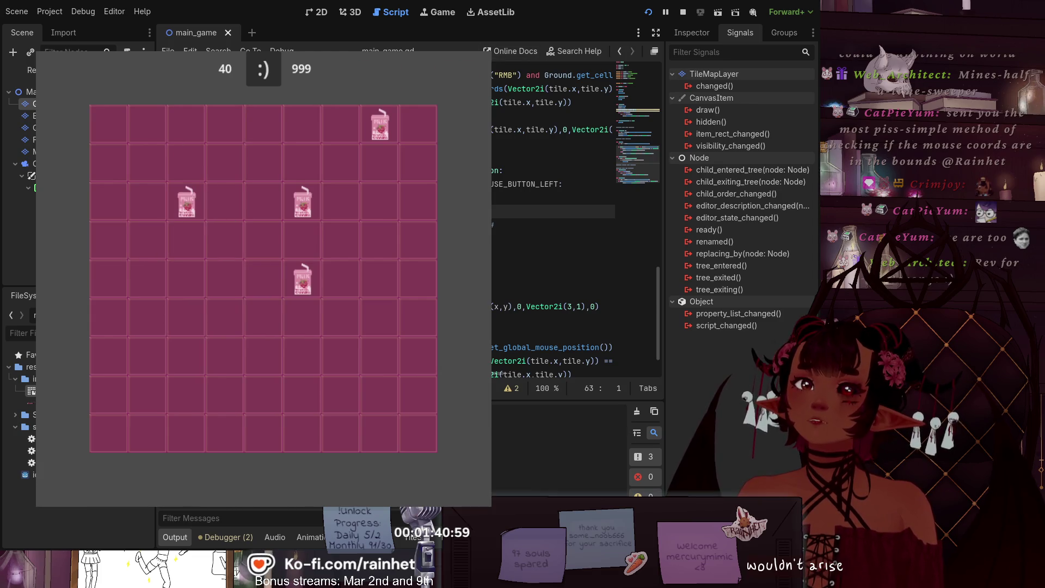
pyautogui.press('F8')
pyautogui.moveTo(438, 198); pyautogui.dragTo(387, 198)
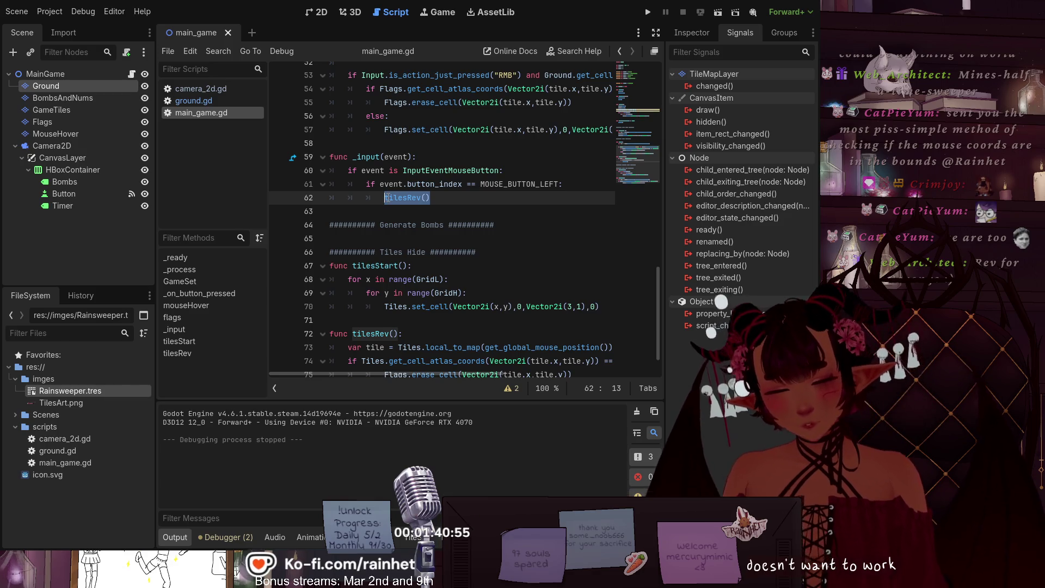
# Step: Replace the tilesRev() call in _input with pass
pyautogui.write('pass')
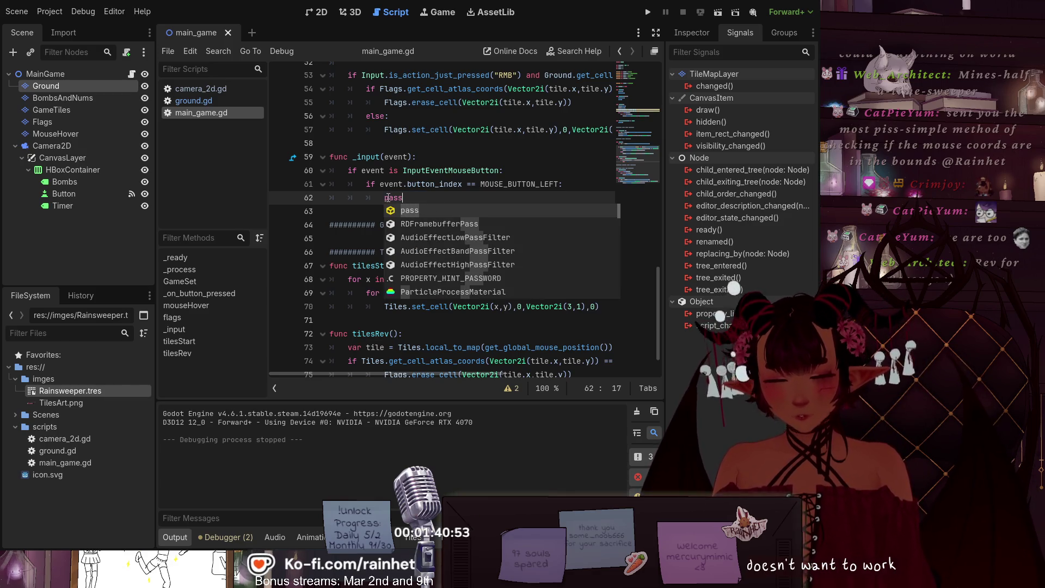
pyautogui.press('Up')
pyautogui.press('Up')
pyautogui.press('Up')
pyautogui.press('End')
pyautogui.scroll(-1, 390, 230)
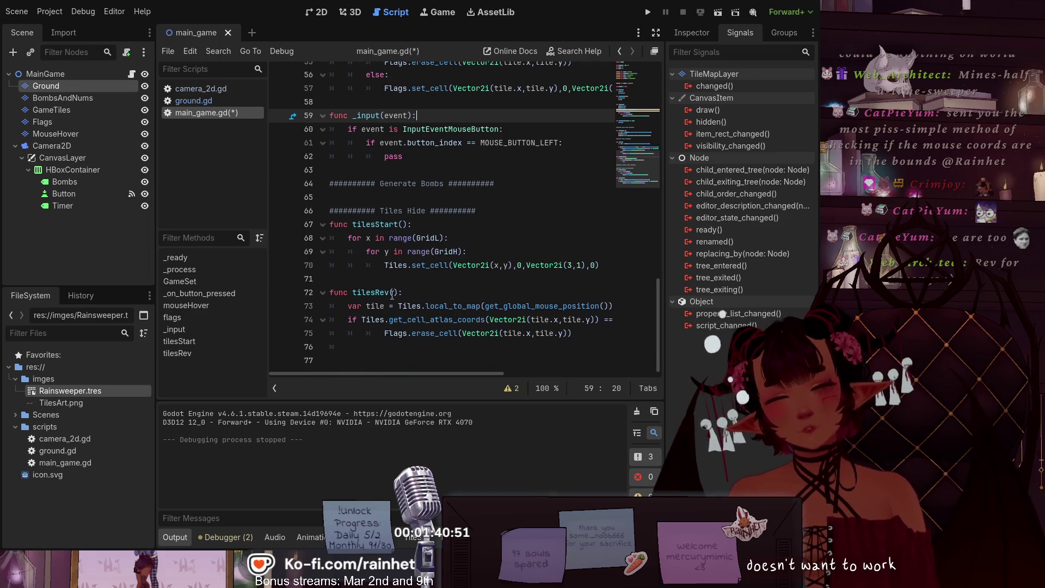
# Step: Copy the RMB just-pressed condition from line 53 and paste it above tilesRev's tile check
pyautogui.moveTo(396, 294); pyautogui.dragTo(348, 298)
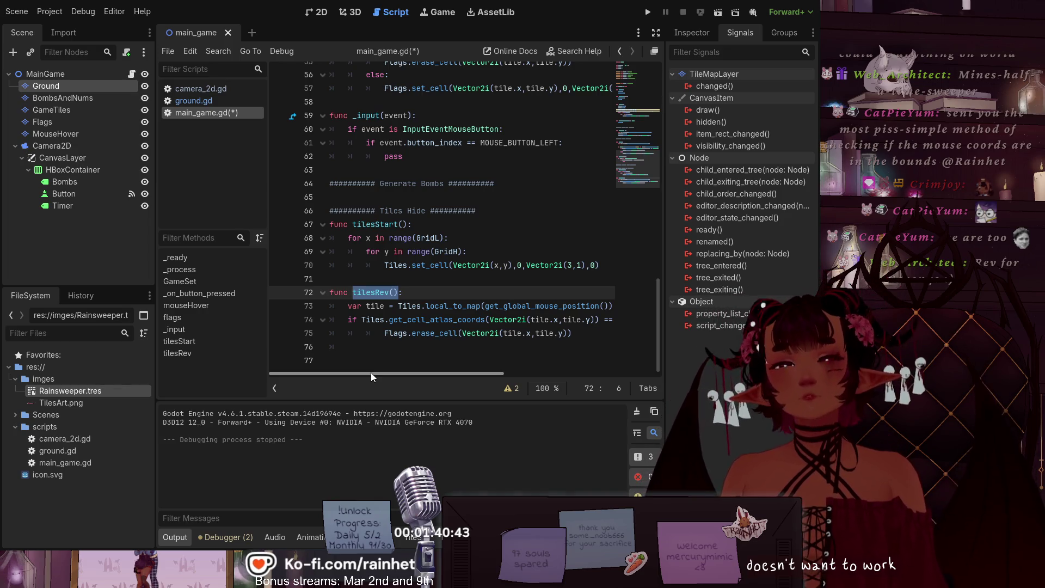
pyautogui.moveTo(368, 371)
pyautogui.mouseDown()
pyautogui.moveTo(469, 363)
pyautogui.moveTo(331, 355)
pyautogui.moveTo(459, 339)
pyautogui.moveTo(342, 344)
pyautogui.mouseUp()
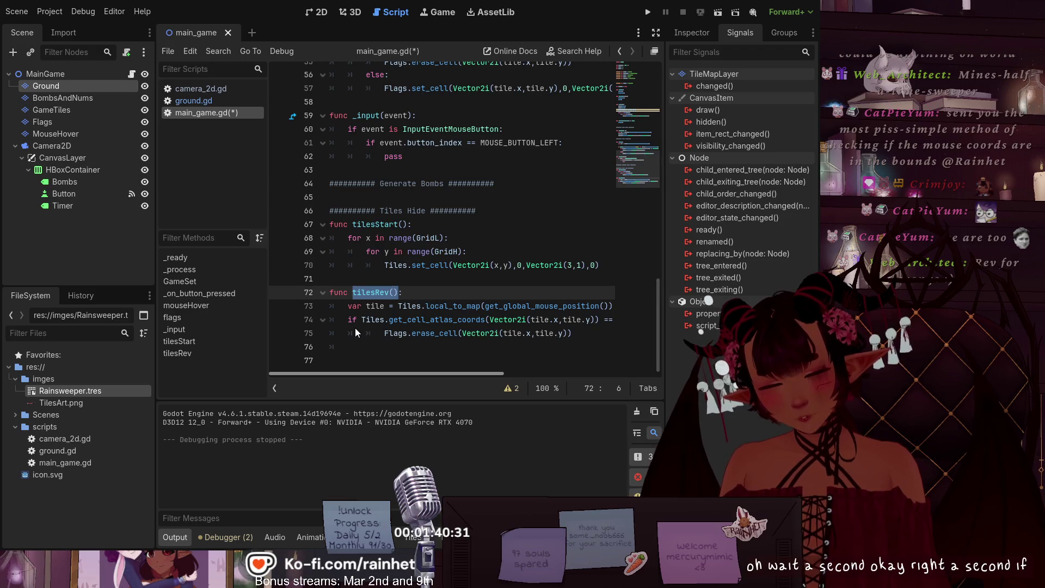
pyautogui.scroll(7, 488, 189)
pyautogui.scroll(-1, 487, 189)
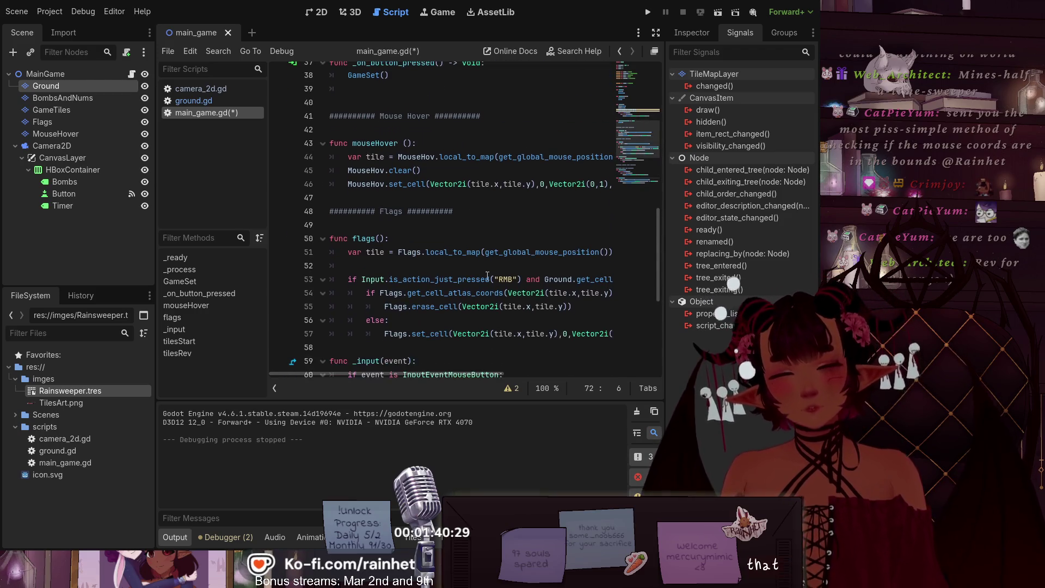
pyautogui.moveTo(523, 279); pyautogui.dragTo(351, 279)
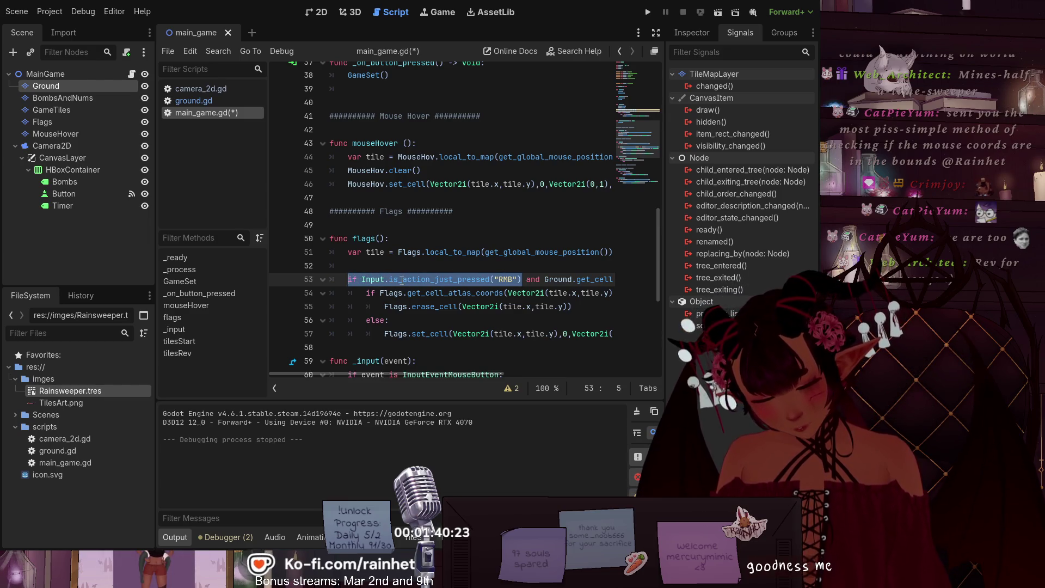
pyautogui.moveTo(346, 279); pyautogui.dragTo(631, 276)
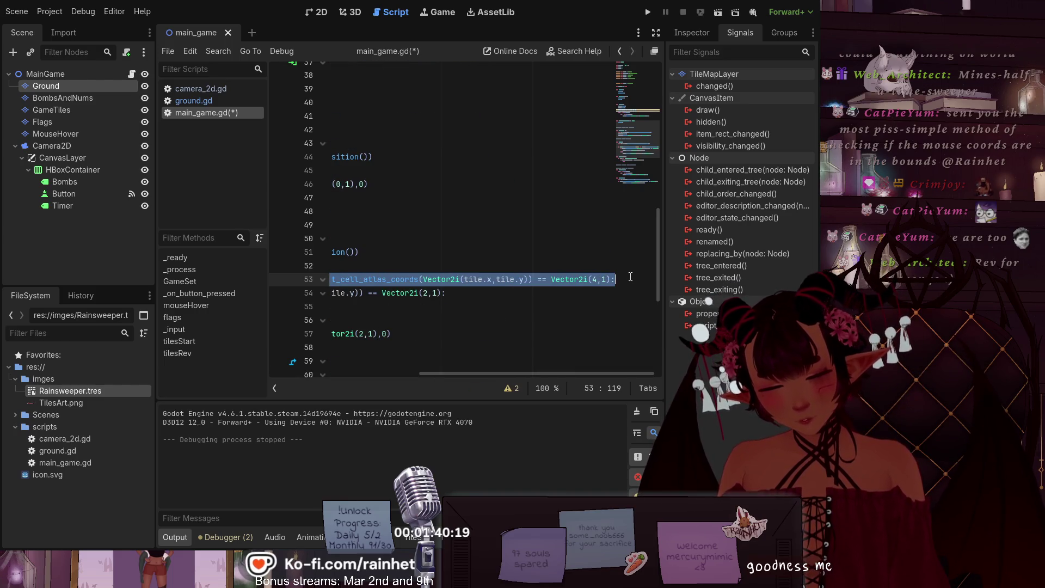
pyautogui.scroll(-6, 587, 348)
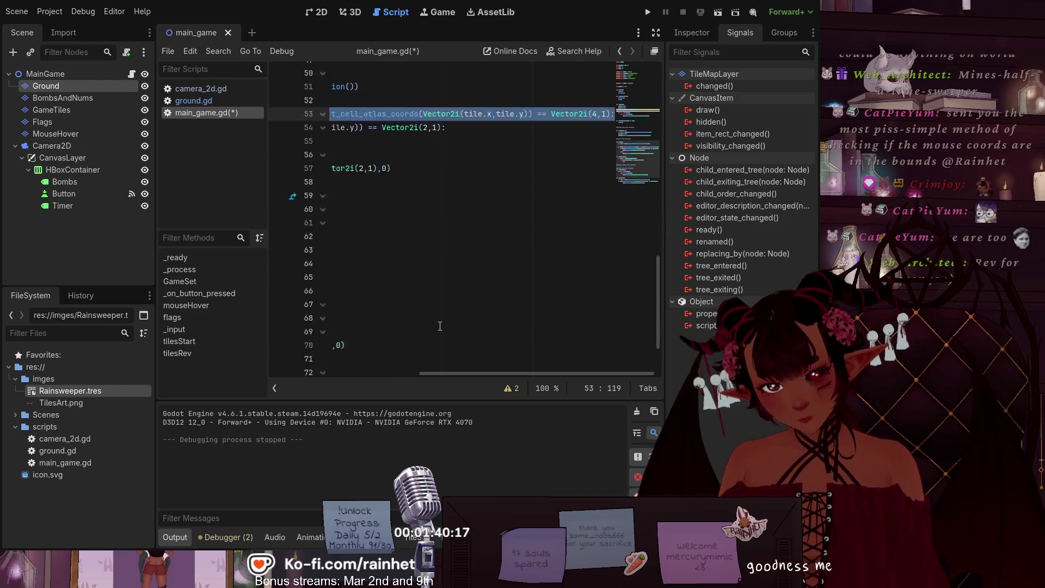
pyautogui.moveTo(436, 373); pyautogui.dragTo(273, 375)
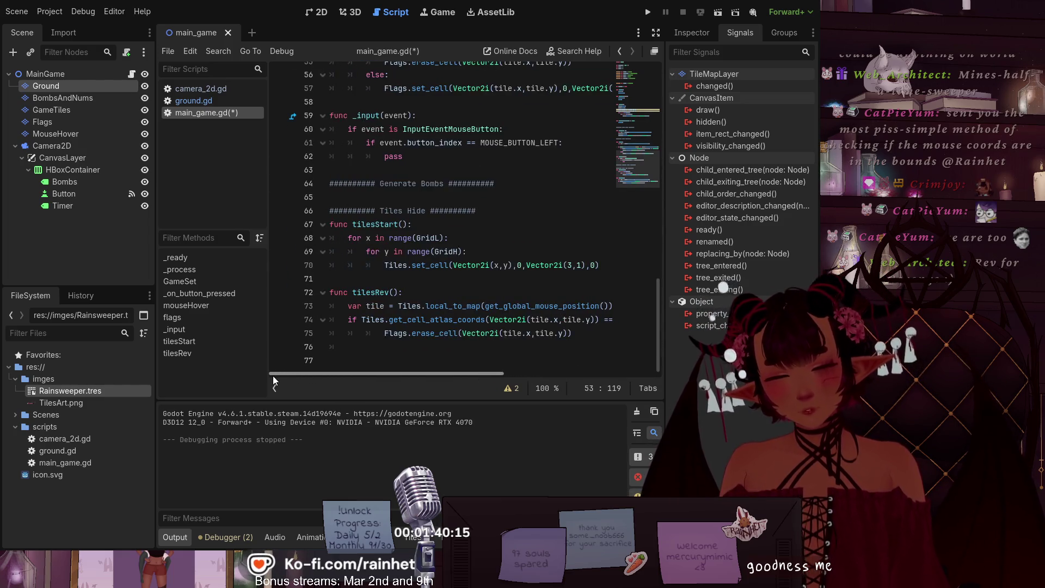
pyautogui.click(346, 318)
pyautogui.press('Return')
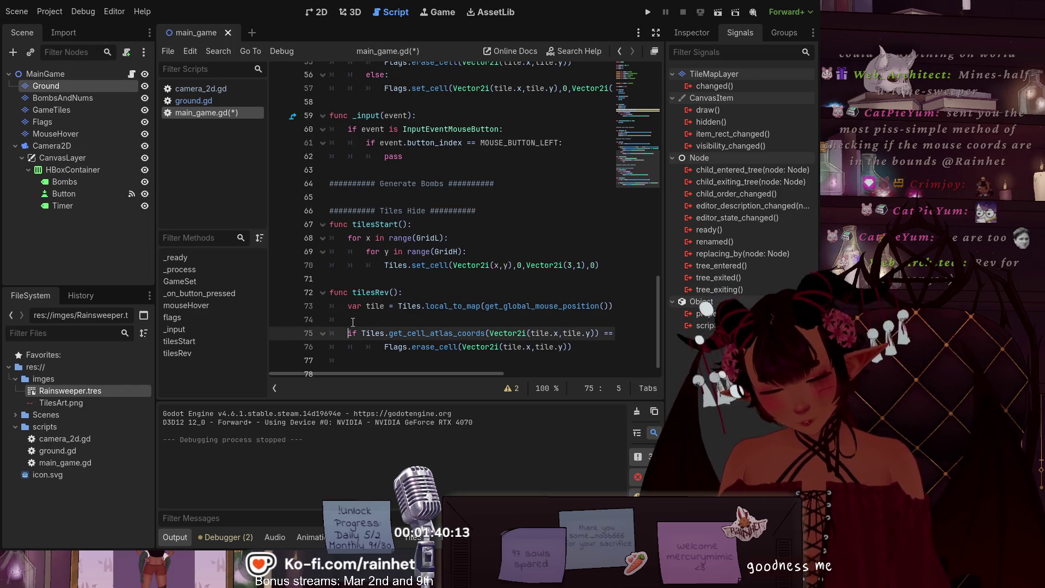
pyautogui.press('Up')
pyautogui.hotkey('ctrl', 'v')
# Step: Indent the tile check under the new condition, change RMB to LMB, and save
pyautogui.moveTo(455, 373); pyautogui.dragTo(304, 371)
pyautogui.scroll(-1, 327, 348)
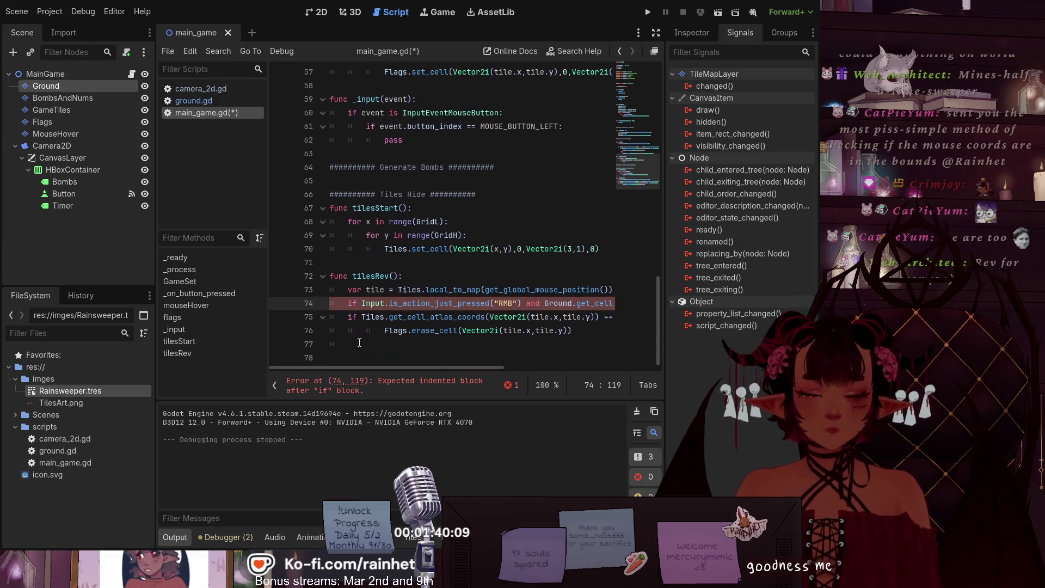
pyautogui.click(342, 317)
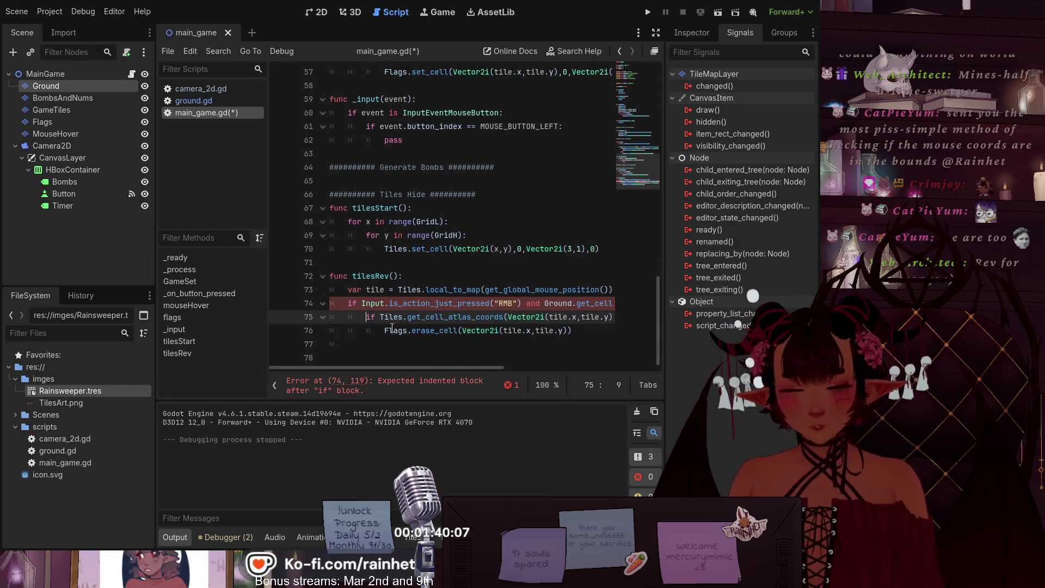
pyautogui.press('Tab')
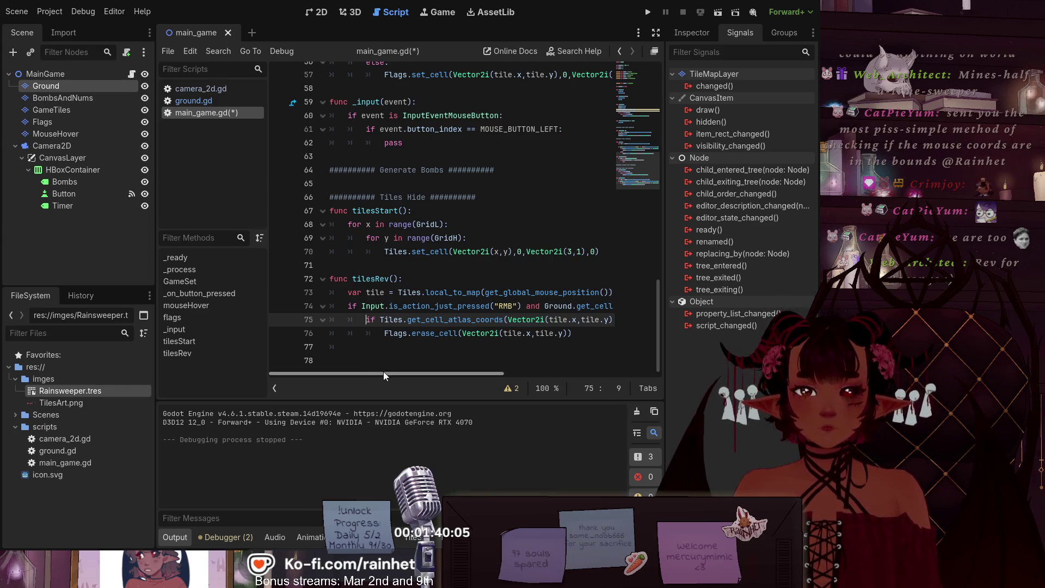
pyautogui.moveTo(358, 371)
pyautogui.mouseDown()
pyautogui.moveTo(586, 367)
pyautogui.moveTo(324, 364)
pyautogui.mouseUp()
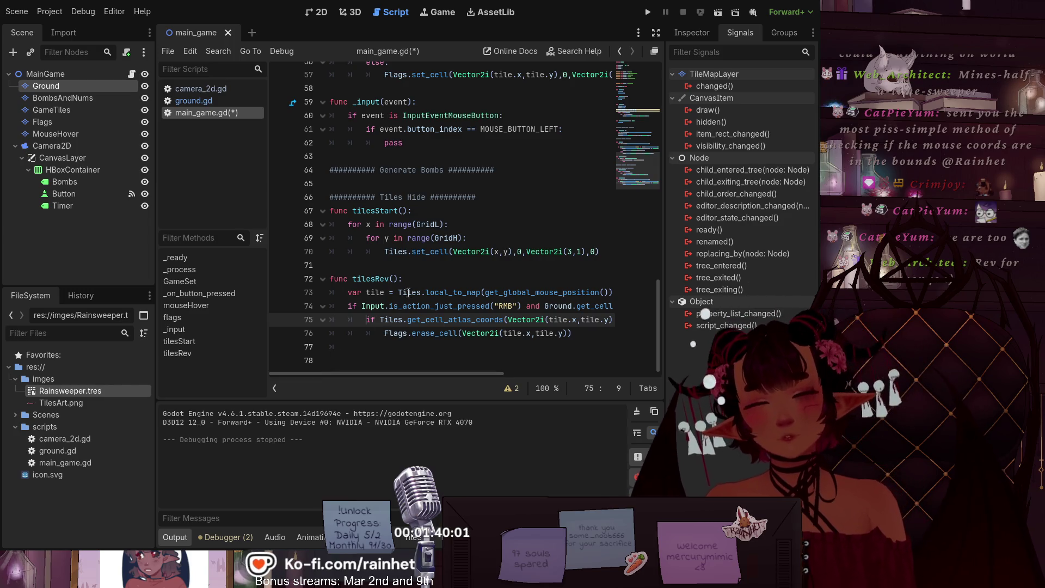
pyautogui.click(500, 307)
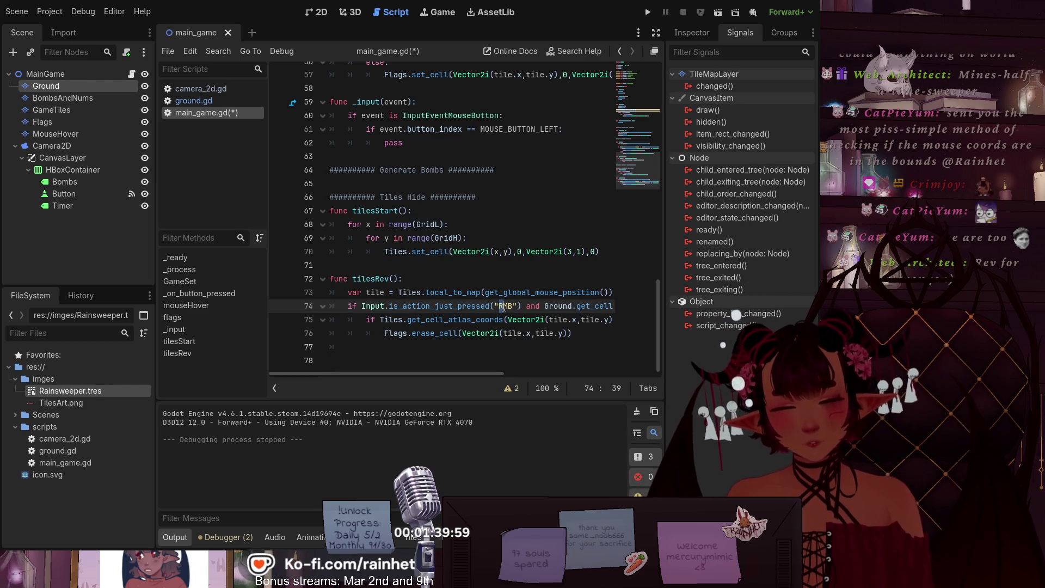
pyautogui.press('BackSpace')
pyautogui.write('L')
pyautogui.click(424, 346)
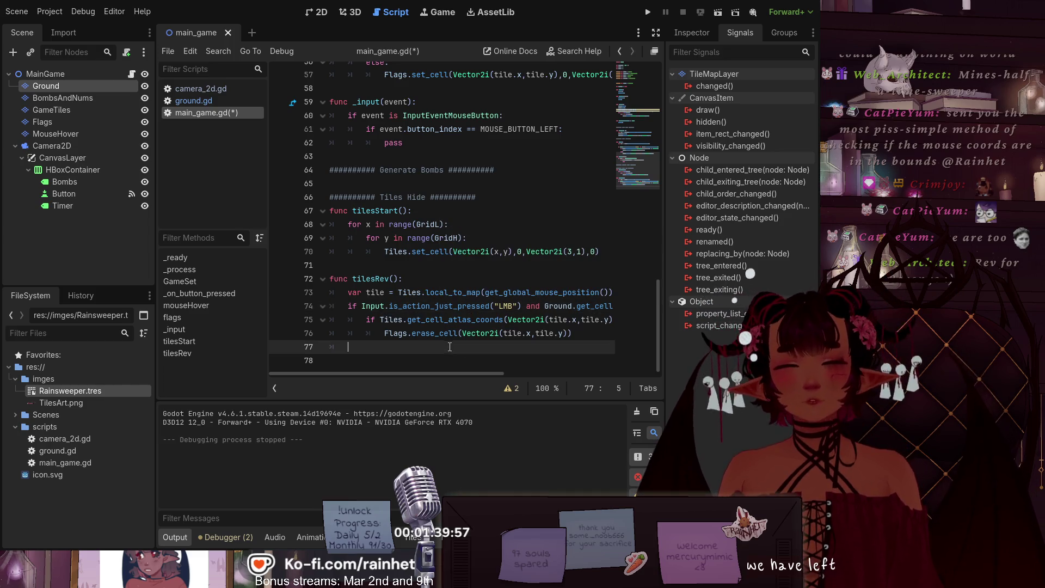
pyautogui.moveTo(426, 373)
pyautogui.mouseDown()
pyautogui.moveTo(627, 344)
pyautogui.moveTo(347, 349)
pyautogui.mouseUp()
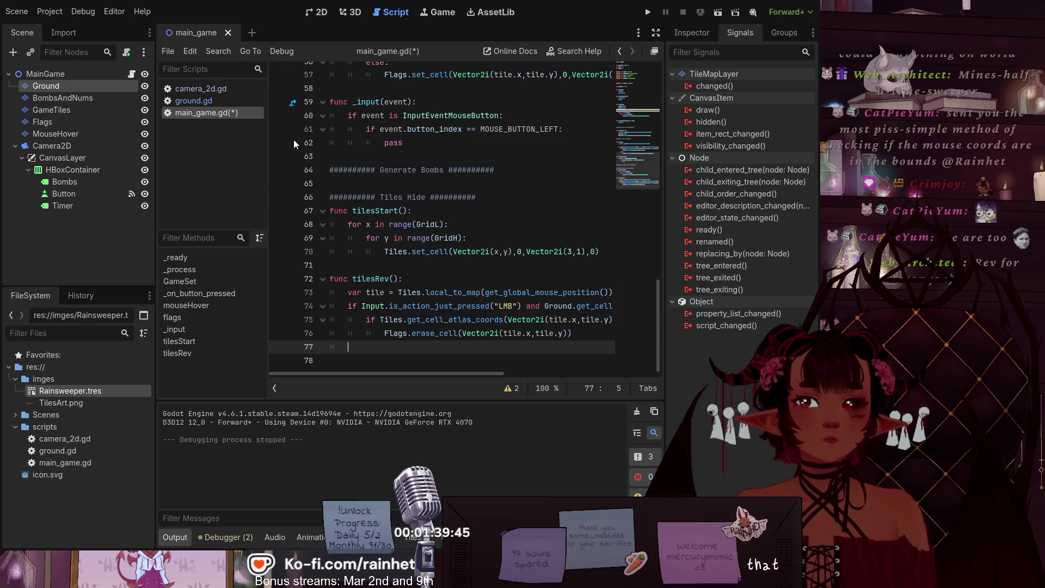
pyautogui.hotkey('ctrl', 's')
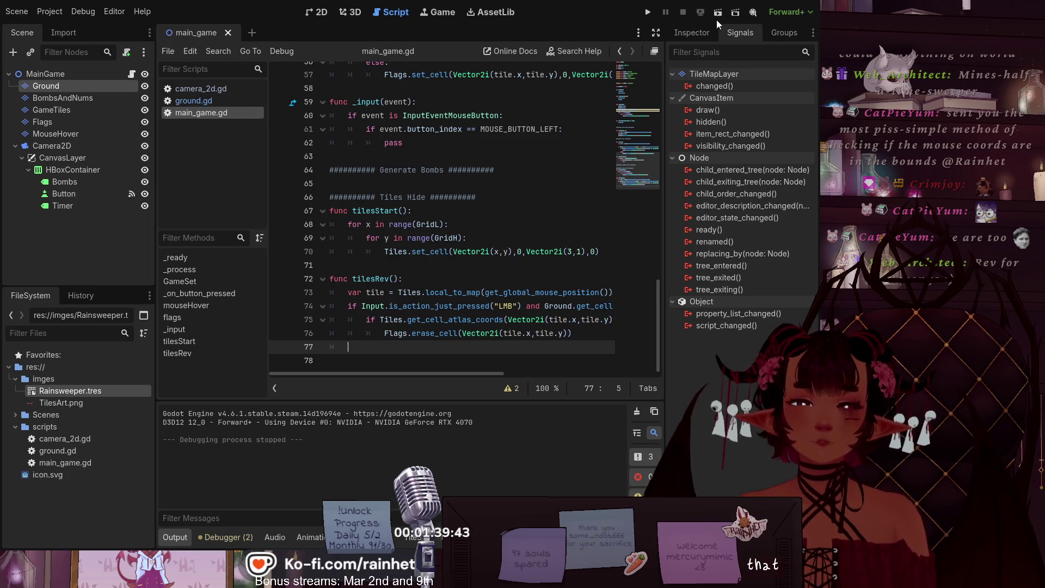
# Step: Run the game to test, then copy the tilesRev() name
pyautogui.click(717, 14)
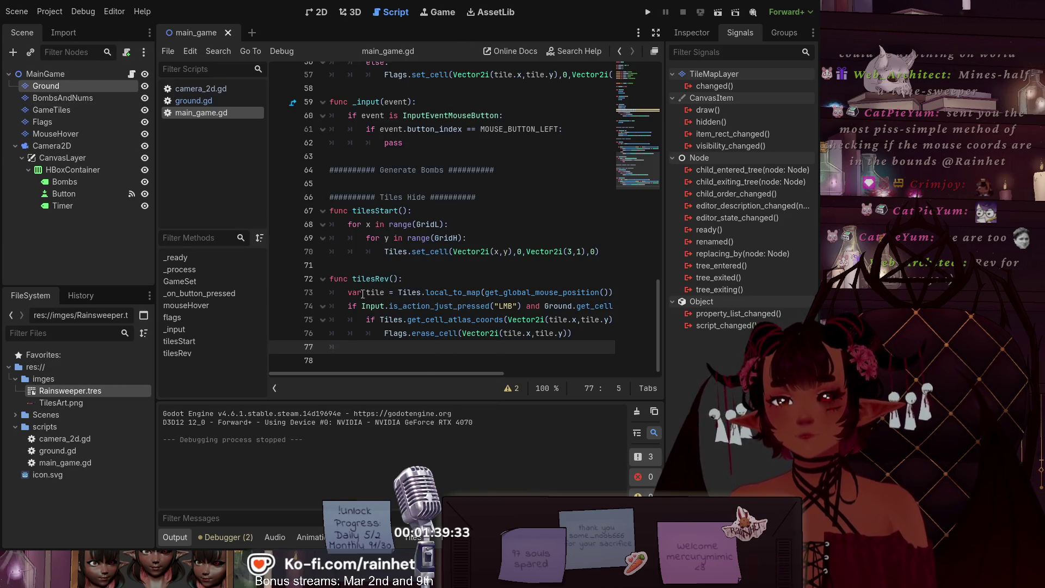
pyautogui.moveTo(399, 278); pyautogui.dragTo(358, 283)
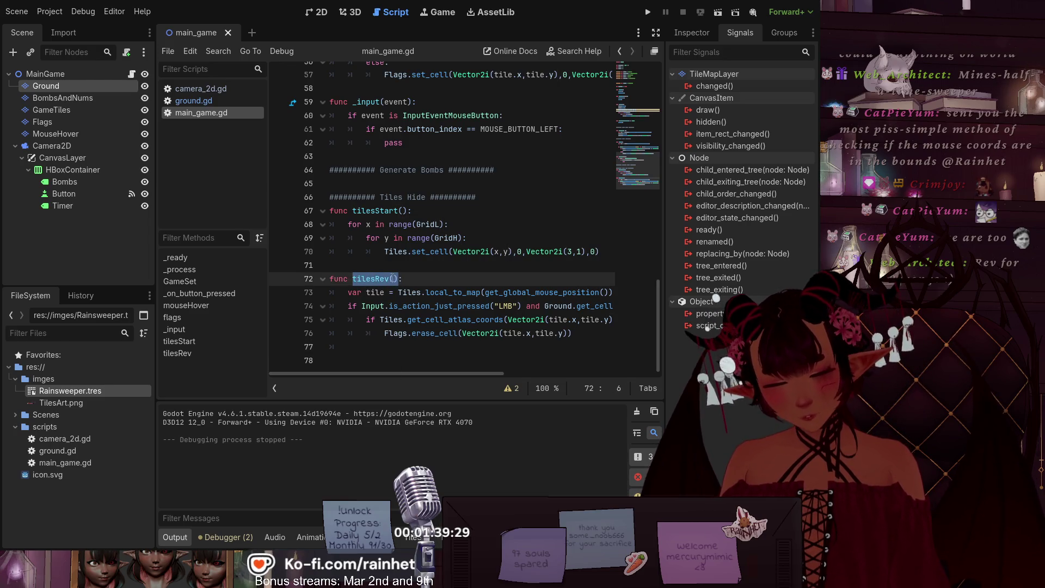
pyautogui.scroll(7, 389, 248)
pyautogui.scroll(6, 389, 248)
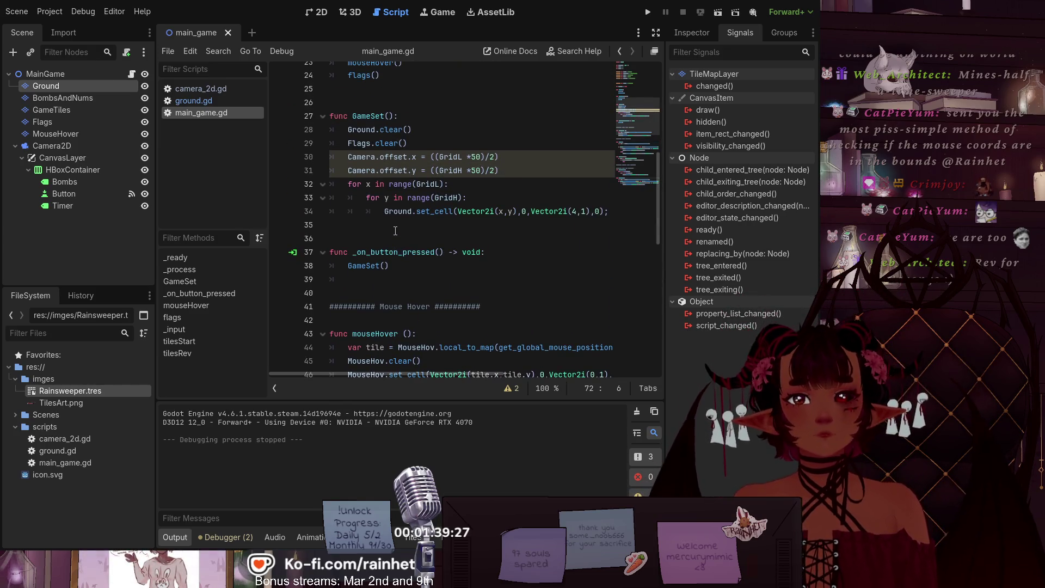
pyautogui.scroll(1, 396, 231)
# Step: Add tilesRev() after flags() in _process, save main_game.gd, and run the game
pyautogui.click(390, 197)
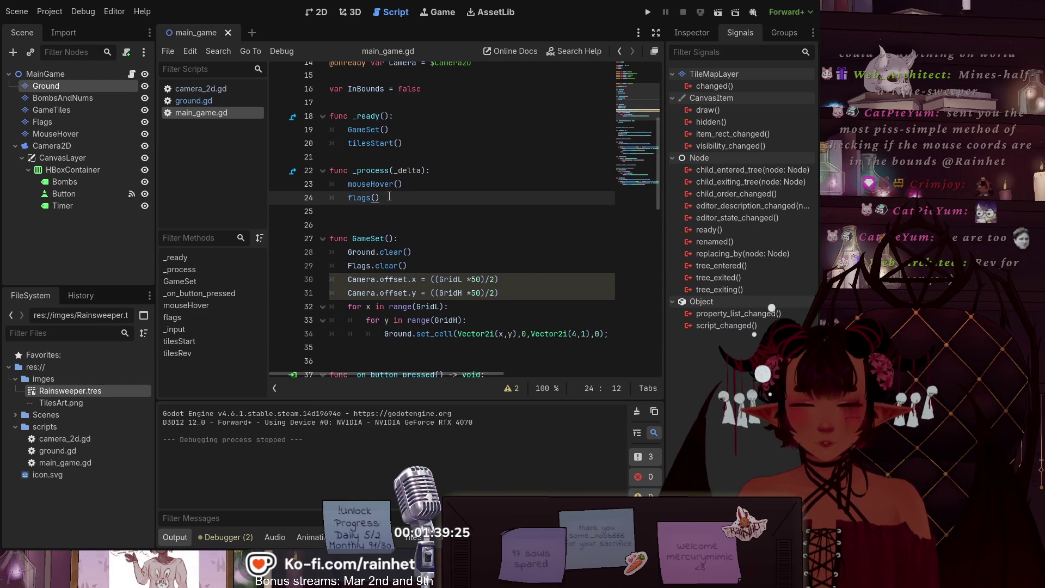
pyautogui.press('Return')
pyautogui.write('tilesRev()')
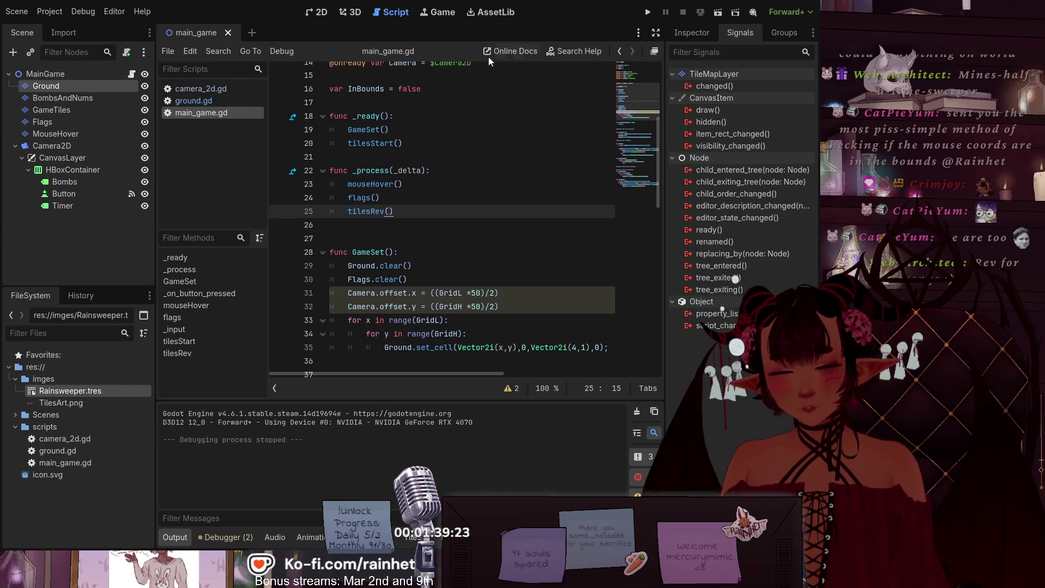
pyautogui.hotkey('ctrl', 's')
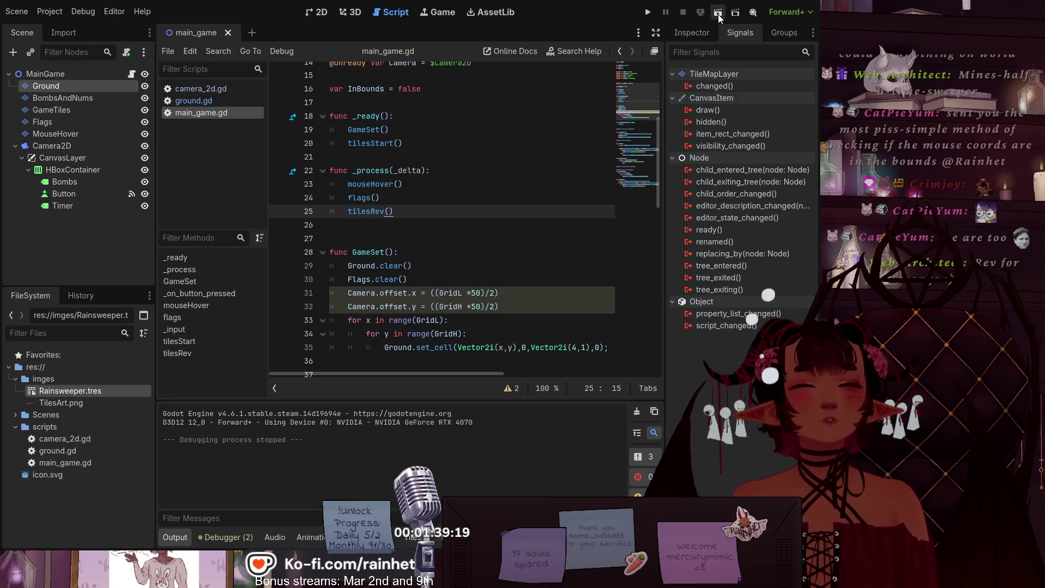
pyautogui.click(646, 13)
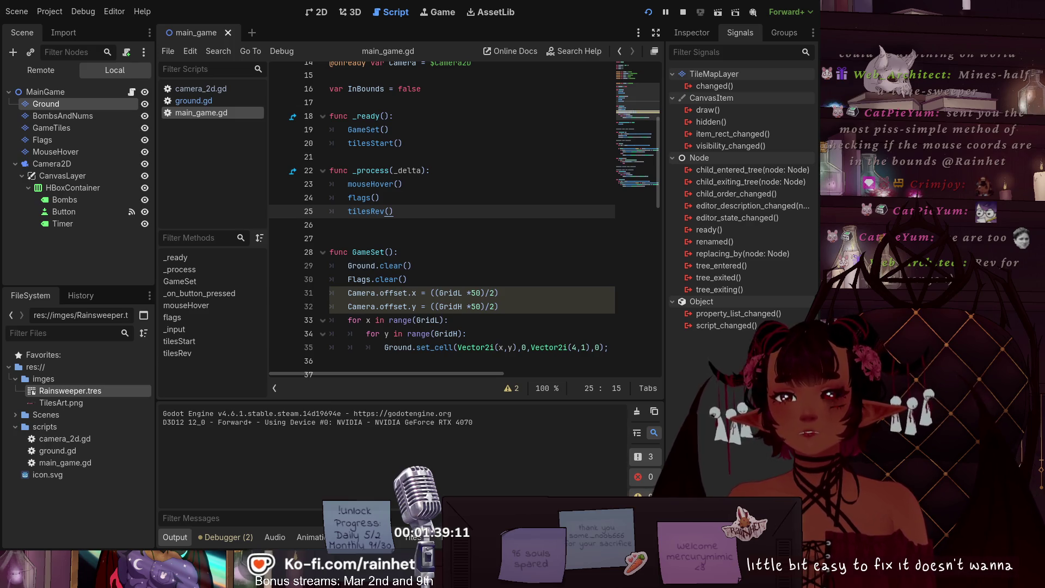
pyautogui.scroll(-14, 403, 314)
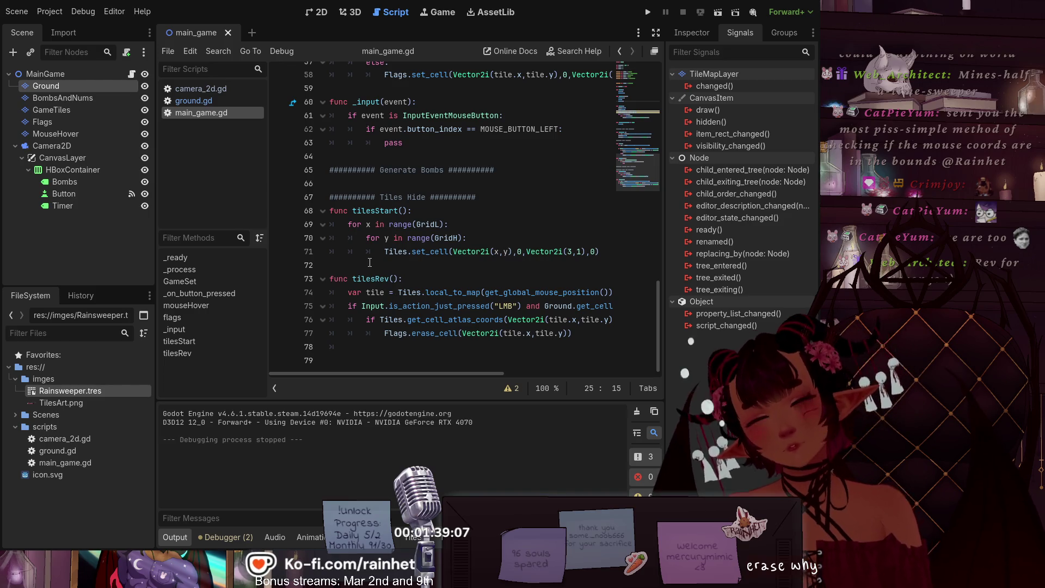
pyautogui.click(406, 279)
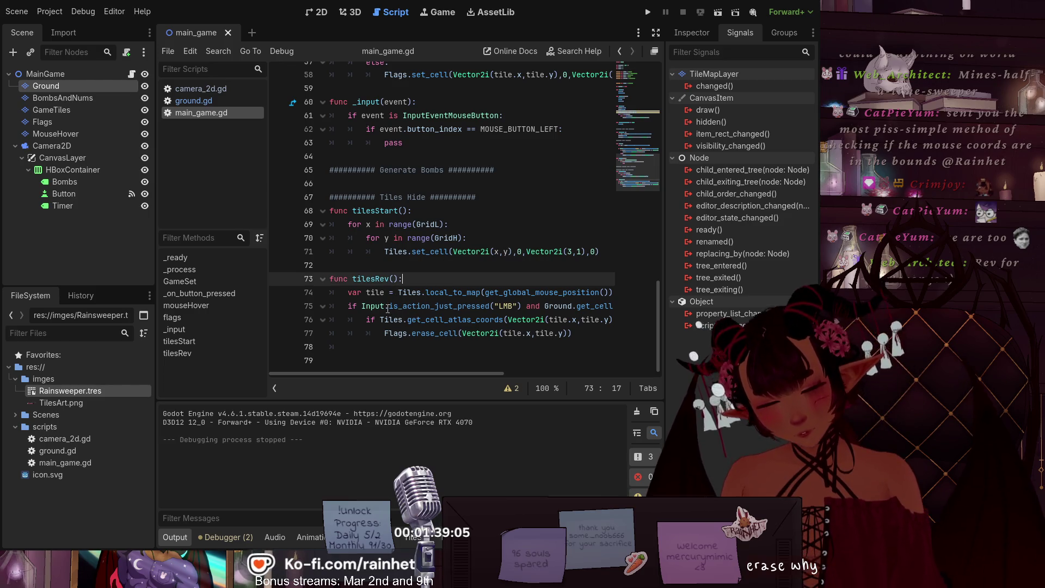
pyautogui.moveTo(384, 374)
pyautogui.mouseDown()
pyautogui.moveTo(374, 374)
pyautogui.moveTo(625, 355)
pyautogui.moveTo(367, 375)
pyautogui.moveTo(399, 380)
pyautogui.moveTo(484, 369)
pyautogui.moveTo(391, 364)
pyautogui.moveTo(450, 362)
pyautogui.moveTo(397, 358)
pyautogui.moveTo(427, 349)
pyautogui.moveTo(381, 345)
pyautogui.mouseUp()
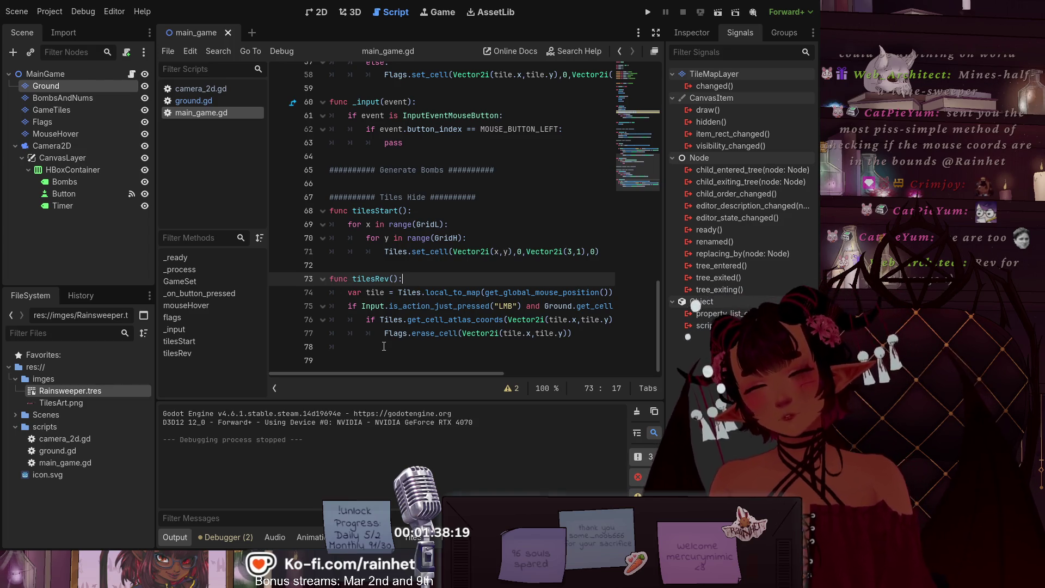
pyautogui.moveTo(368, 374)
pyautogui.mouseDown()
pyautogui.moveTo(419, 374)
pyautogui.moveTo(335, 363)
pyautogui.moveTo(431, 377)
pyautogui.moveTo(497, 367)
pyautogui.moveTo(443, 365)
pyautogui.moveTo(561, 361)
pyautogui.moveTo(368, 373)
pyautogui.moveTo(459, 369)
pyautogui.moveTo(377, 370)
pyautogui.mouseUp()
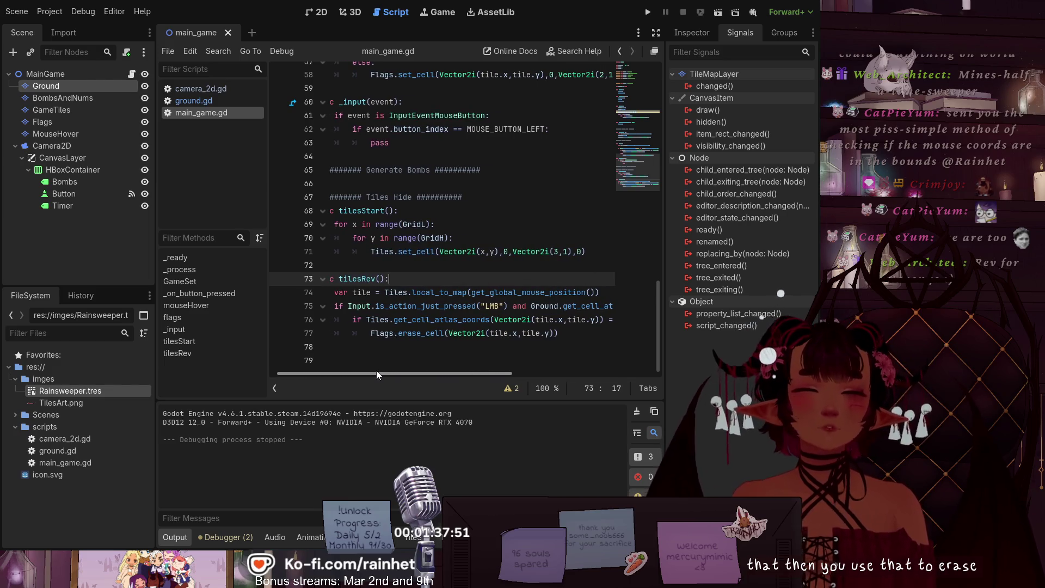
pyautogui.scroll(1, 503, 227)
pyautogui.scroll(1, 501, 228)
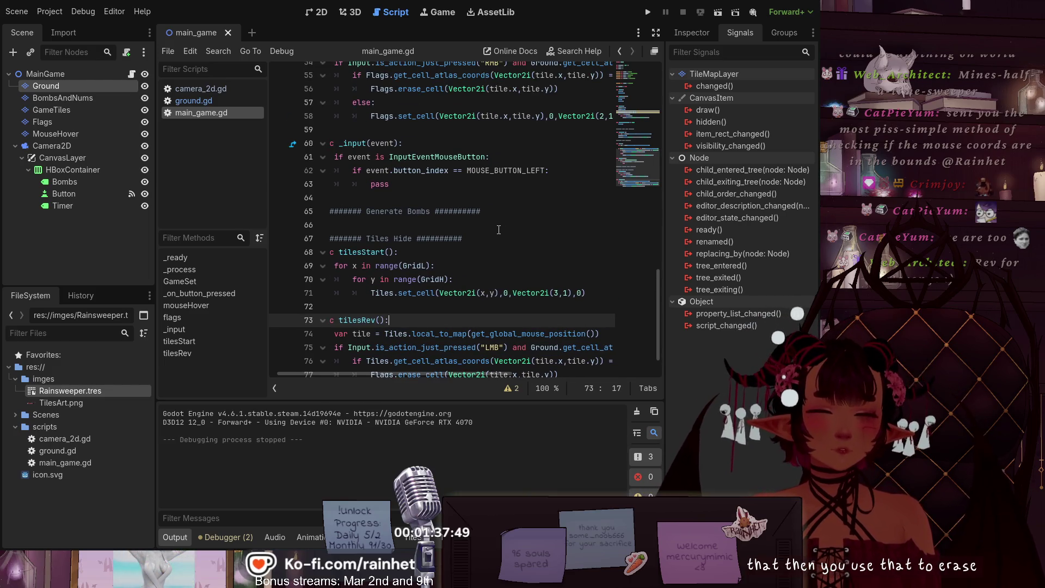
pyautogui.scroll(3, 498, 233)
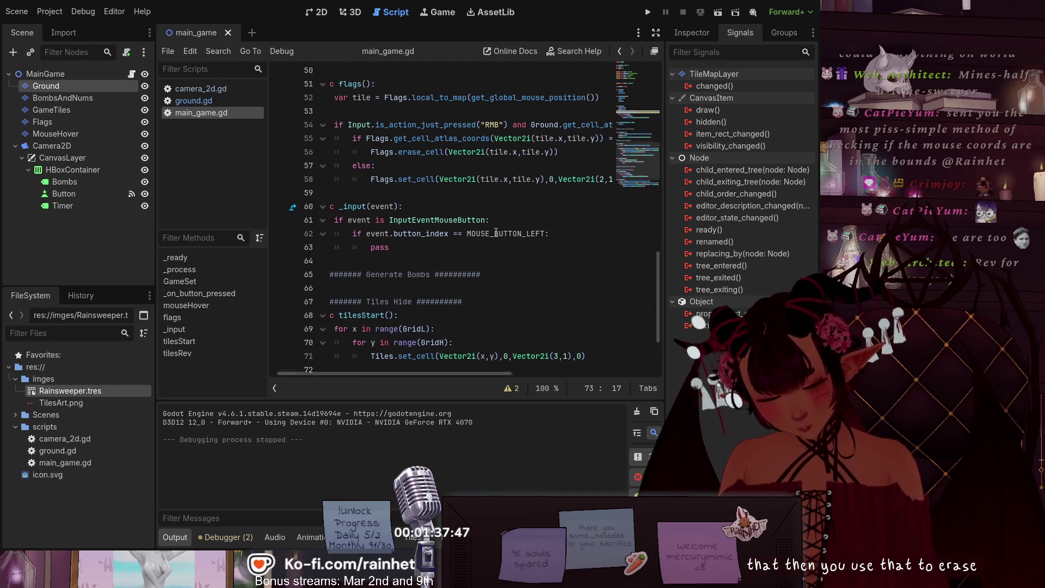
pyautogui.scroll(3, 503, 232)
pyautogui.scroll(-5, 502, 233)
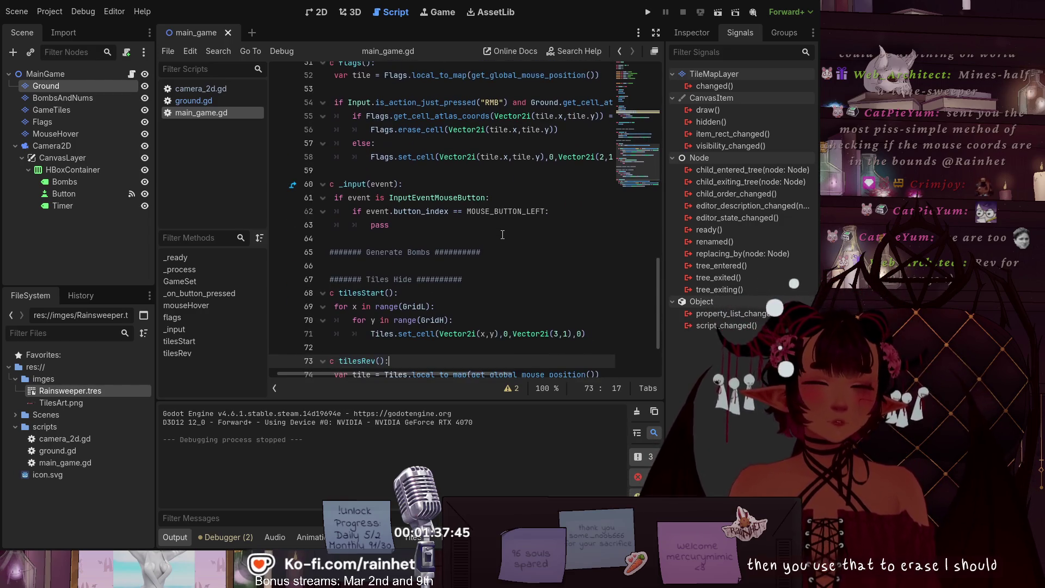
pyautogui.scroll(-1, 484, 197)
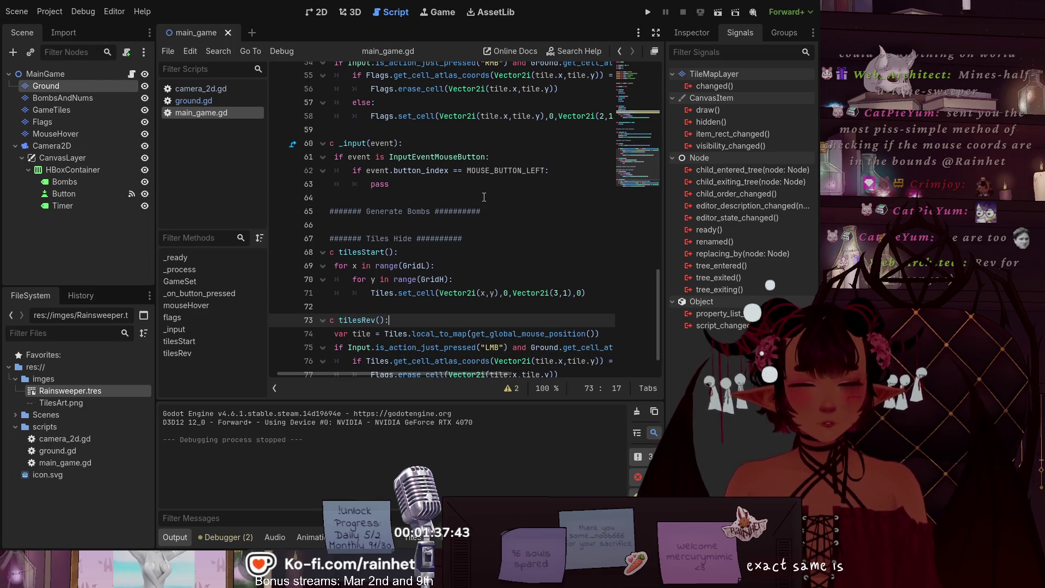
pyautogui.scroll(-1, 484, 197)
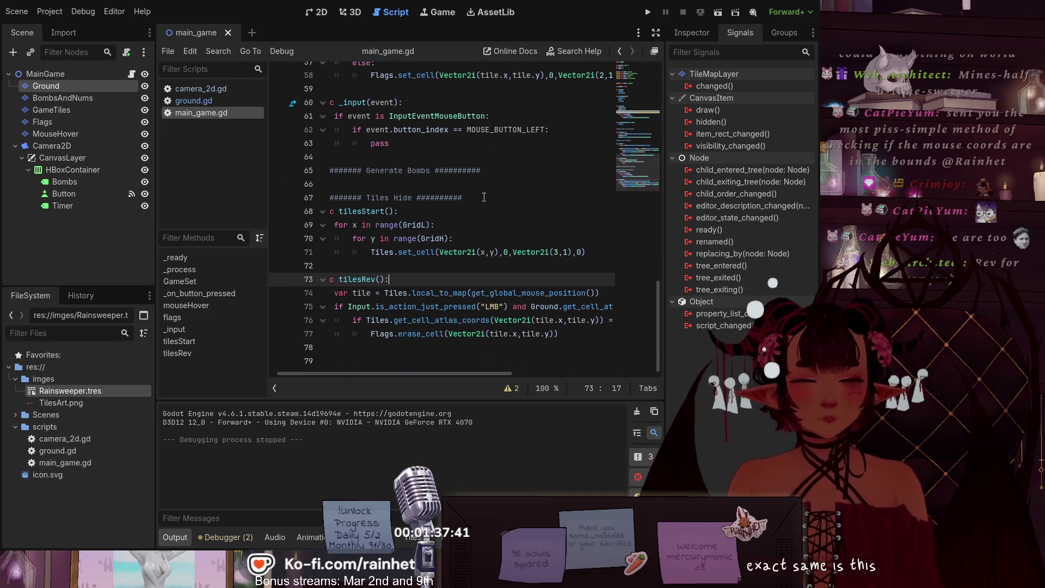
pyautogui.scroll(2, 484, 197)
pyautogui.scroll(-2, 484, 197)
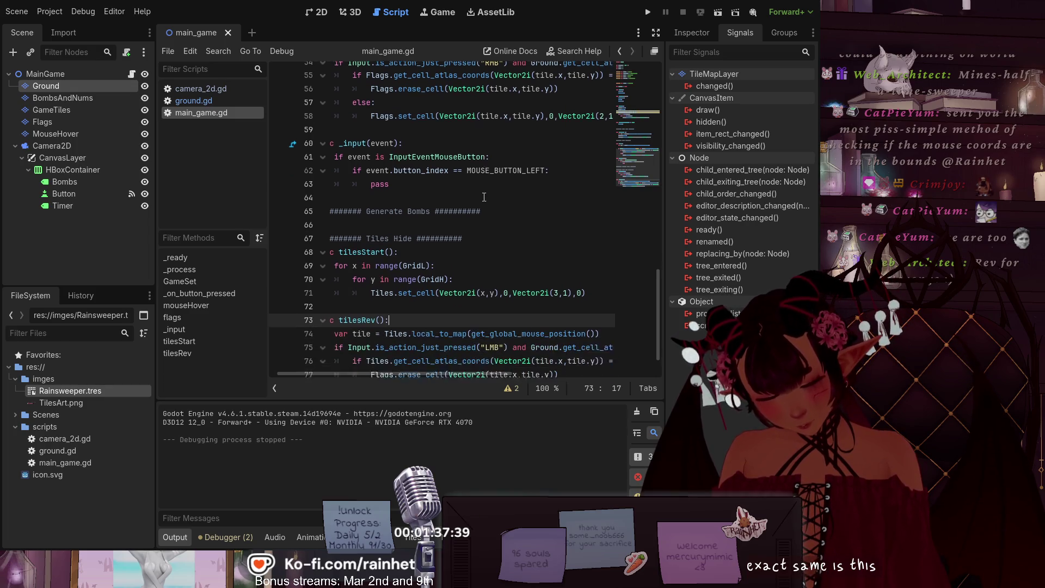
pyautogui.scroll(1, 484, 197)
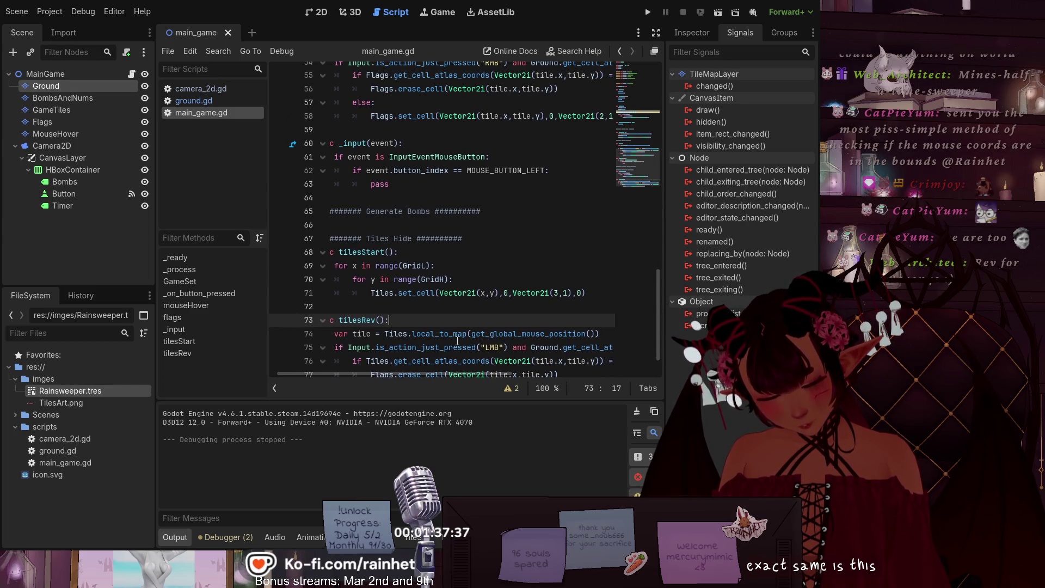
pyautogui.moveTo(440, 371)
pyautogui.mouseDown()
pyautogui.moveTo(511, 363)
pyautogui.moveTo(396, 361)
pyautogui.mouseUp()
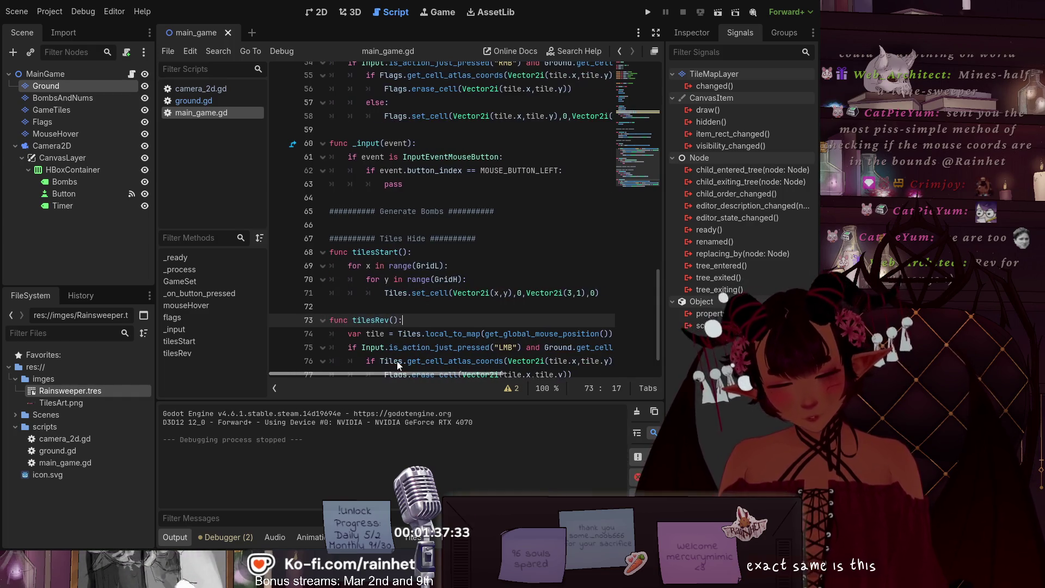
pyautogui.scroll(-1, 498, 254)
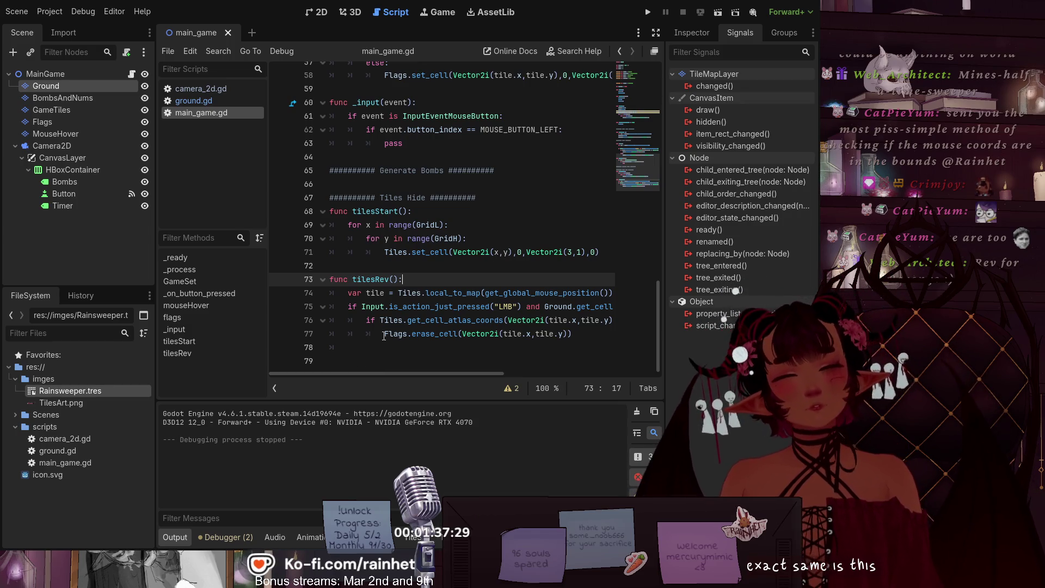
pyautogui.moveTo(384, 335); pyautogui.dragTo(400, 335)
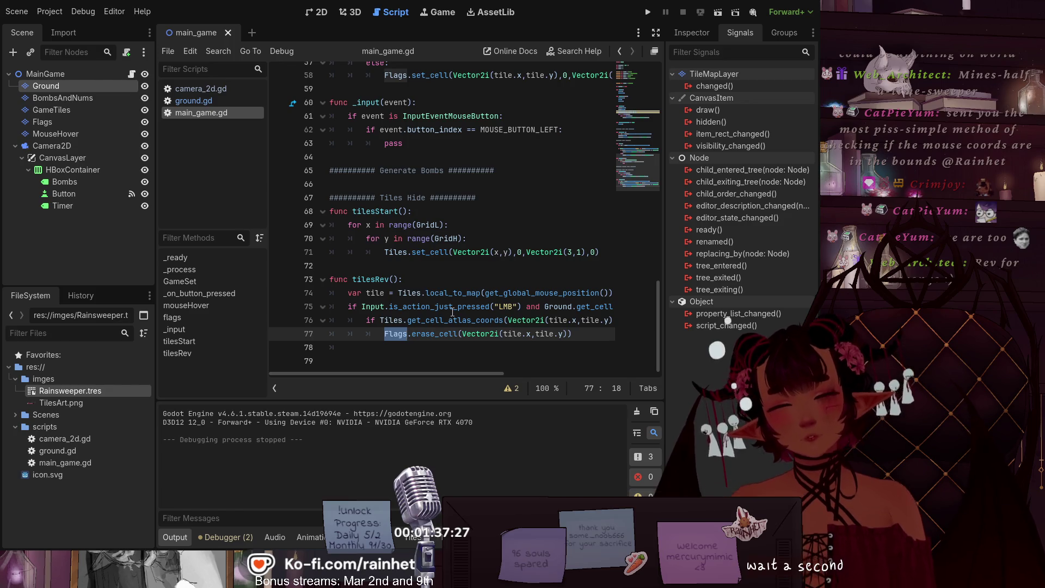
# Step: Change the erase target on line 77 from Flags to Tiles, save, and run the game
pyautogui.write('Tiles')
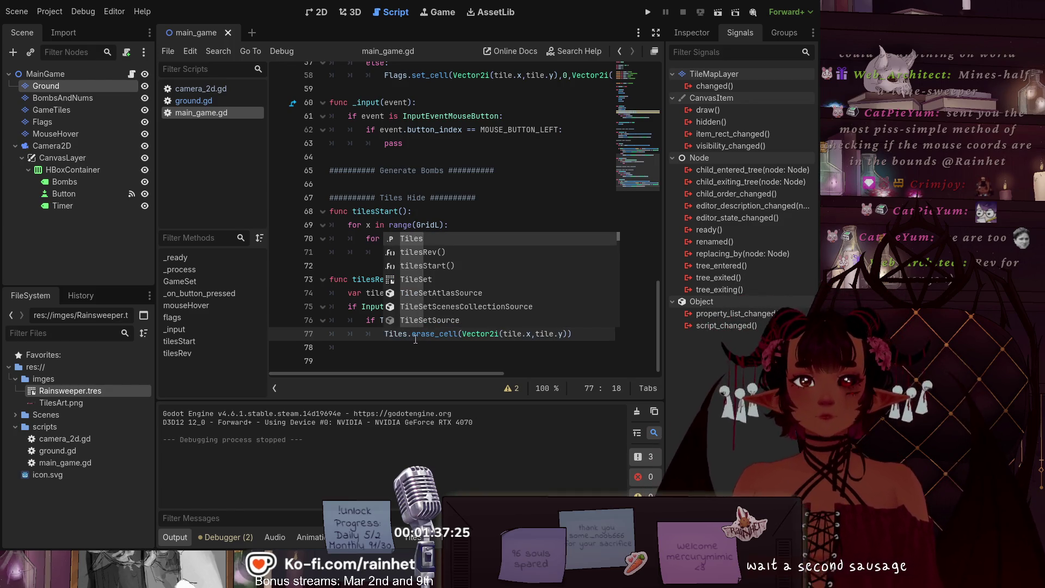
pyautogui.press('Escape')
pyautogui.press('Down')
pyautogui.press('Down')
pyautogui.scroll(2, 475, 274)
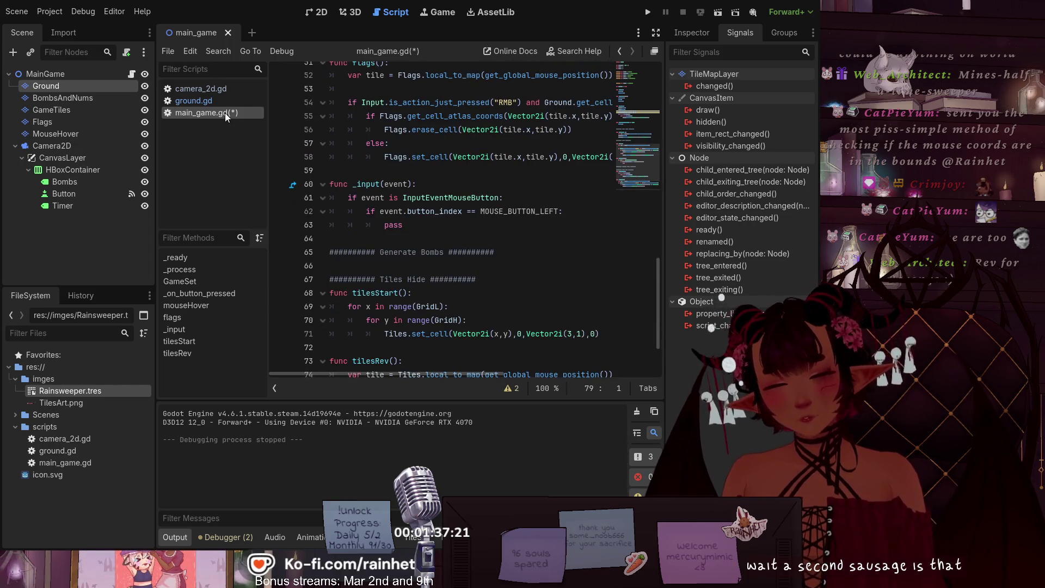
pyautogui.hotkey('ctrl', 's')
pyautogui.click(648, 12)
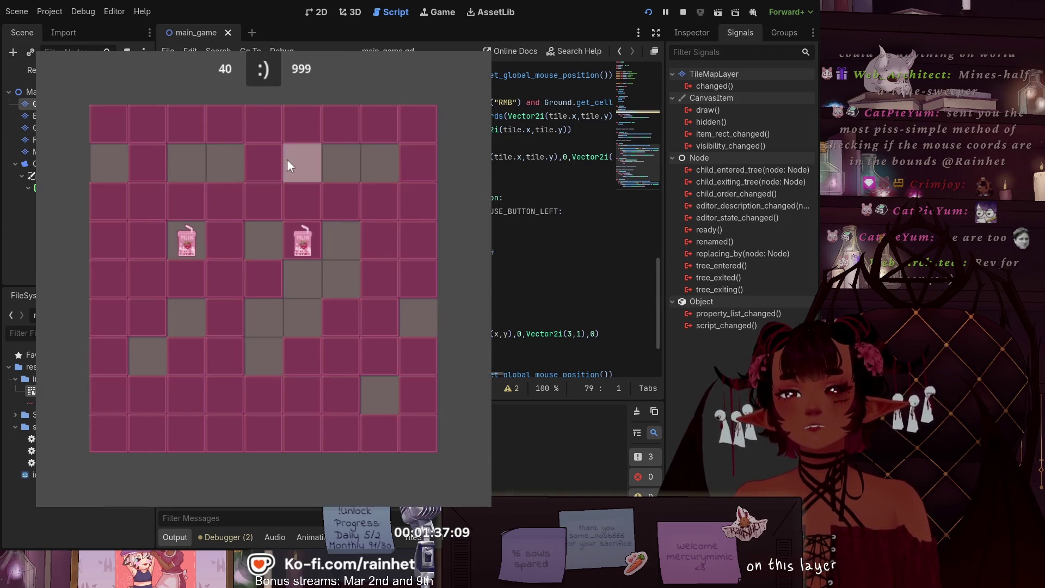
# Step: Right-click 21 board tiles to place milk-carton flags, then stop the game with F8
pyautogui.rightClick(109, 202)
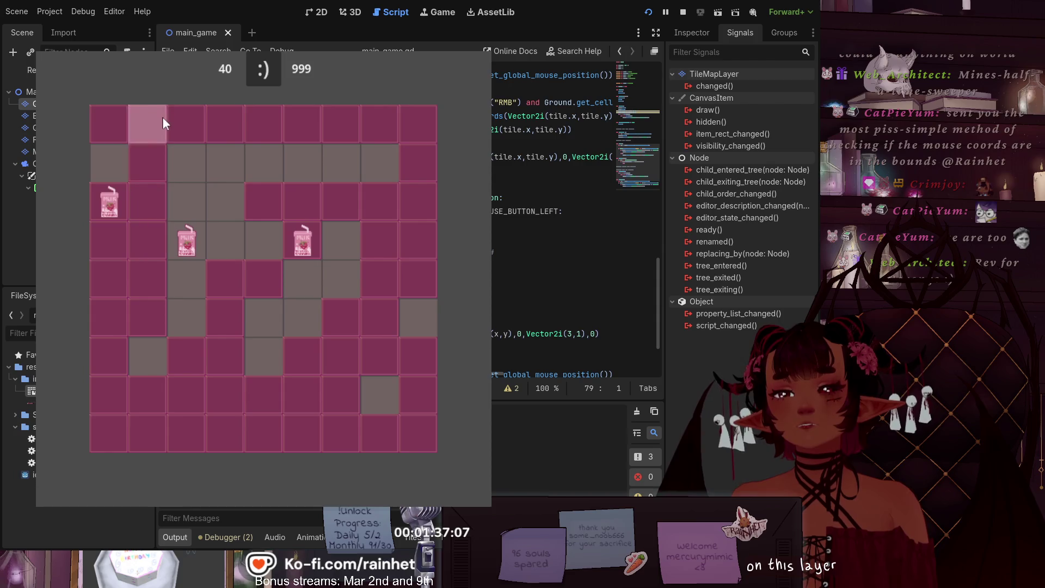
pyautogui.rightClick(147, 124)
pyautogui.rightClick(148, 240)
pyautogui.rightClick(264, 163)
pyautogui.rightClick(303, 124)
pyautogui.rightClick(225, 201)
pyautogui.rightClick(187, 356)
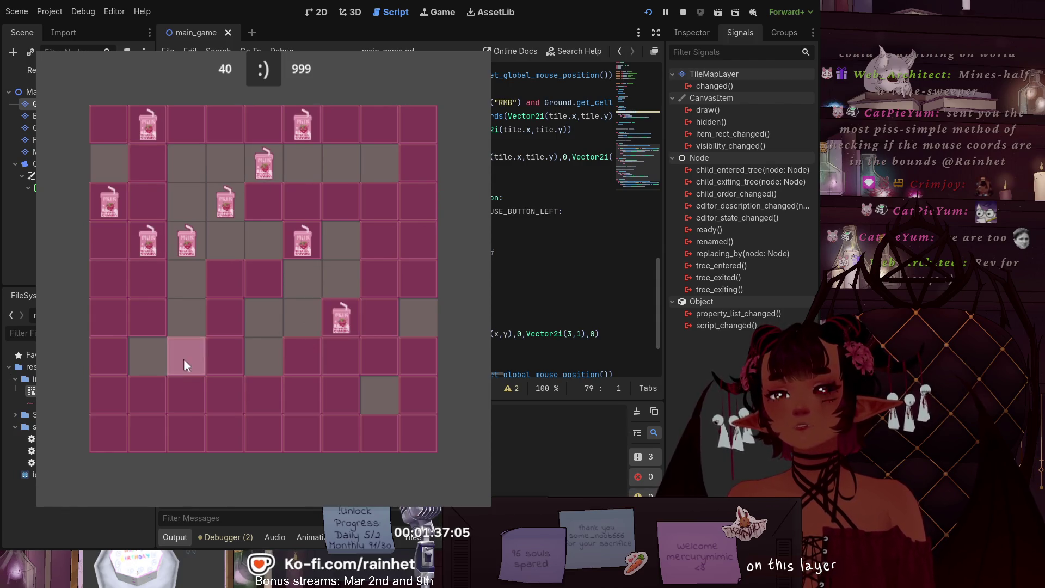
pyautogui.rightClick(214, 356)
pyautogui.rightClick(380, 240)
pyautogui.rightClick(264, 318)
pyautogui.rightClick(187, 318)
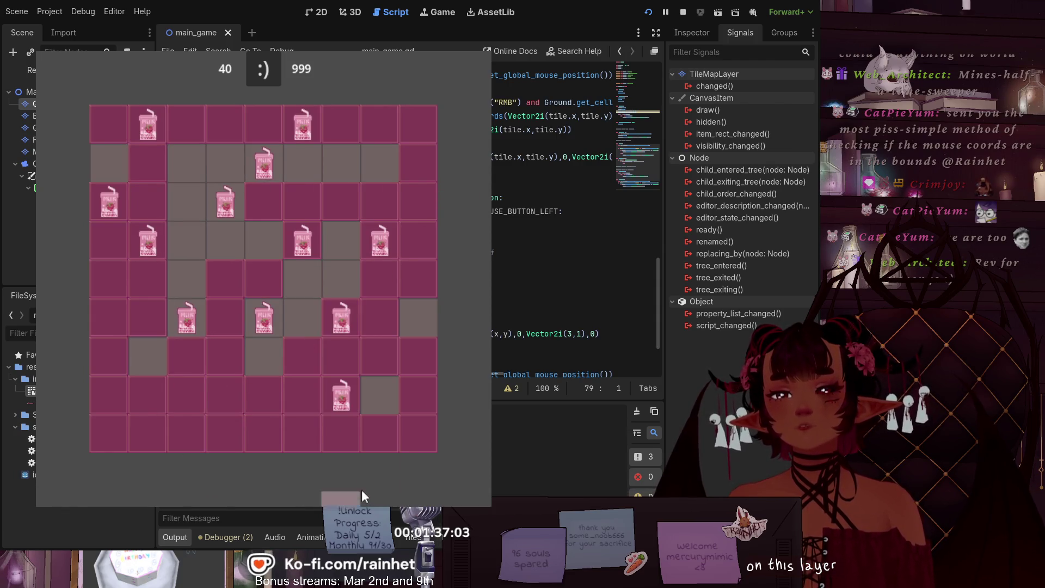
pyautogui.rightClick(264, 395)
pyautogui.rightClick(187, 240)
pyautogui.rightClick(136, 359)
pyautogui.rightClick(225, 396)
pyautogui.rightClick(380, 163)
pyautogui.rightClick(419, 356)
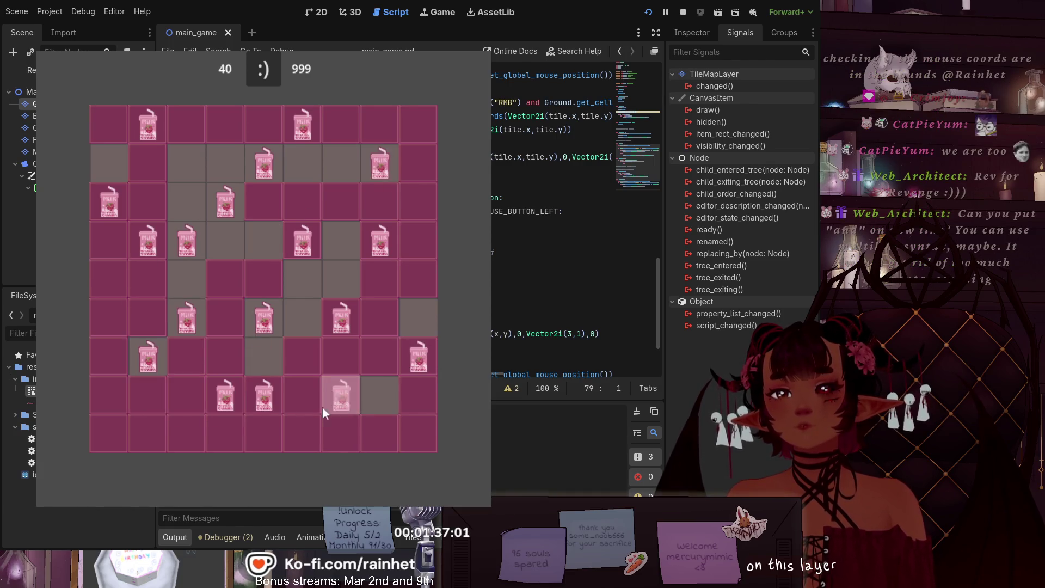
pyautogui.rightClick(225, 434)
pyautogui.rightClick(108, 434)
pyautogui.rightClick(109, 318)
pyautogui.rightClick(109, 272)
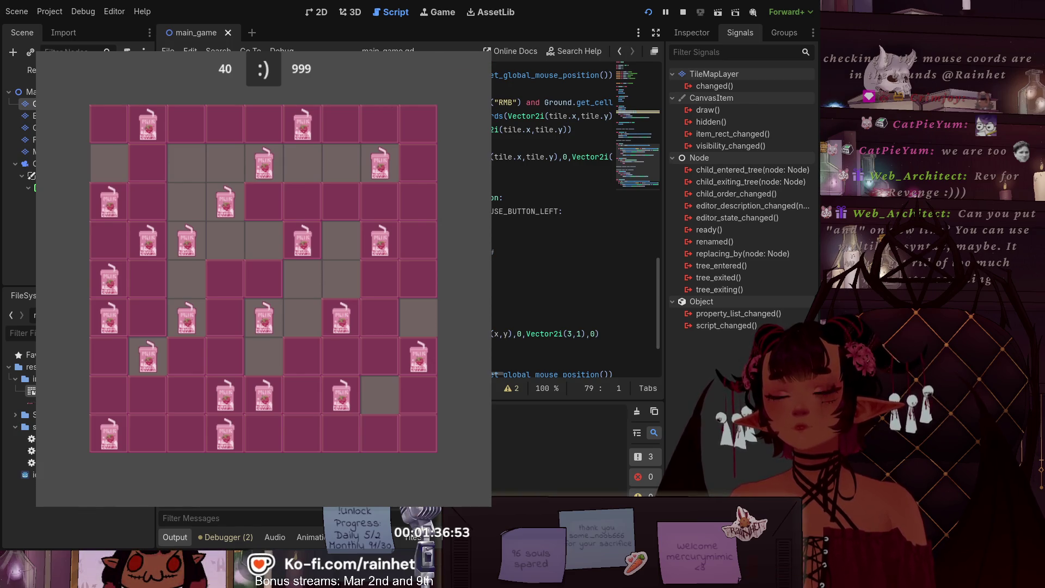
pyautogui.press('F8')
# Step: Scroll through main_game.gd to review it, undoing an accidental paste
pyautogui.scroll(-2, 468, 217)
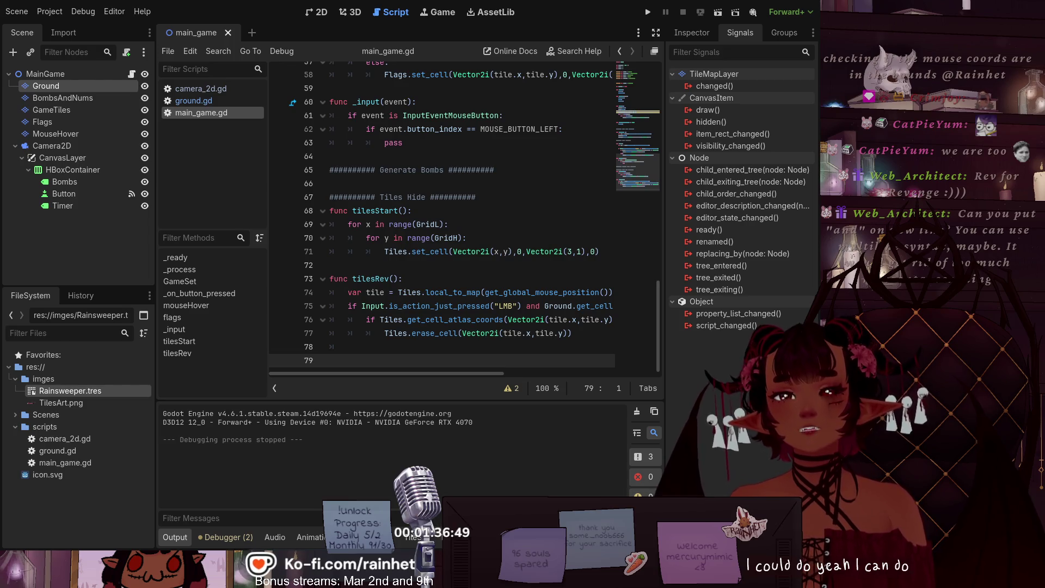
pyautogui.scroll(10, 468, 218)
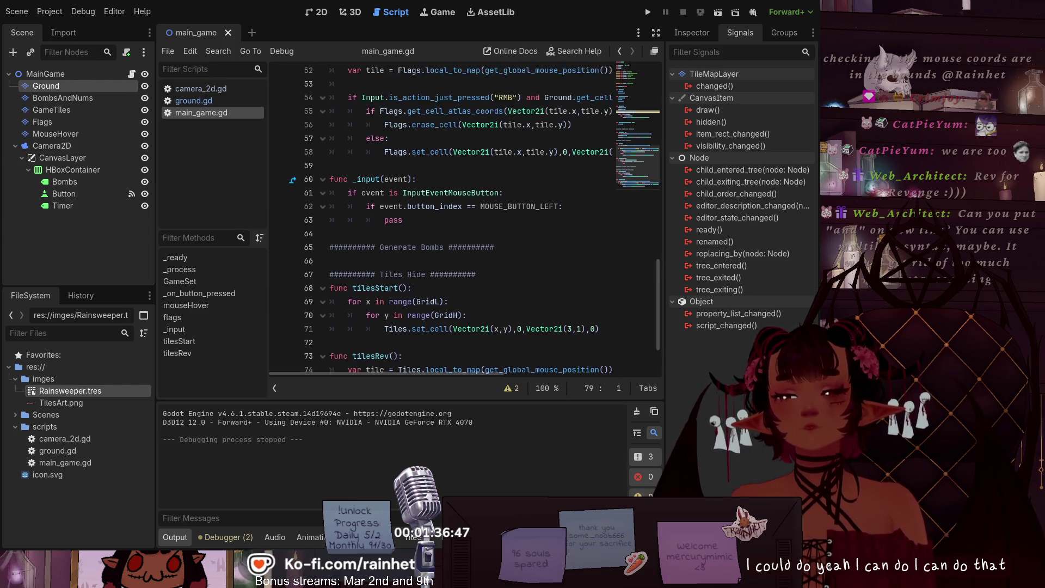
pyautogui.scroll(5, 468, 218)
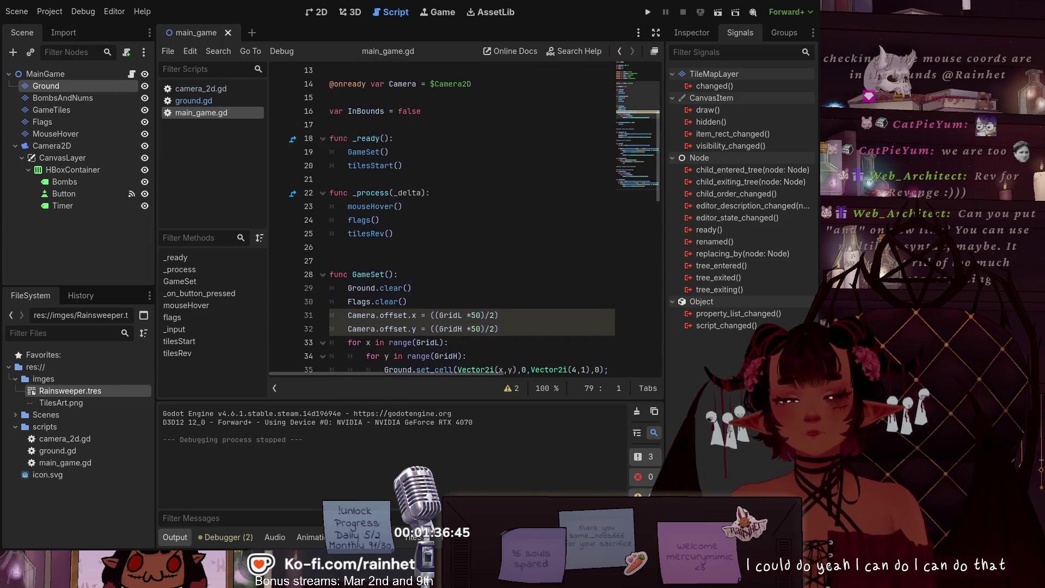
pyautogui.scroll(-1, 468, 218)
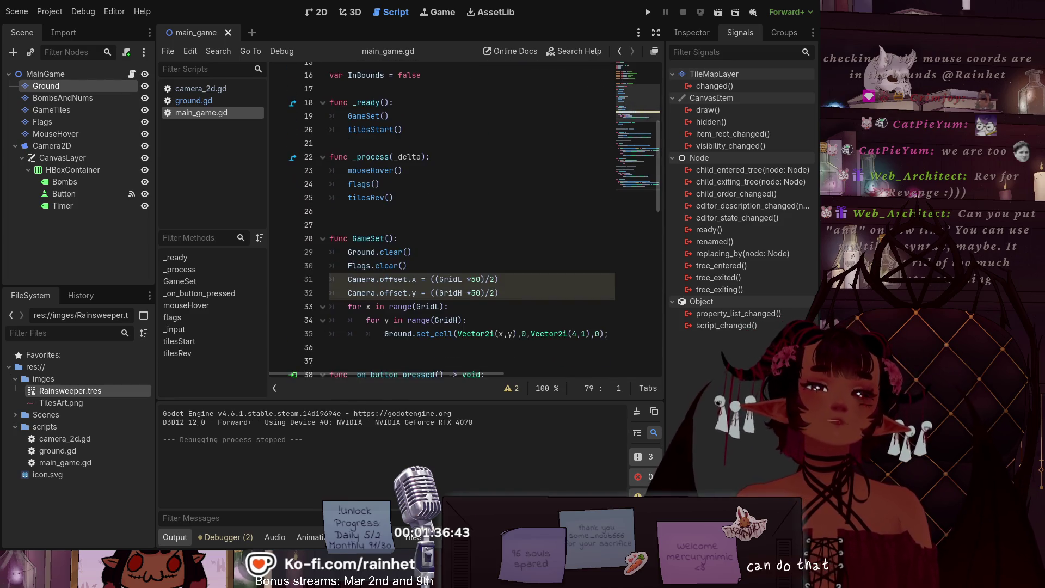
pyautogui.scroll(-11, 469, 218)
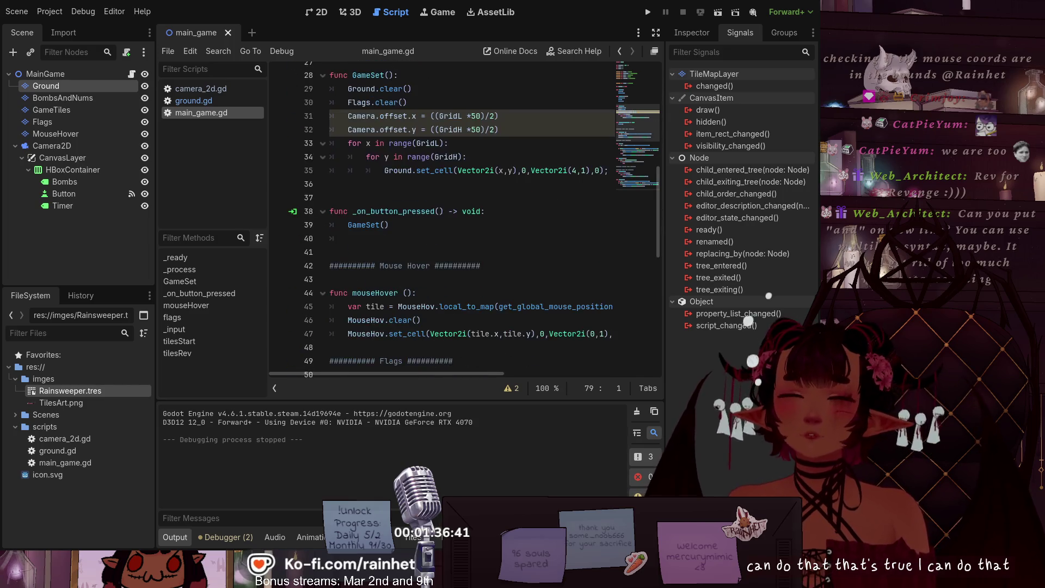
pyautogui.scroll(-3, 468, 218)
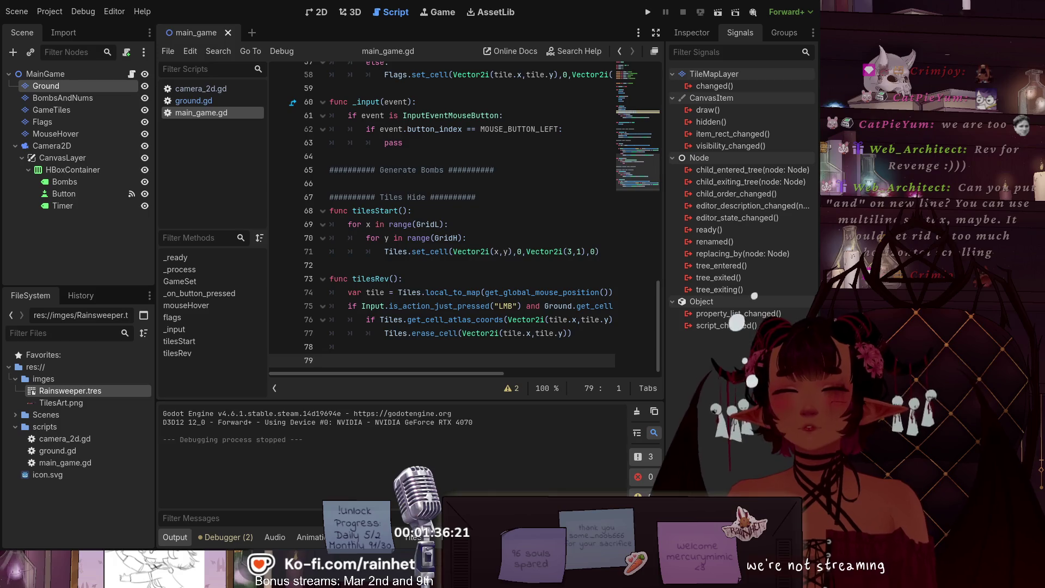
pyautogui.hotkey('ctrl', 'v')
pyautogui.hotkey('ctrl', 'z')
pyautogui.hotkey('ctrl', 'z')
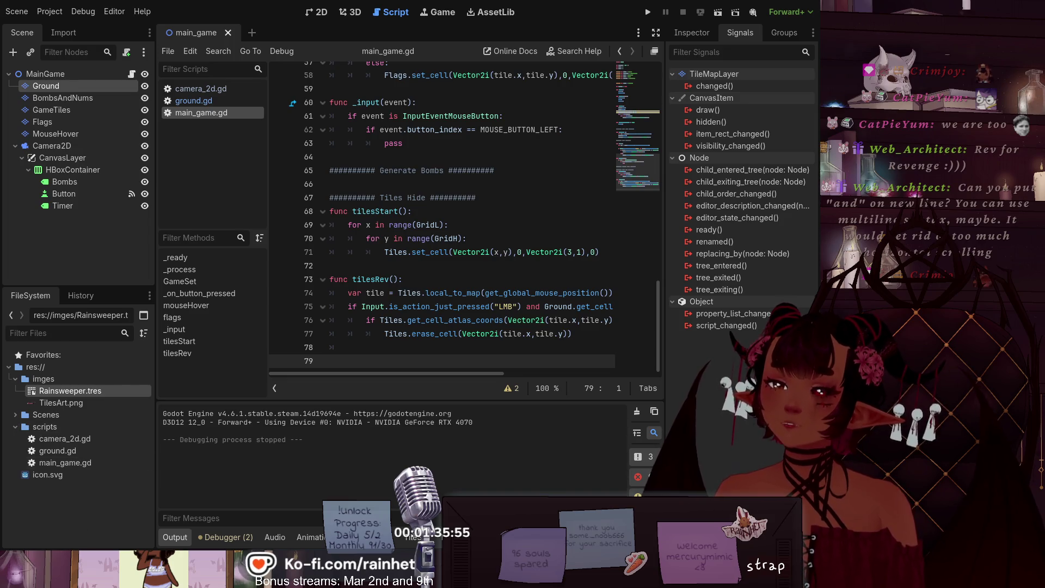
pyautogui.scroll(5, 520, 276)
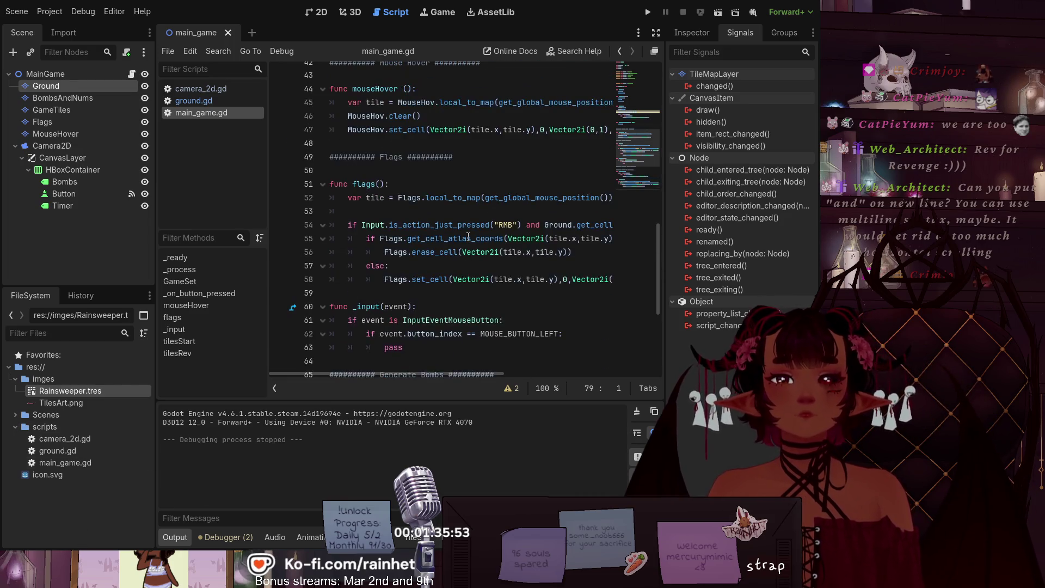
pyautogui.scroll(-4, 469, 235)
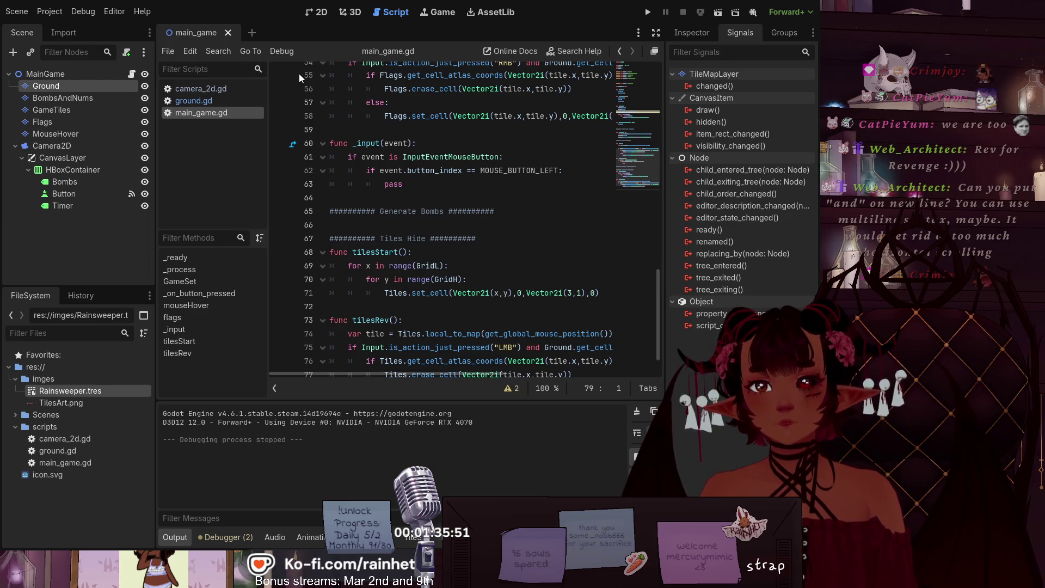
# Step: Switch to the 2D workspace to view the main_game scene's cat-shaped tile layout
pyautogui.click(321, 12)
pyautogui.scroll(1, 403, 198)
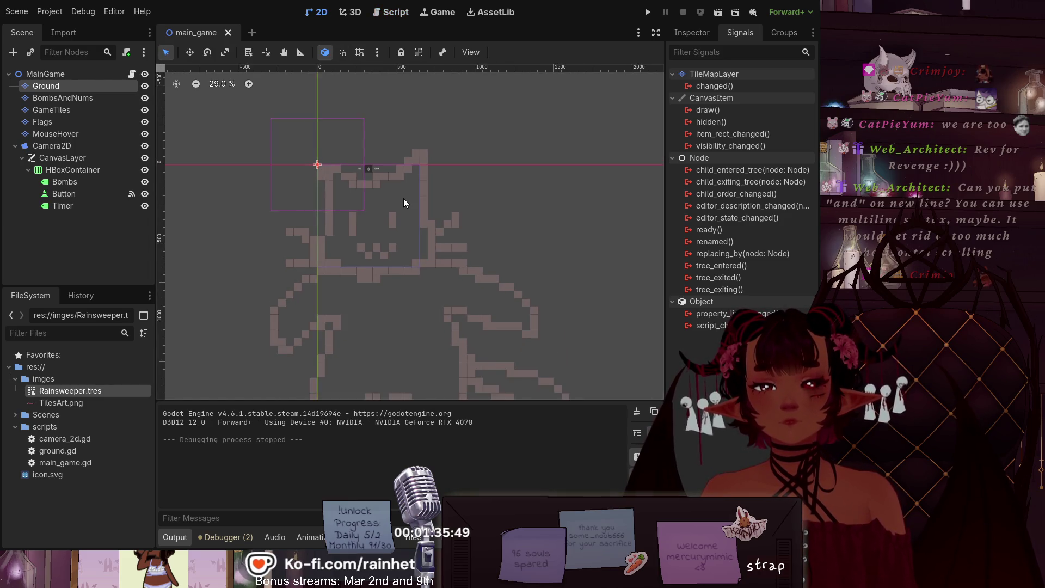
pyautogui.scroll(-1, 376, 297)
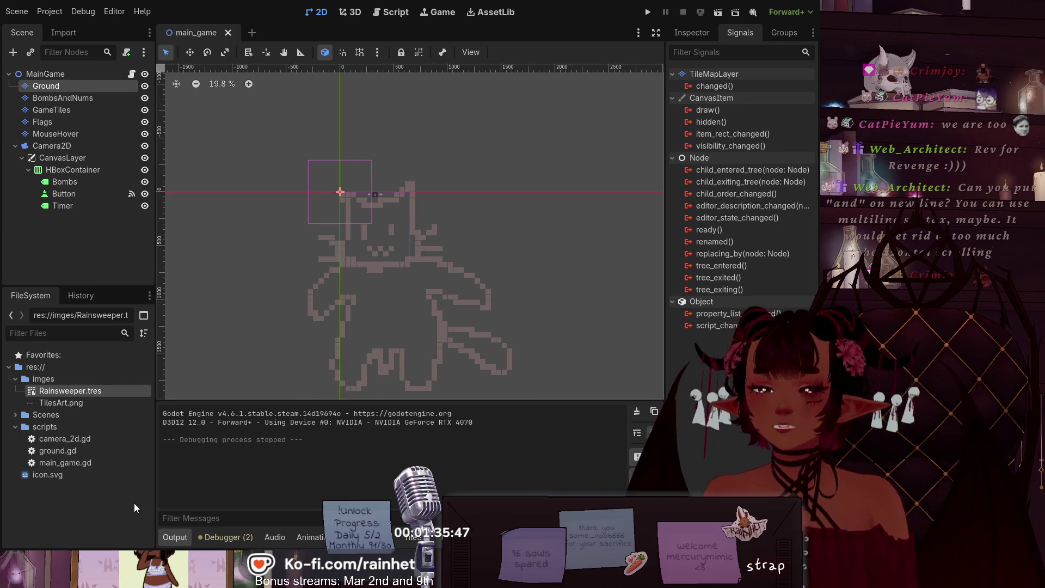